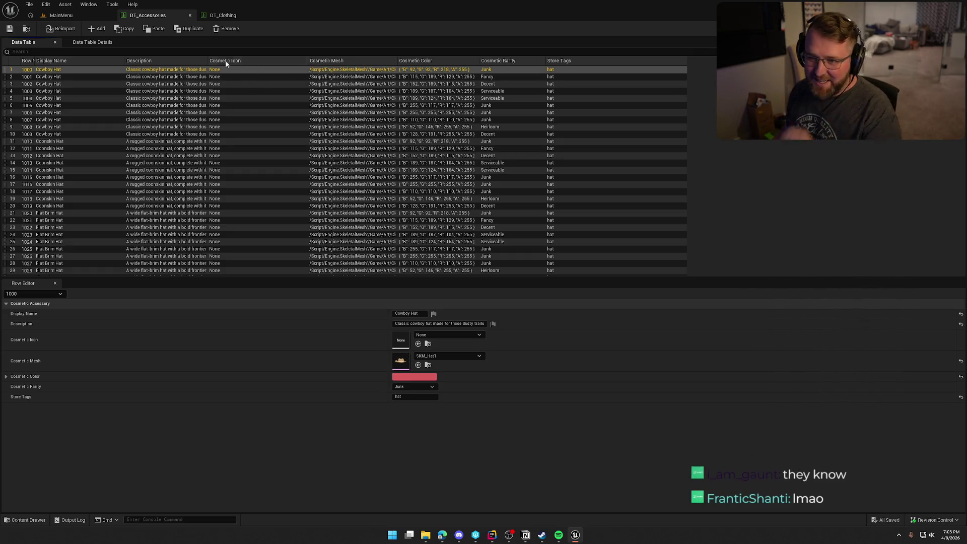
Drag the Description column wider in DT_Accessories so the full hat descriptions show.
left_click_drag(209, 60, 266, 60)
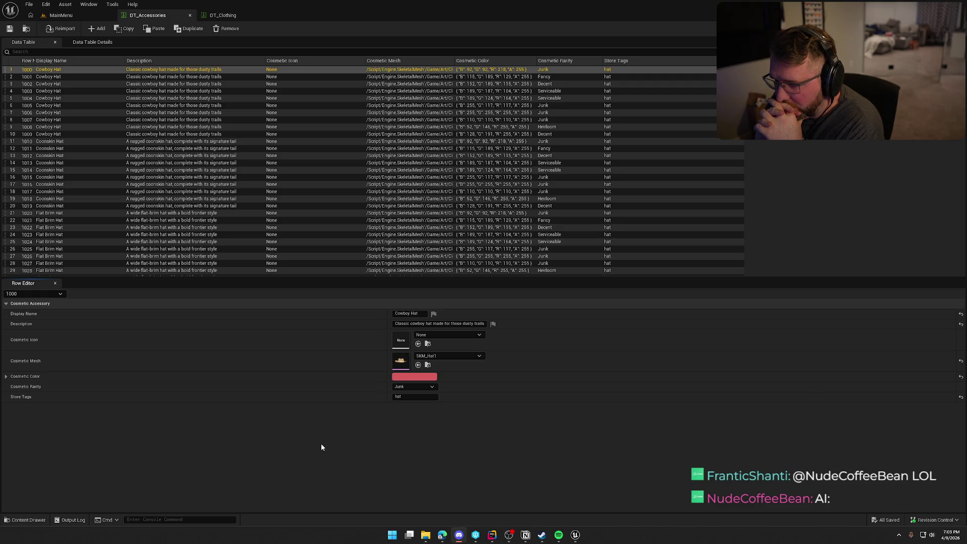
Switch to the DT_Clothing data table to review its clothing rows.
left_click(226, 15)
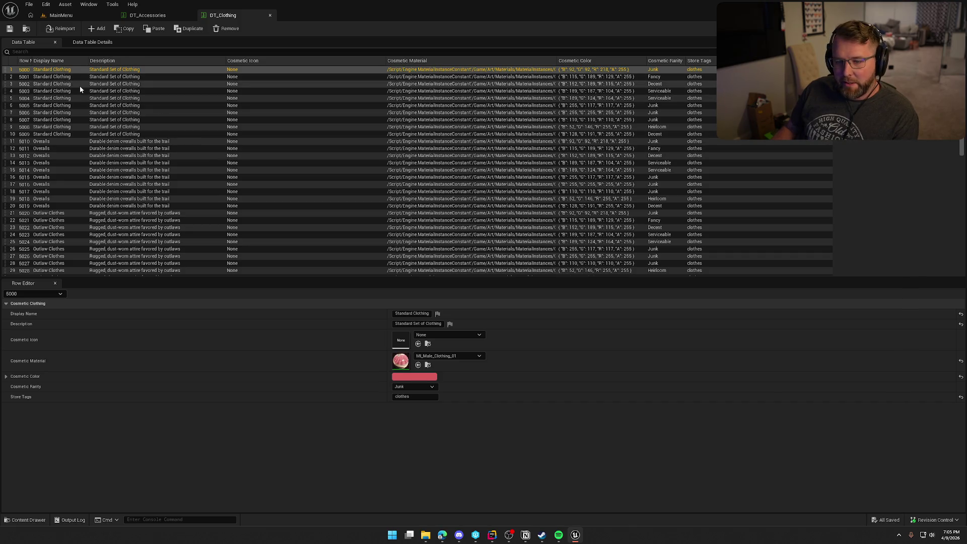
Return to the DT_Accessories table, then switch over to JetBrains Rider.
left_click(136, 16)
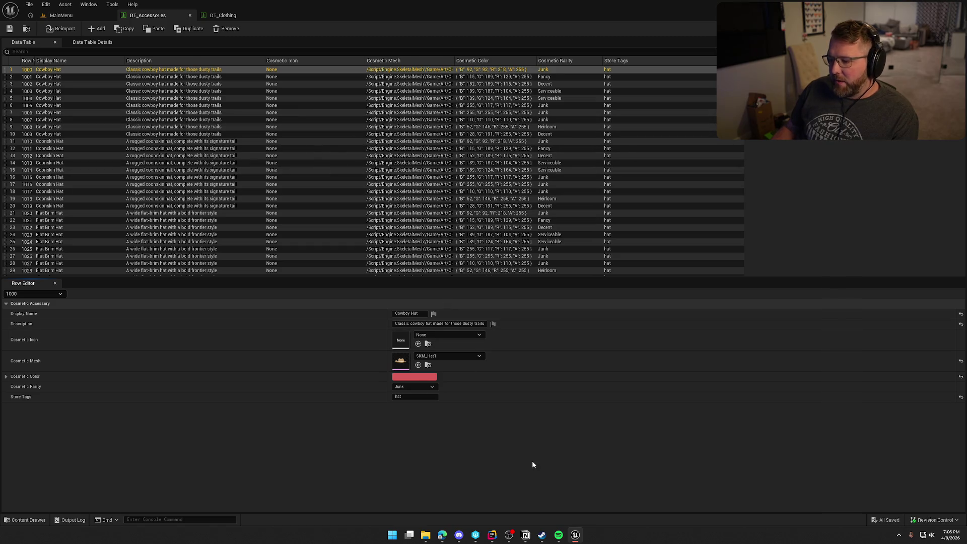
left_click(492, 536)
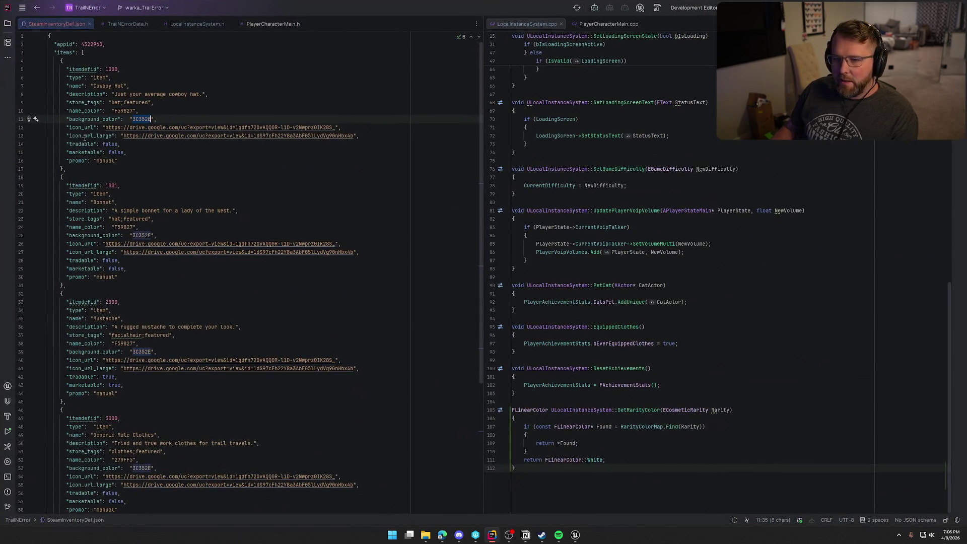
left_click(87, 129)
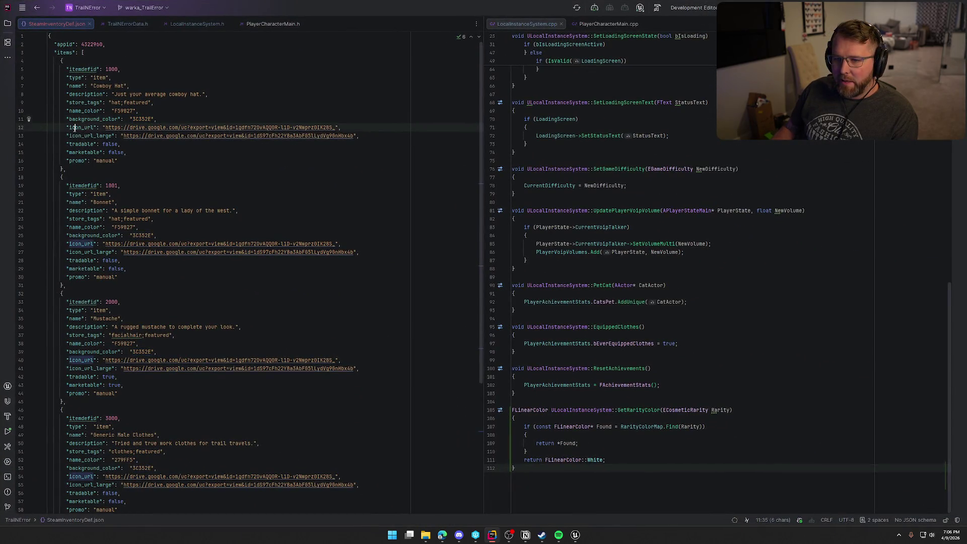
left_click(102, 136)
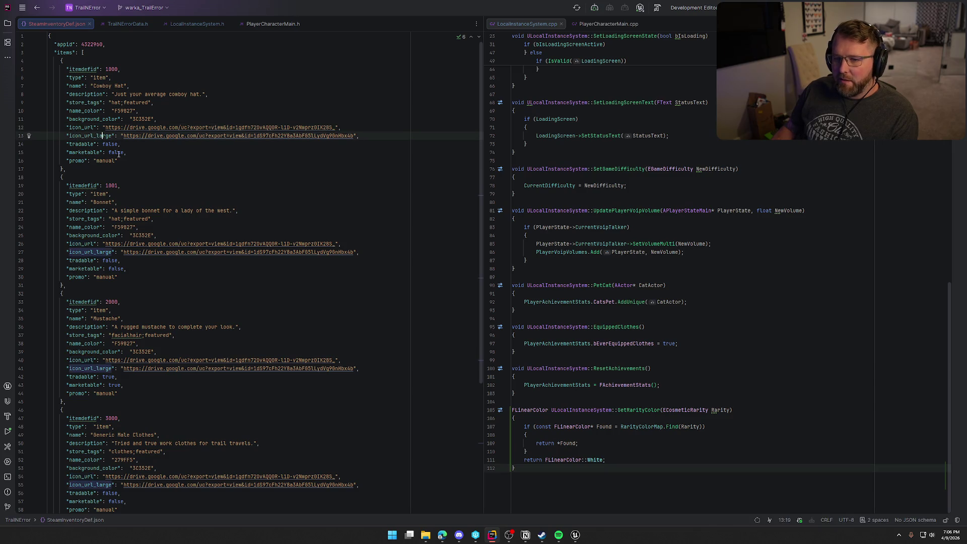
left_click(205, 128)
left_click(205, 130)
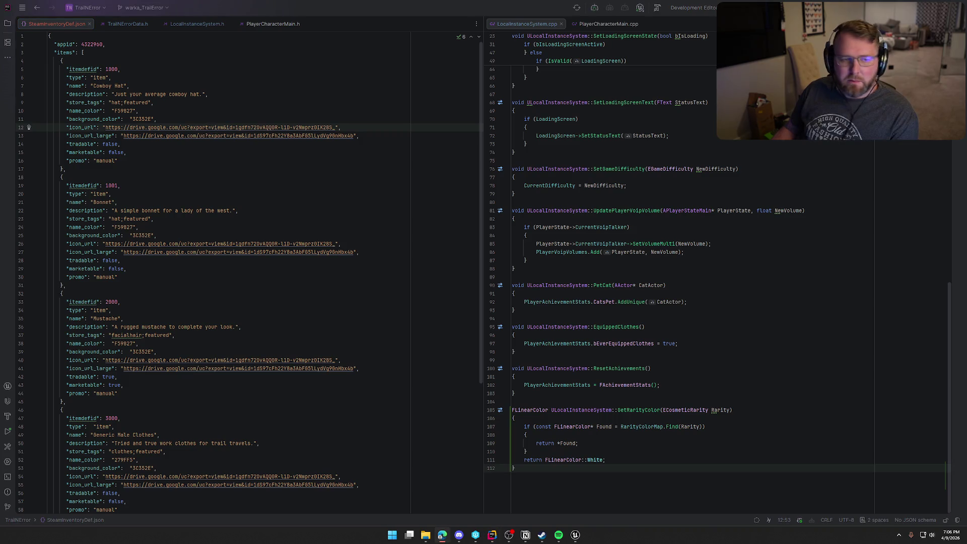
left_click(225, 136)
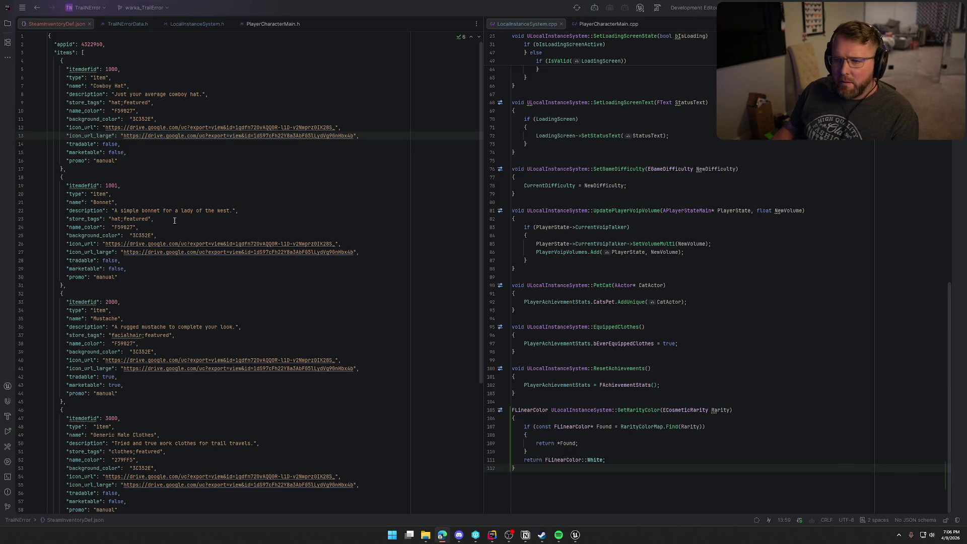
left_click(151, 152)
left_click(81, 128)
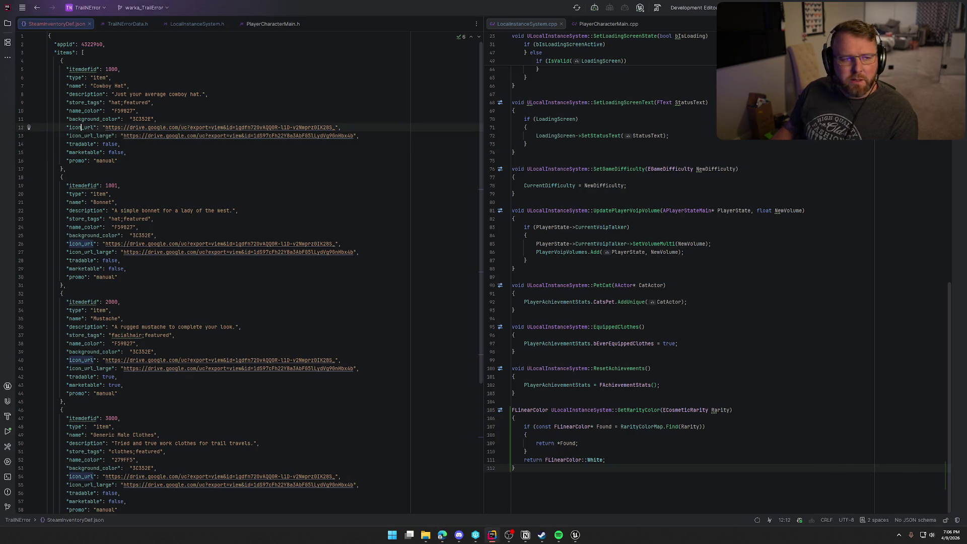
left_click(161, 130)
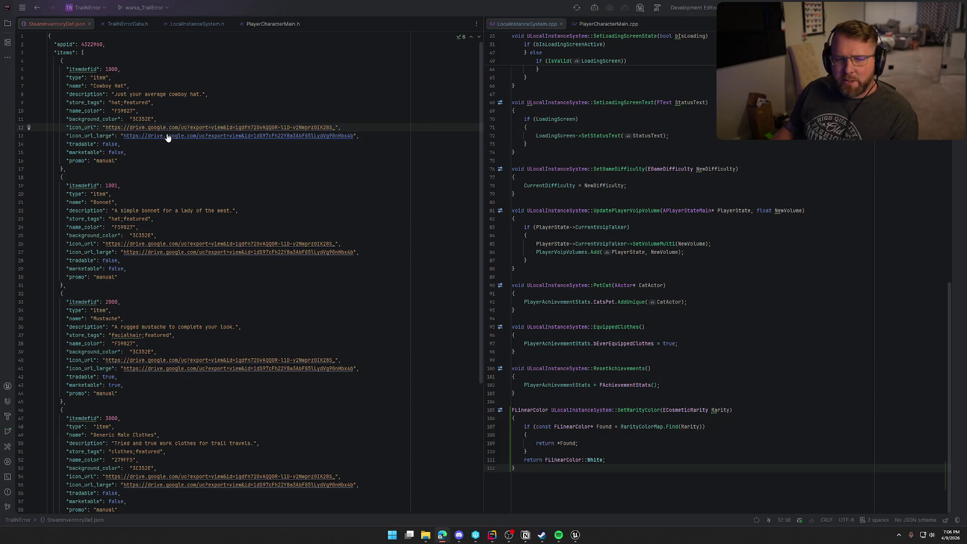
left_click(168, 136)
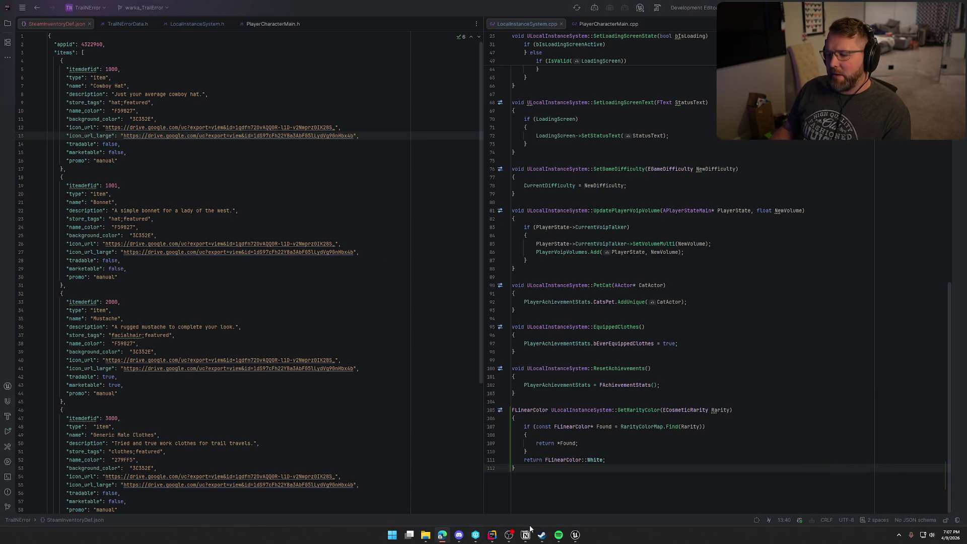
left_click(574, 533)
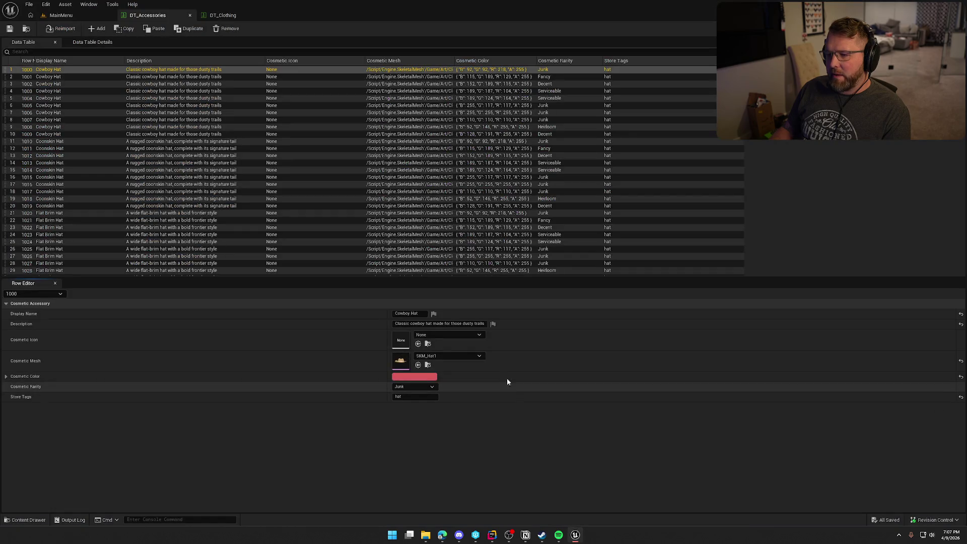
Auto-fit the Cosmetic Mesh column to full paths and open the row's SKM_Hat1 cowboy hat.
double_click(456, 59)
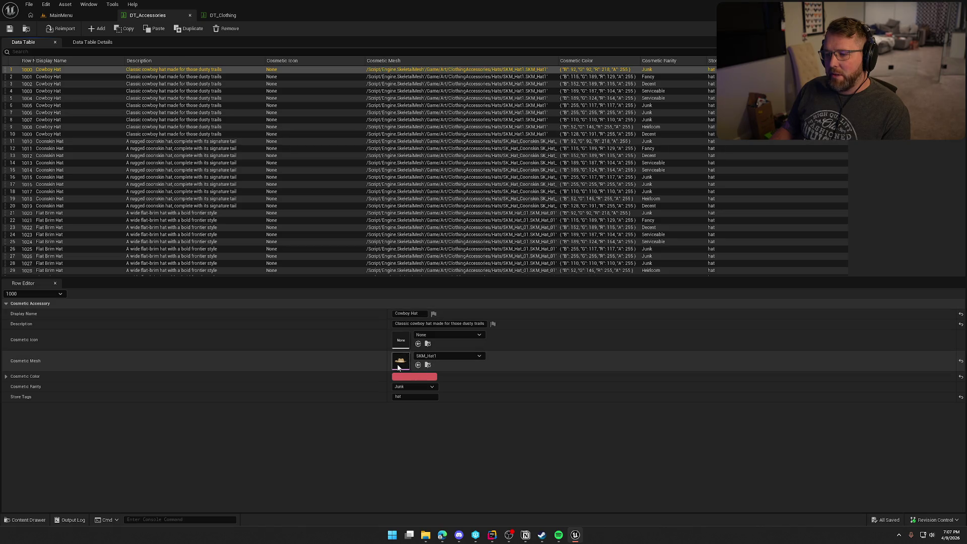
left_click(411, 78)
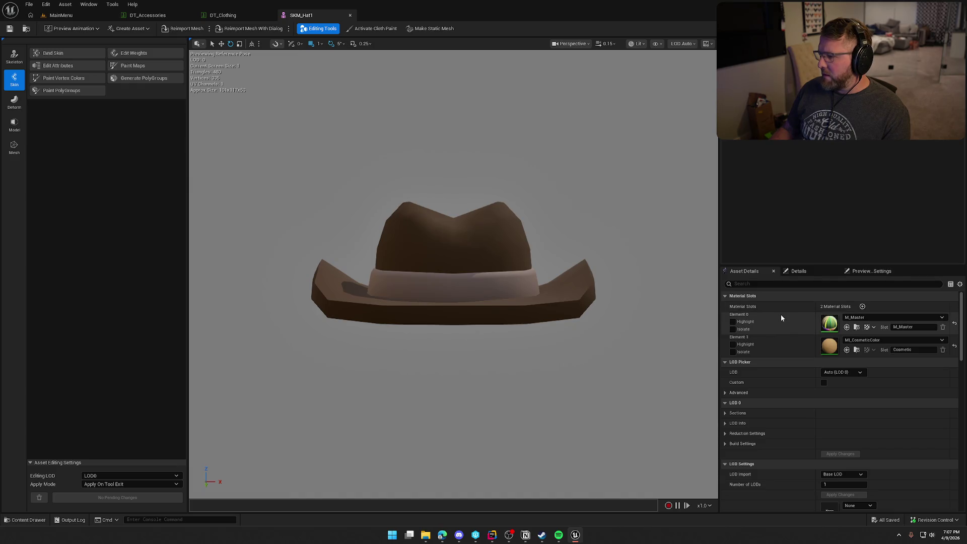
Open SKM_Hat_01, SKM_Hat_02, SKM_Hat_Bowler, SKM_Hat_Conductor and SKM_Hat_Explorer from the Hats folder.
left_click(30, 30)
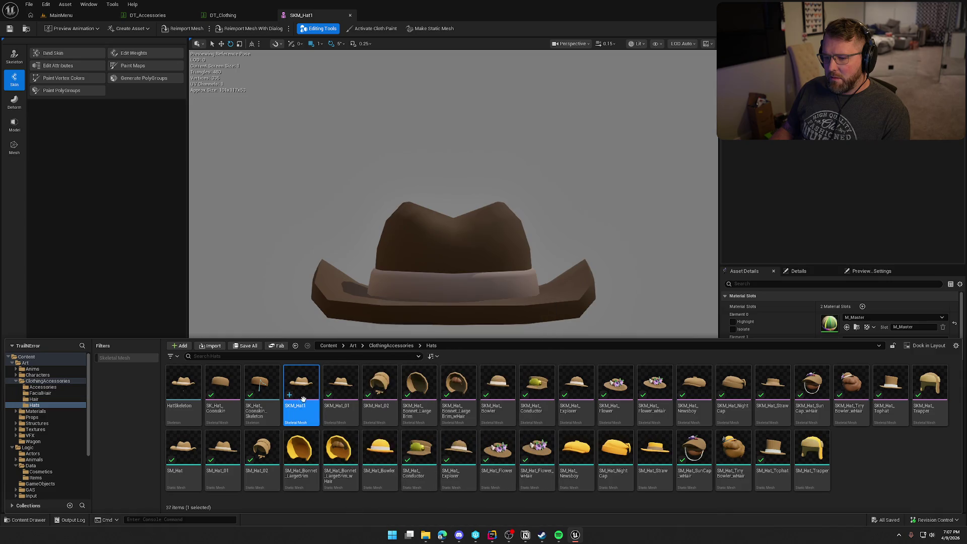
left_click(347, 385)
double_click(347, 384)
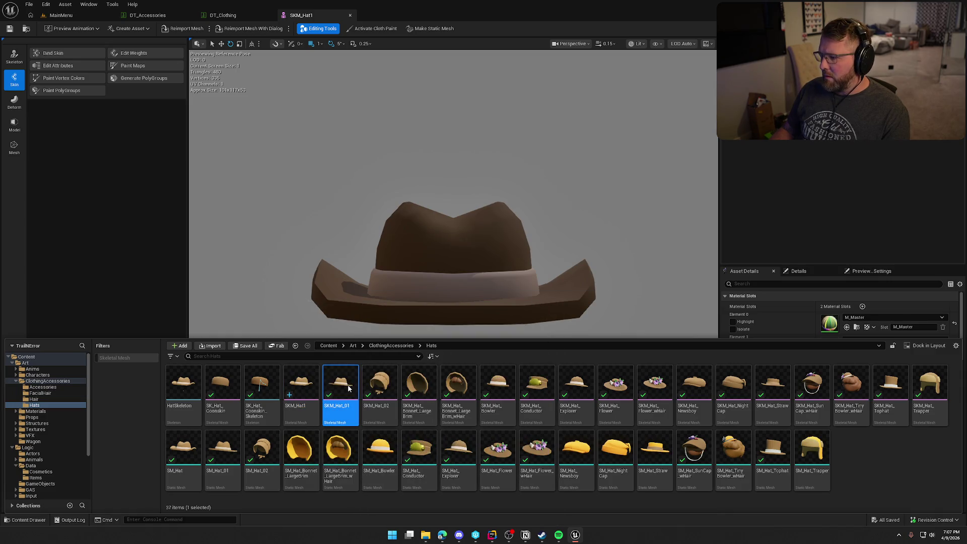
key("ctrl+space")
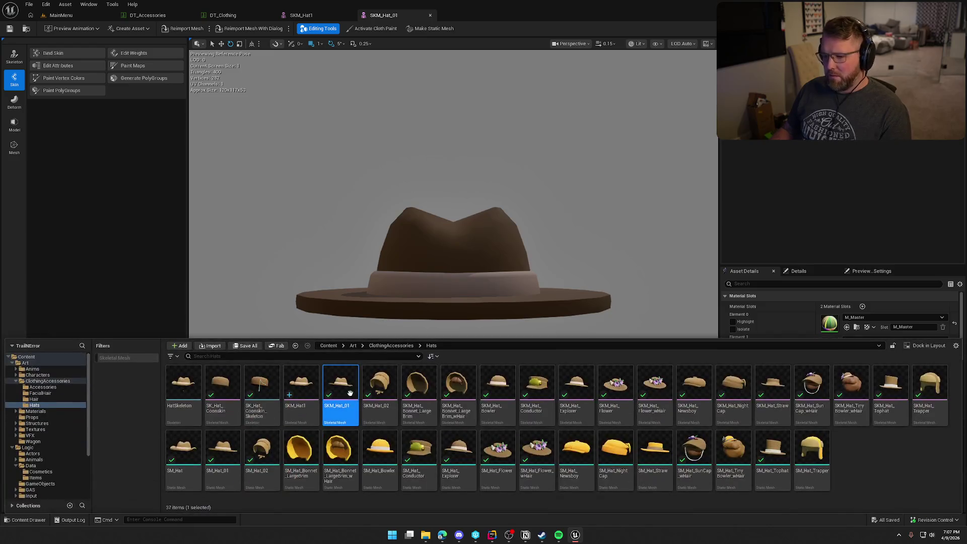
key("Right")
key("Return")
key("ctrl+space")
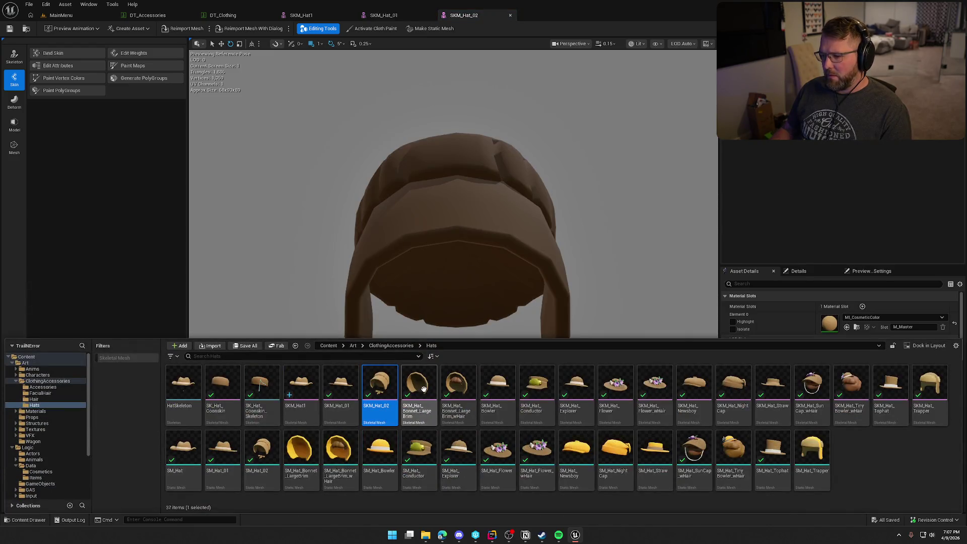
double_click(497, 387)
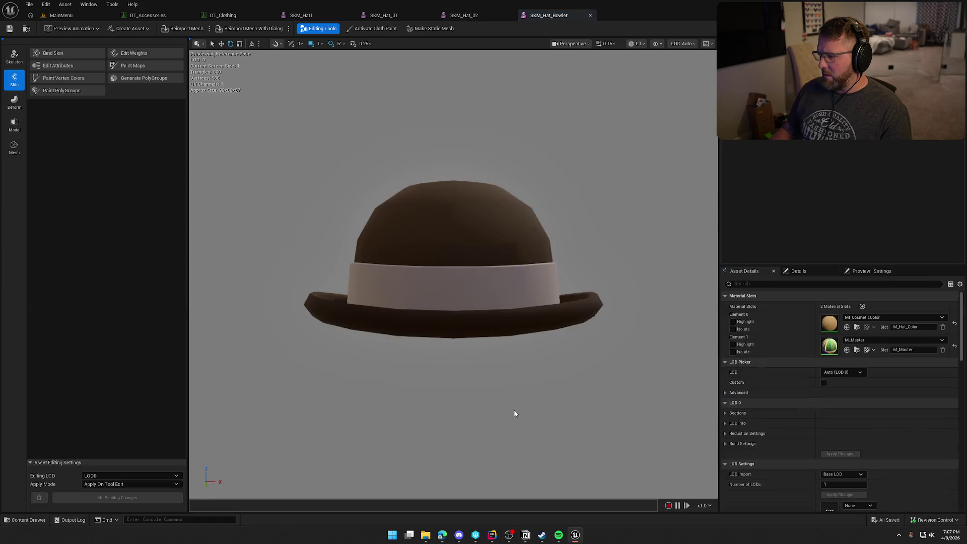
key("ctrl+space")
double_click(535, 390)
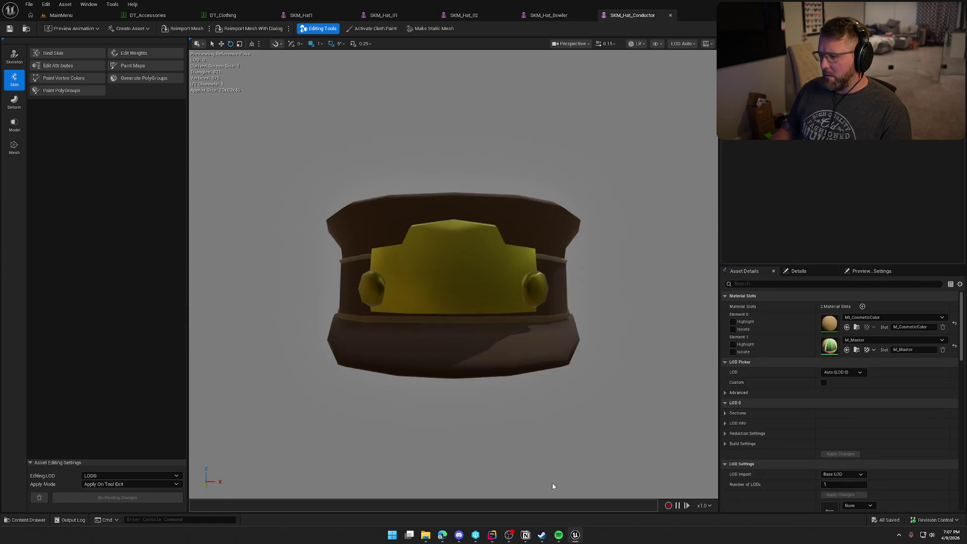
key("ctrl+space")
double_click(579, 407)
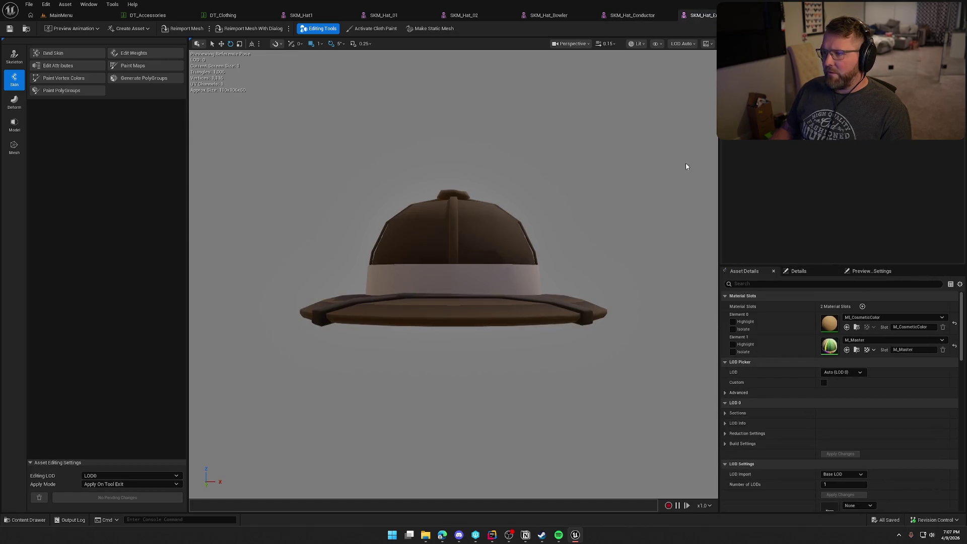
Compare the hat editors, closing the bonnet, bowler, conductor and explorer hat editors.
left_click(380, 16)
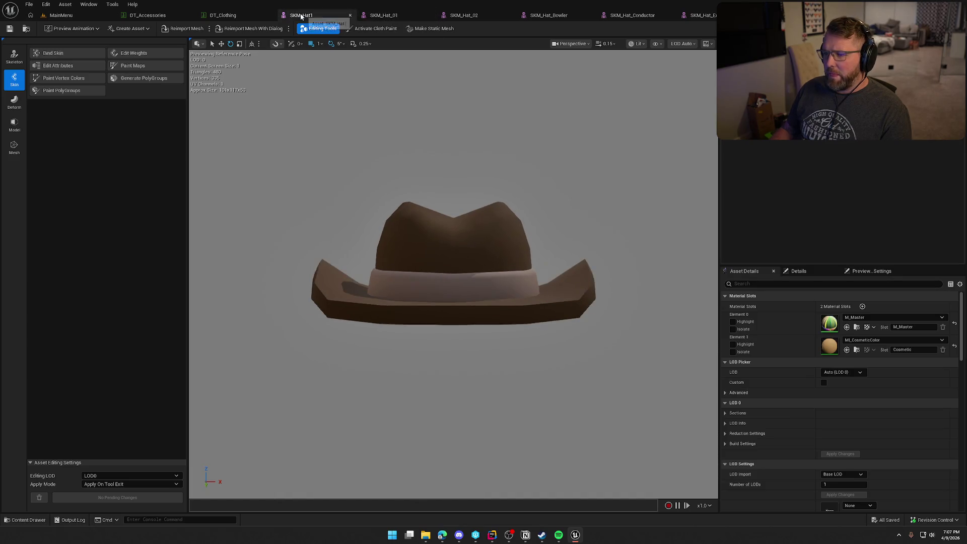
left_click(491, 16)
middle_click(495, 16)
middle_click(494, 15)
middle_click(495, 15)
middle_click(495, 15)
left_click(328, 15)
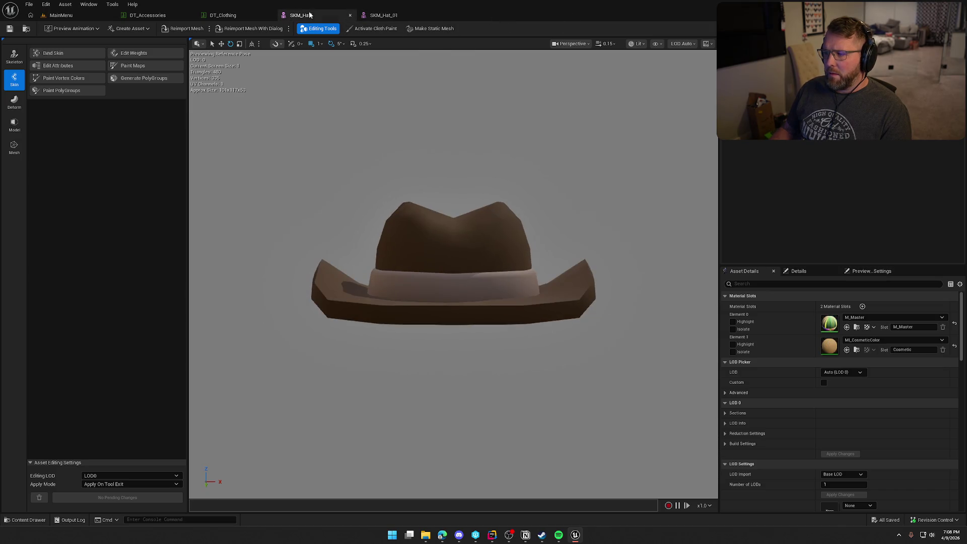
left_click(376, 14)
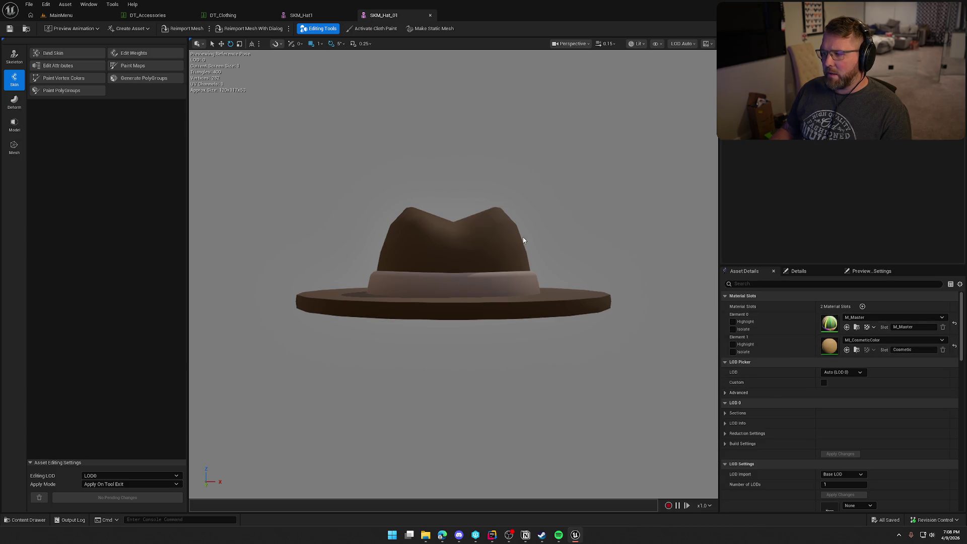
Preview the SK_Hat_Coonskin hat and close its editor.
key("ctrl+space")
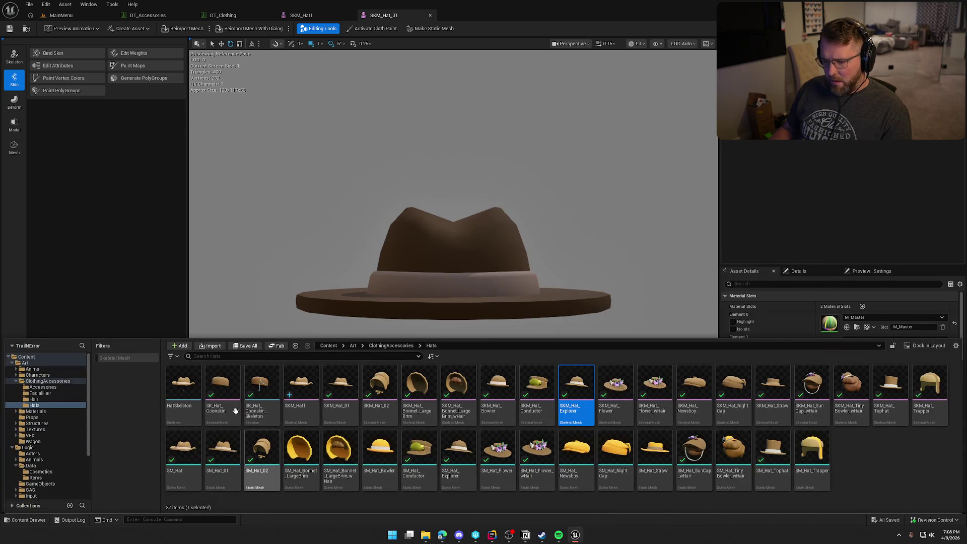
double_click(227, 396)
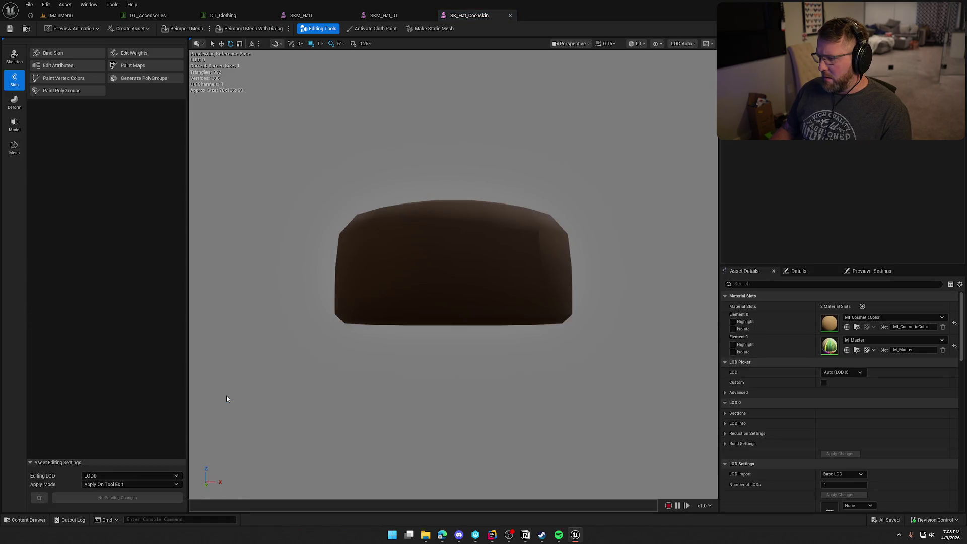
left_click(510, 16)
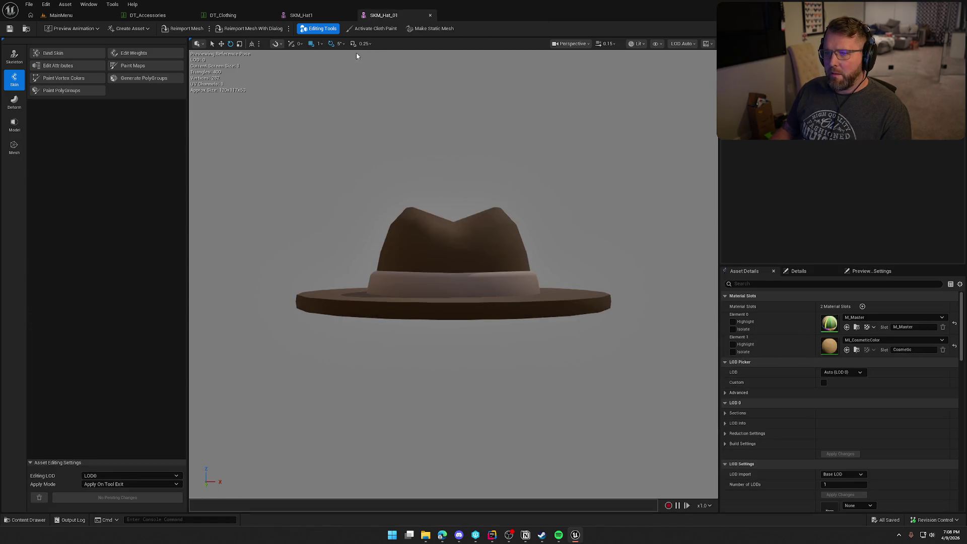
Reopen SKM_Hat1 to view it from other angles, then open the SM_Hat static mesh.
key("ctrl+space")
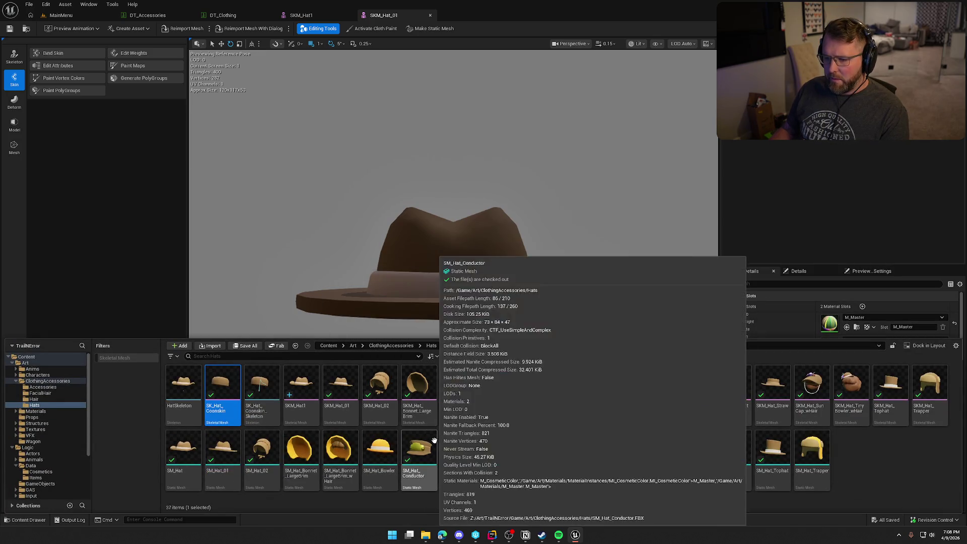
left_click(308, 395)
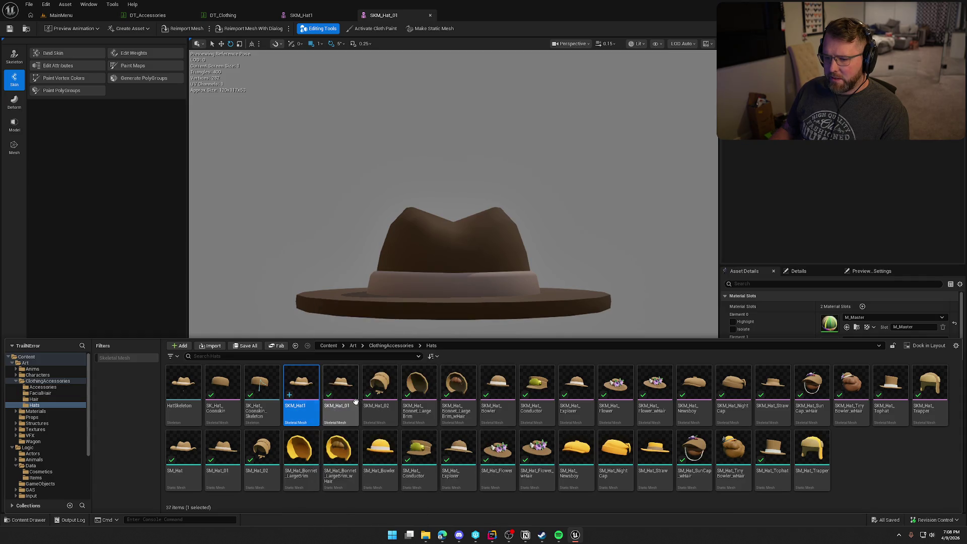
double_click(291, 379)
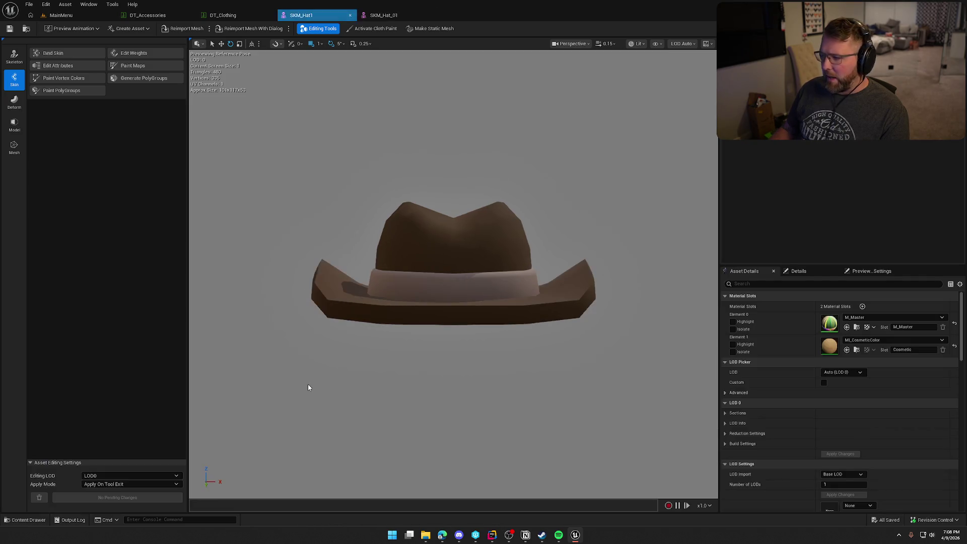
mouse_move(641, 225)
left_mouse_down()
mouse_move(590, 252)
mouse_move(584, 242)
left_mouse_up()
left_click_drag(648, 293, 636, 293)
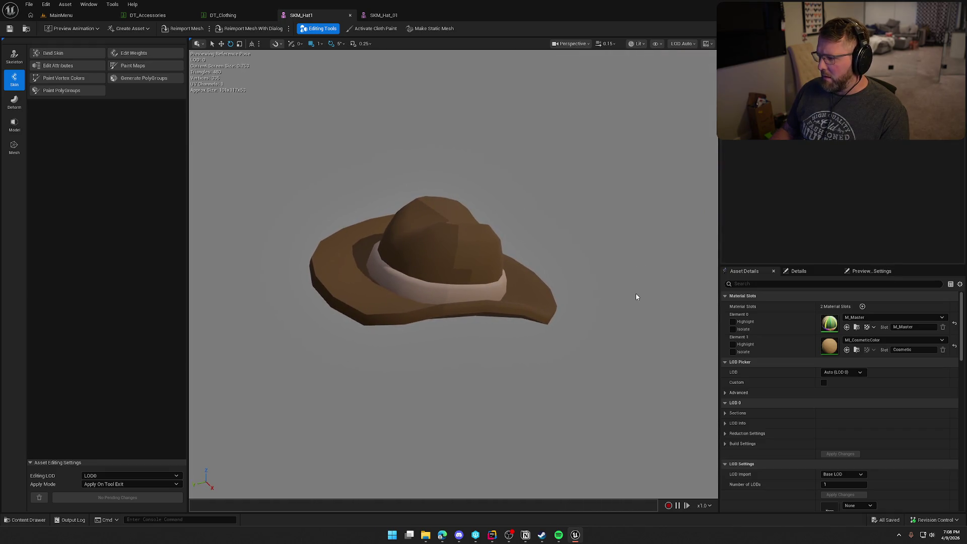
key("ctrl+space")
double_click(184, 450)
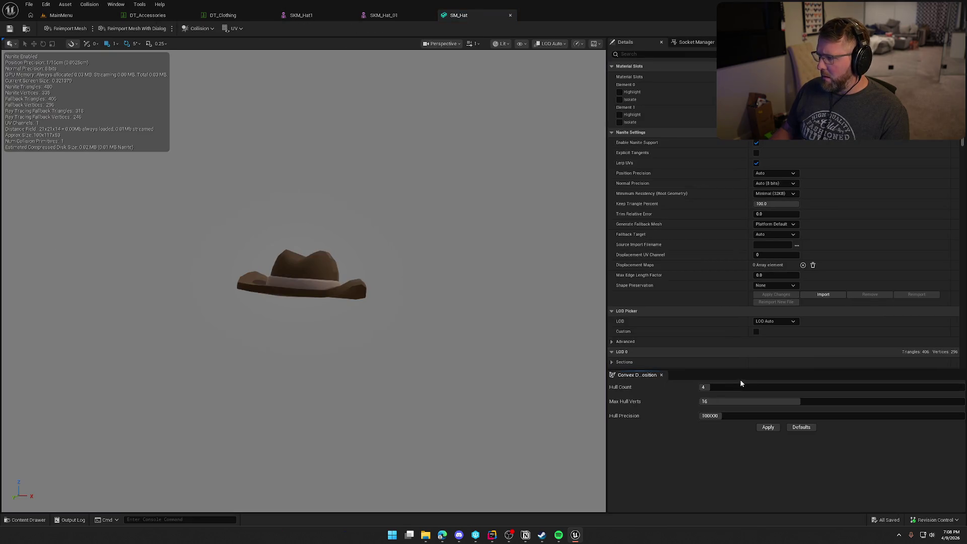
Reimport SM_Hat, close its editor, and start deleting SM_Hat and SM_Hat_01 together.
left_click(83, 29)
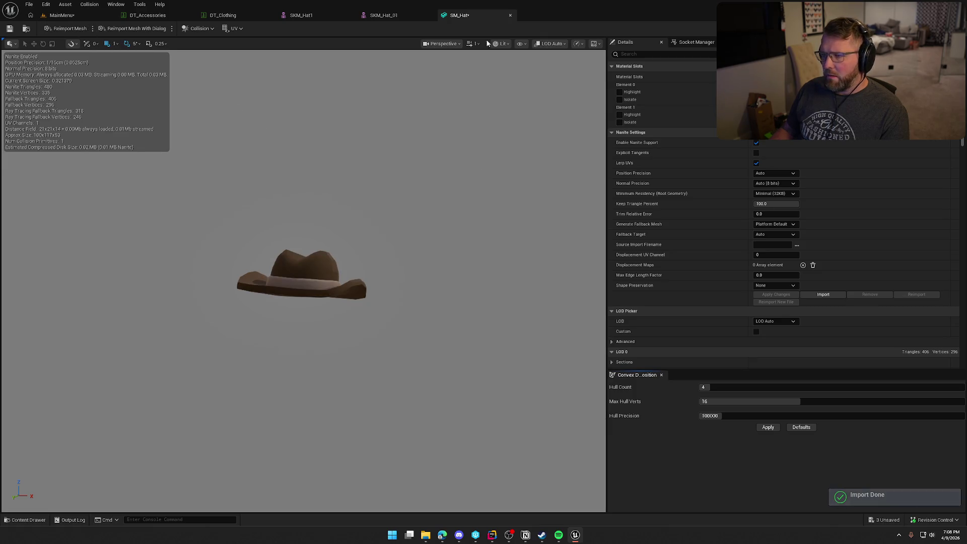
middle_click(486, 17)
left_click(225, 451)
left_click(194, 455, "ctrl")
key("Delete")
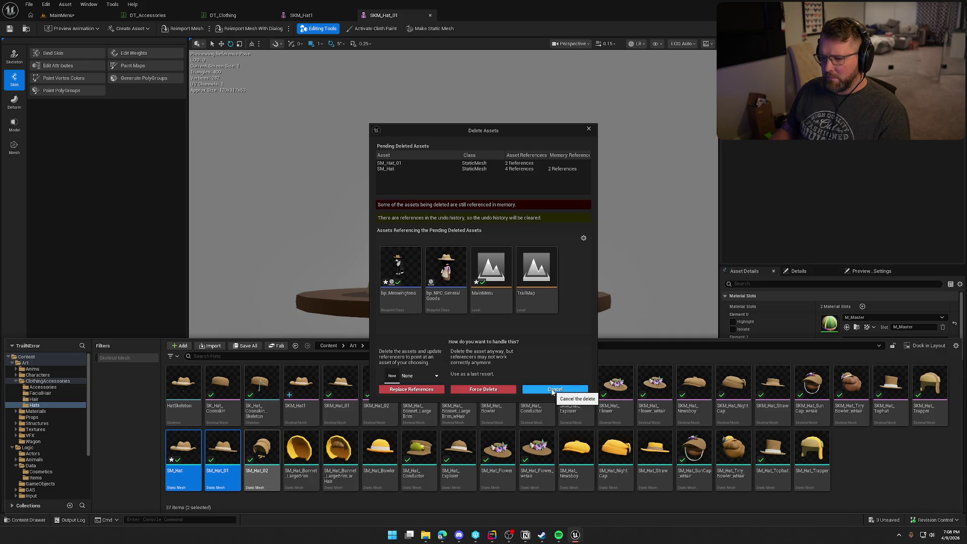
Cancel the deletion, inspect SM_Hat_01, then close the SM_Hat_01, SKM_Hat_01 and SKM_Hat1 editors.
left_click(553, 389)
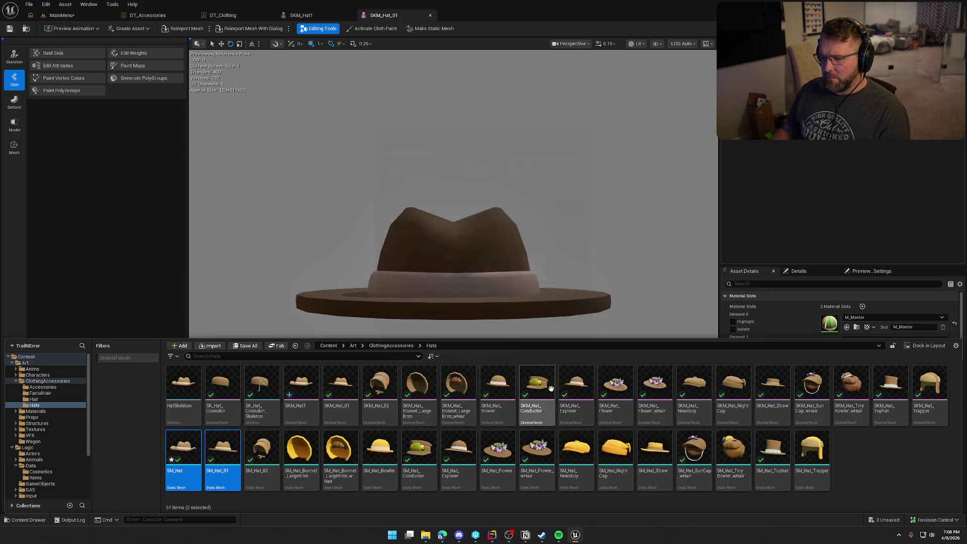
left_click(226, 454)
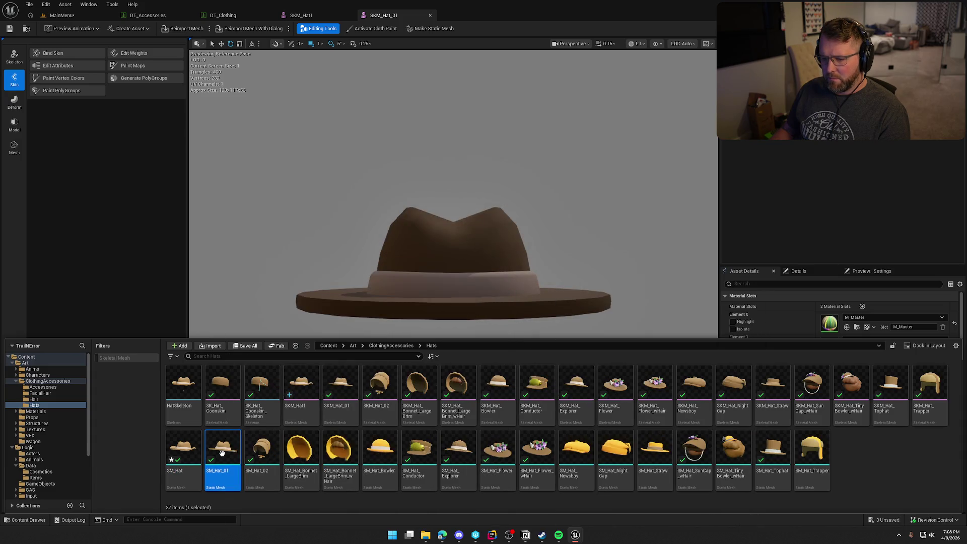
double_click(222, 453)
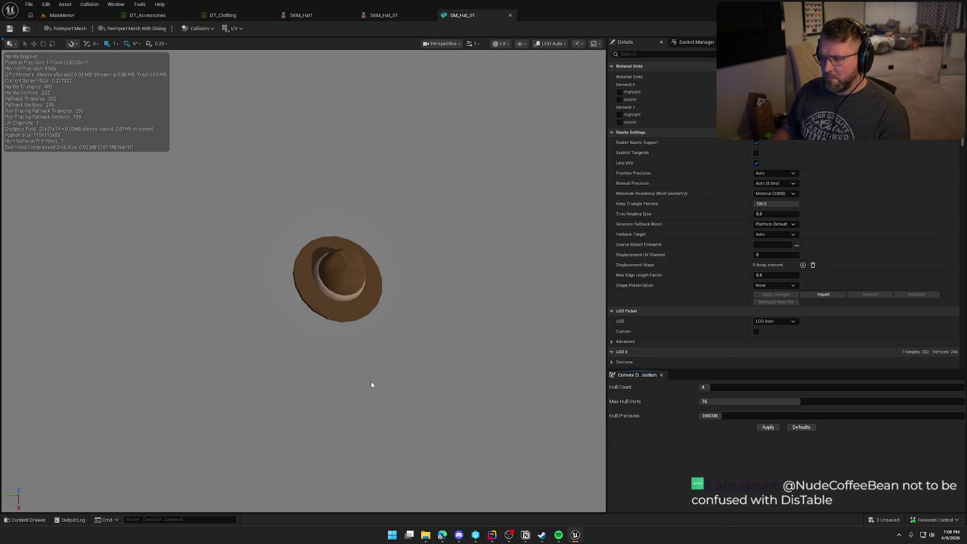
middle_click(480, 17)
middle_click(421, 14)
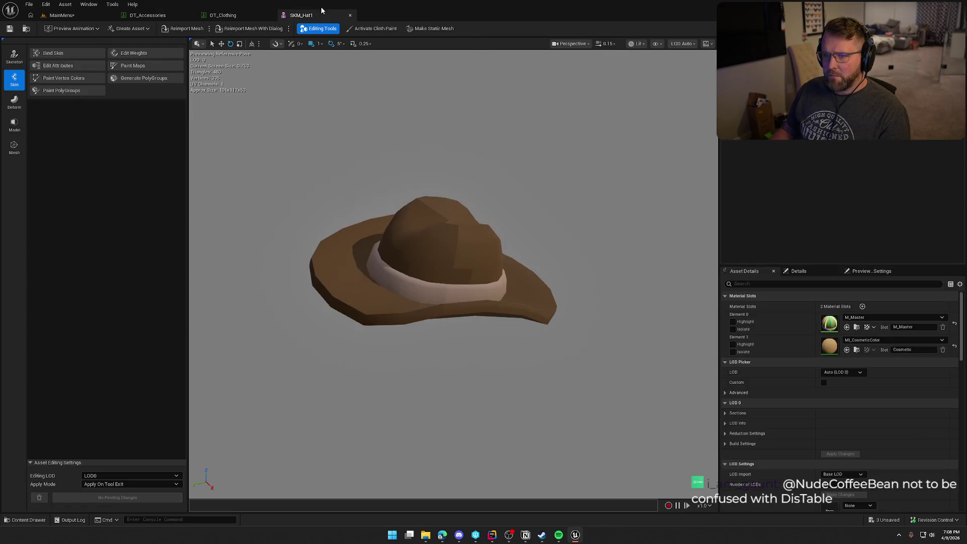
middle_click(272, 16)
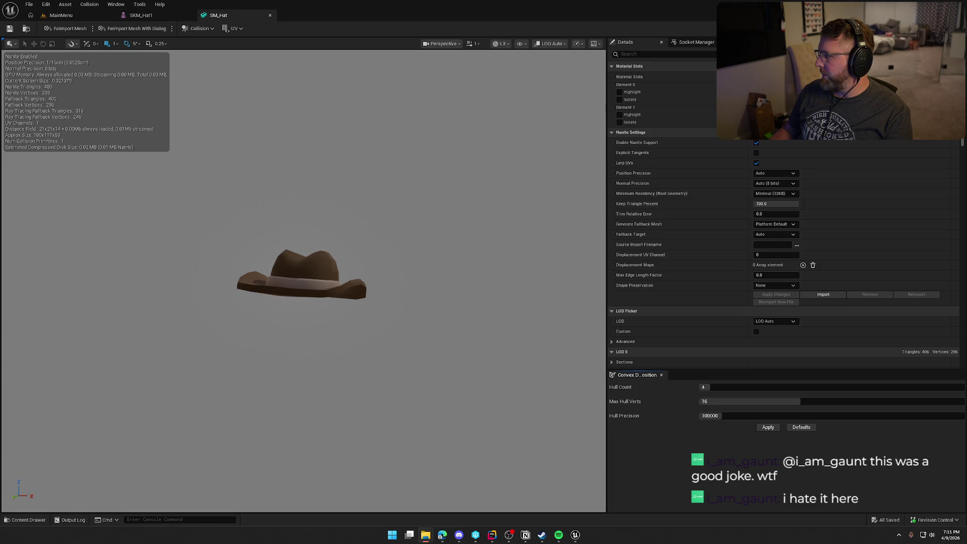
Reimport SM_Hat through the options dialog after reviewing its Static Meshes settings.
left_click(130, 28)
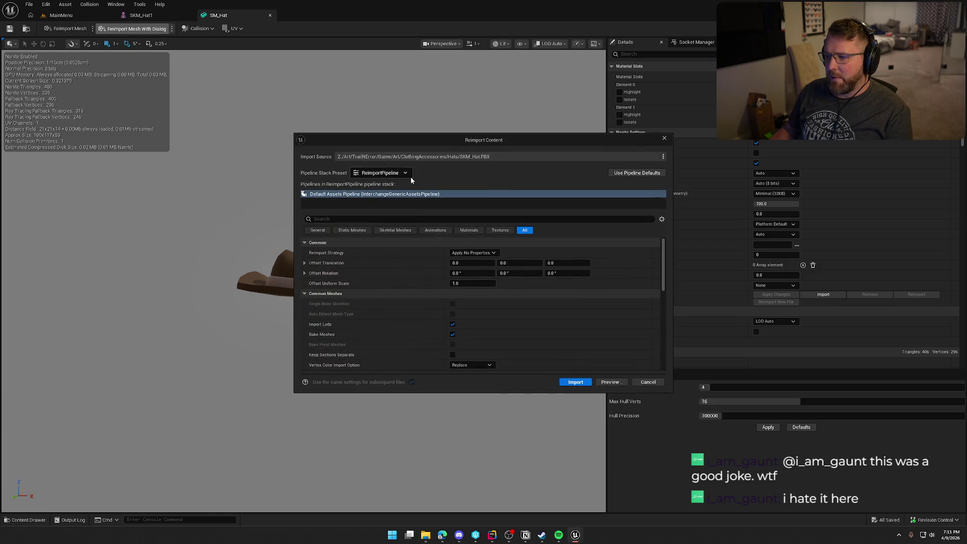
left_click(354, 231)
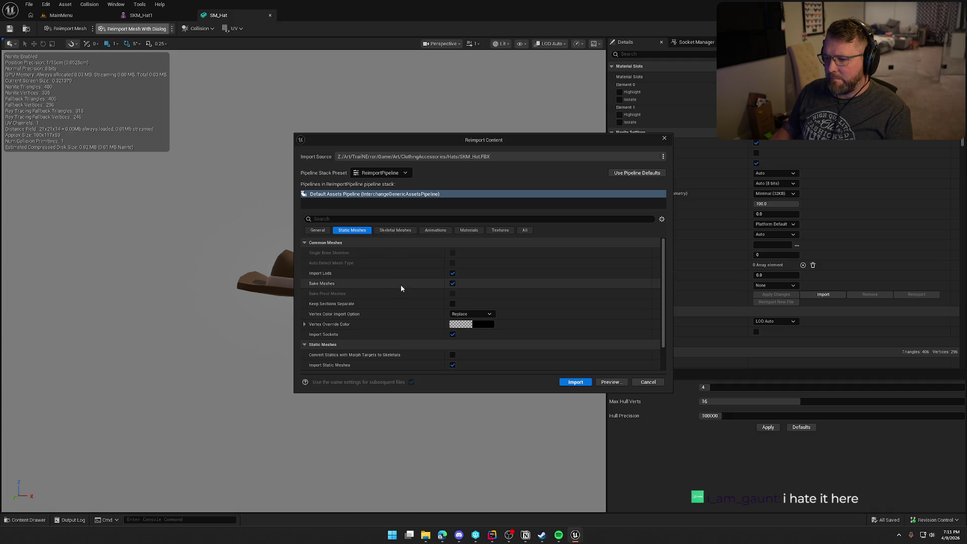
scroll(412, 308, "down", 2)
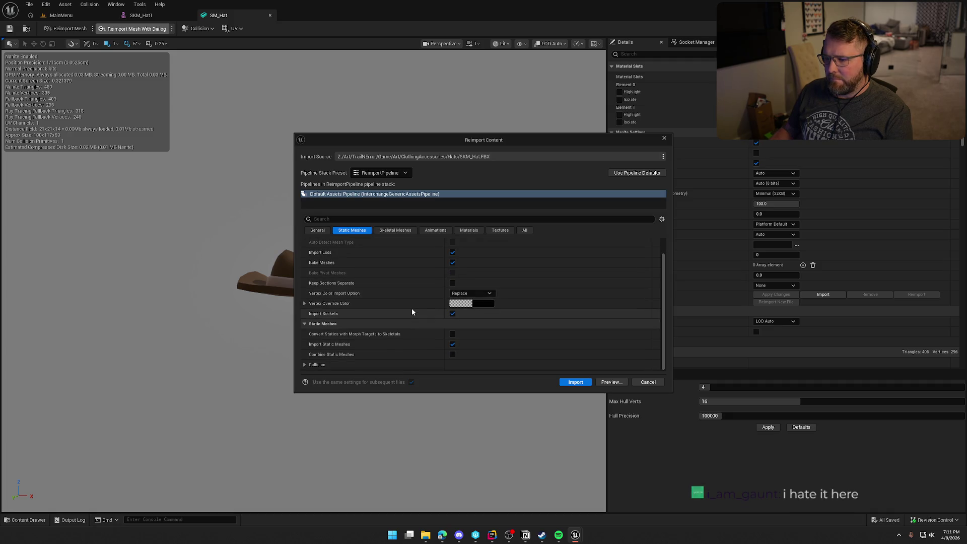
left_click(576, 382)
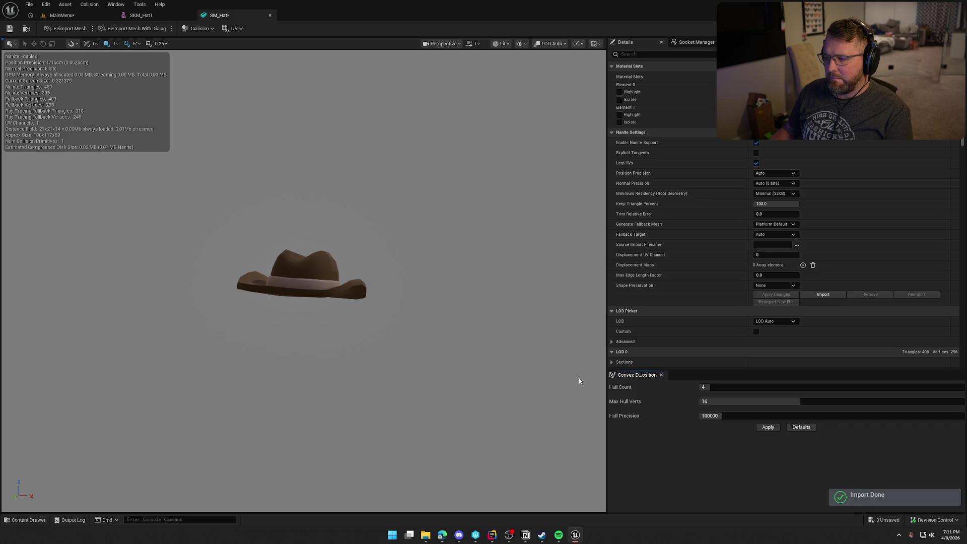
left_click(92, 28)
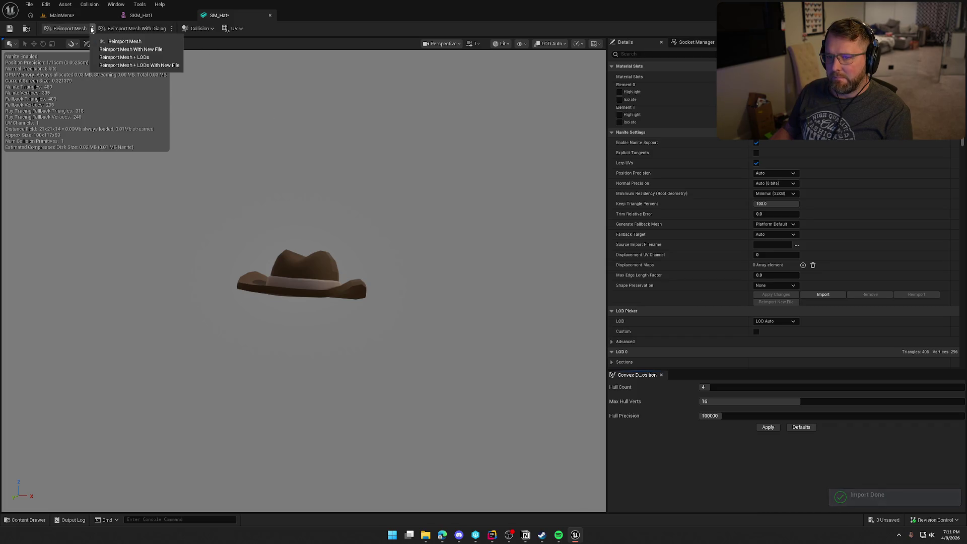
Reimport SM_Hat using SKM_Hat.FBX from the Hats folder as its new source file.
left_click(116, 49)
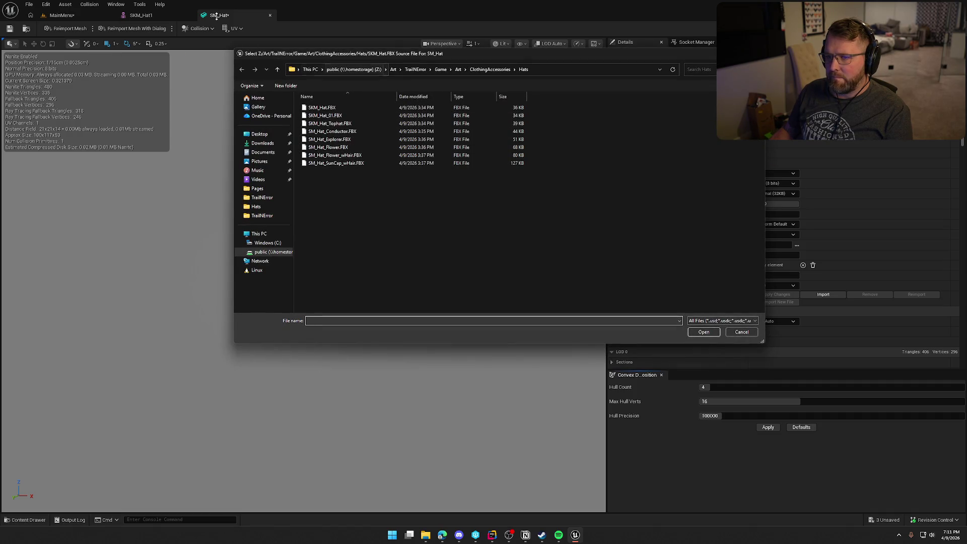
left_click(323, 107)
left_click(704, 331)
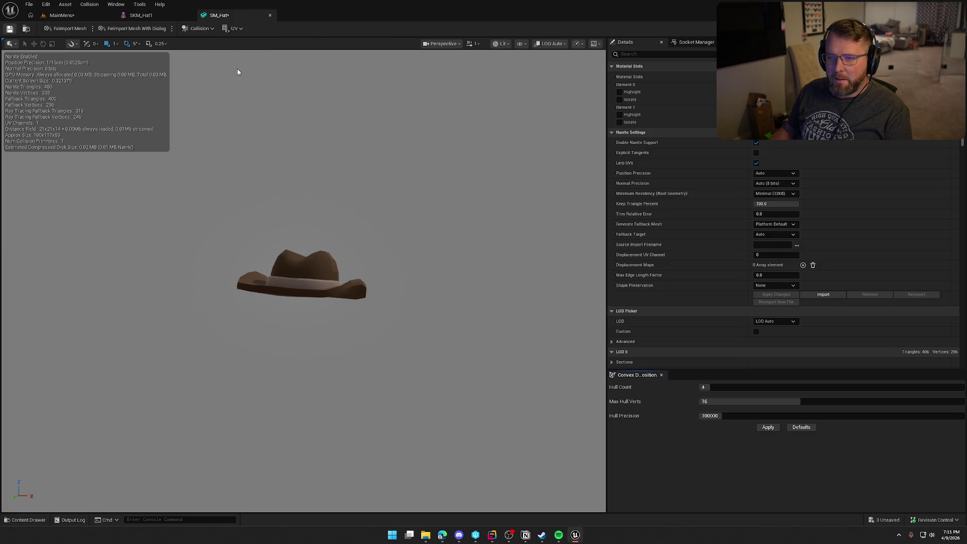
key("ctrl+space")
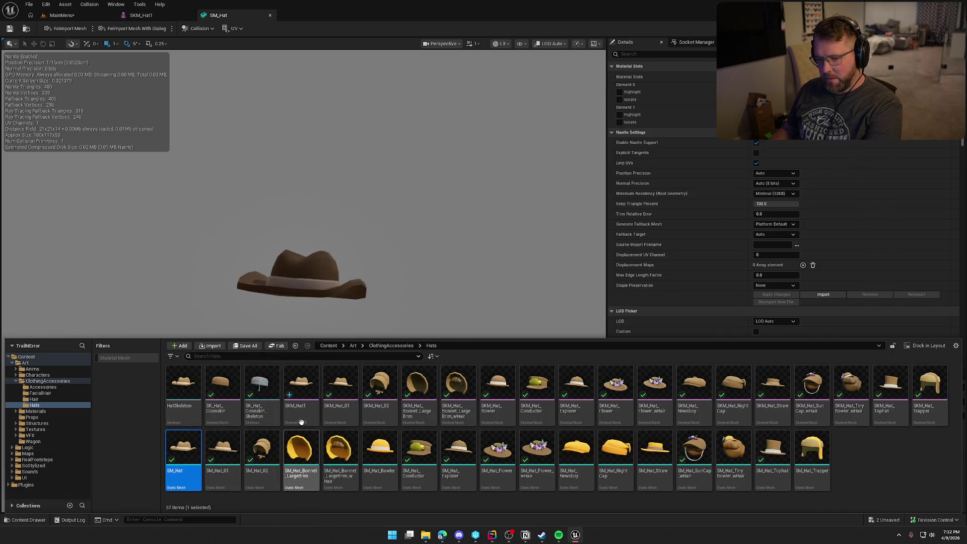
Start and cancel deleting SM_Hat, then launch Blender from the taskbar.
key("Delete")
left_click(555, 391)
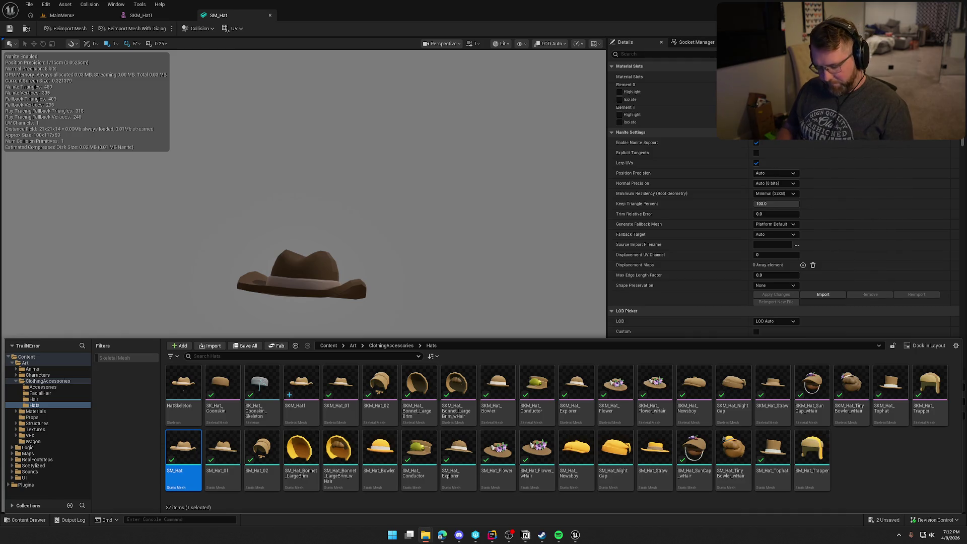
key("super")
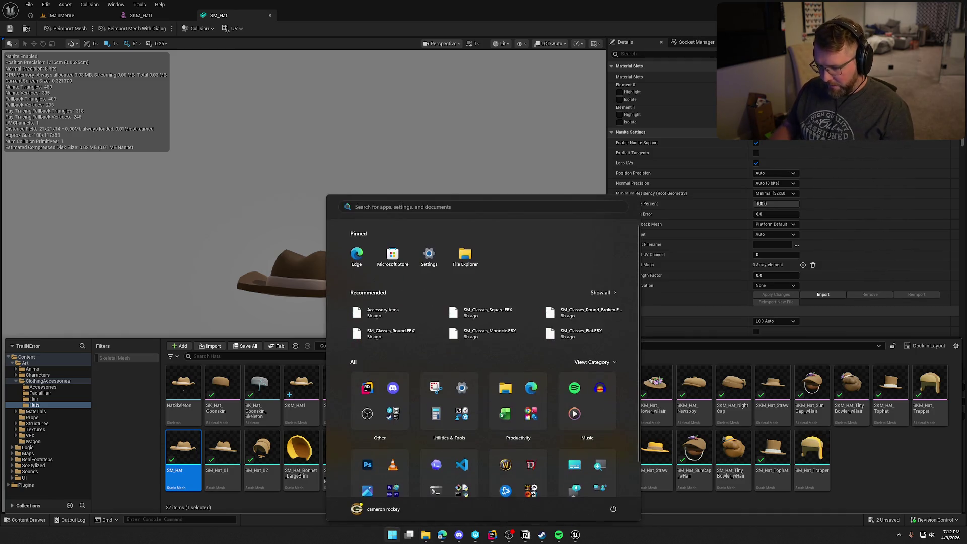
key("Escape")
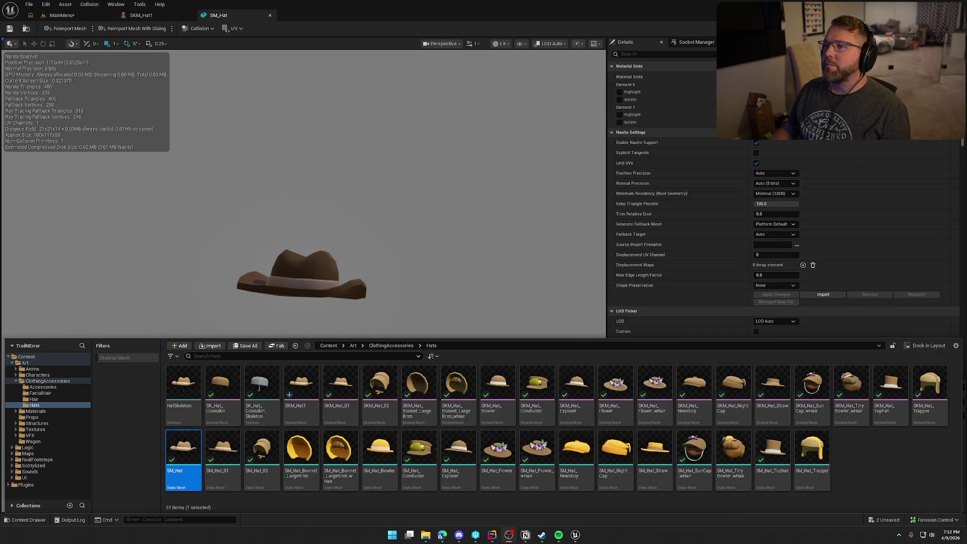
left_click(509, 535)
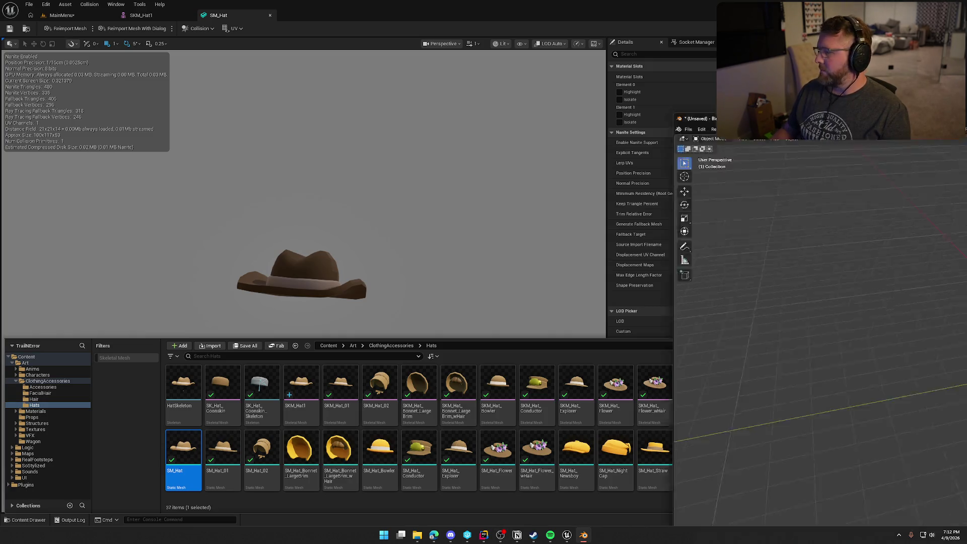
Delete the default scene objects and begin an FBX import.
key("a")
key("Delete")
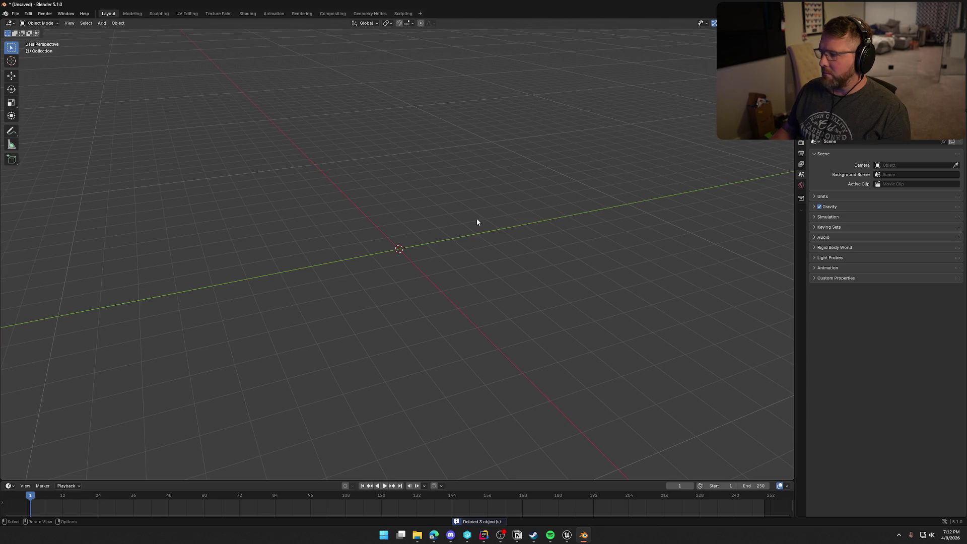
left_click(16, 14)
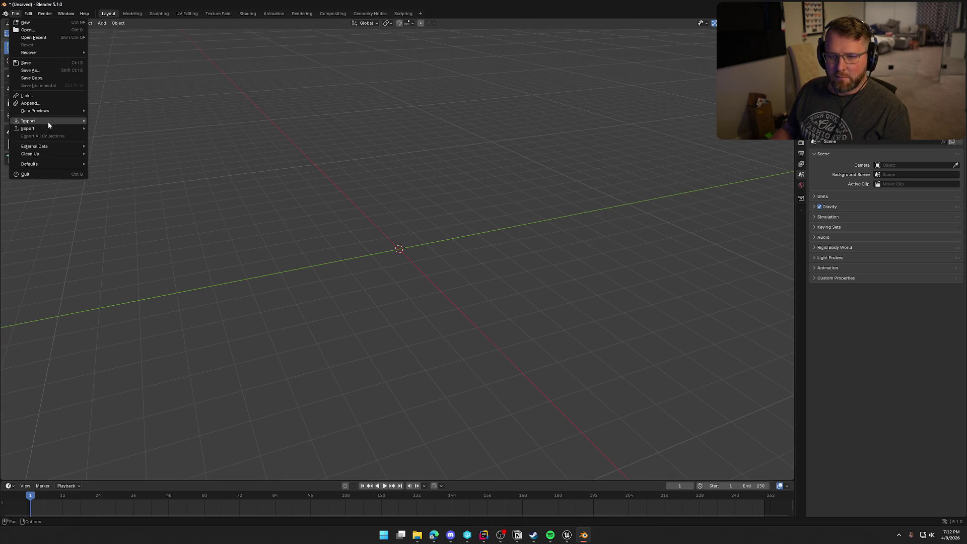
mouse_move(48, 125)
left_click(146, 172)
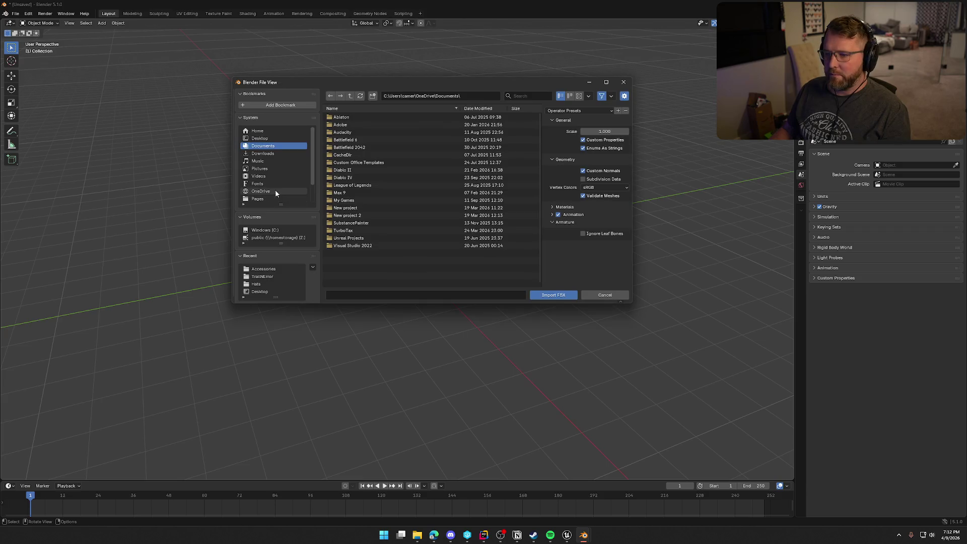
Import SKM_Hat.FBX from Z:\Art\TrailNError\Game\Art\ClothingAccessories\Hats.
left_click(282, 237)
double_click(355, 132)
scroll(374, 275, "down", 5)
double_click(346, 172)
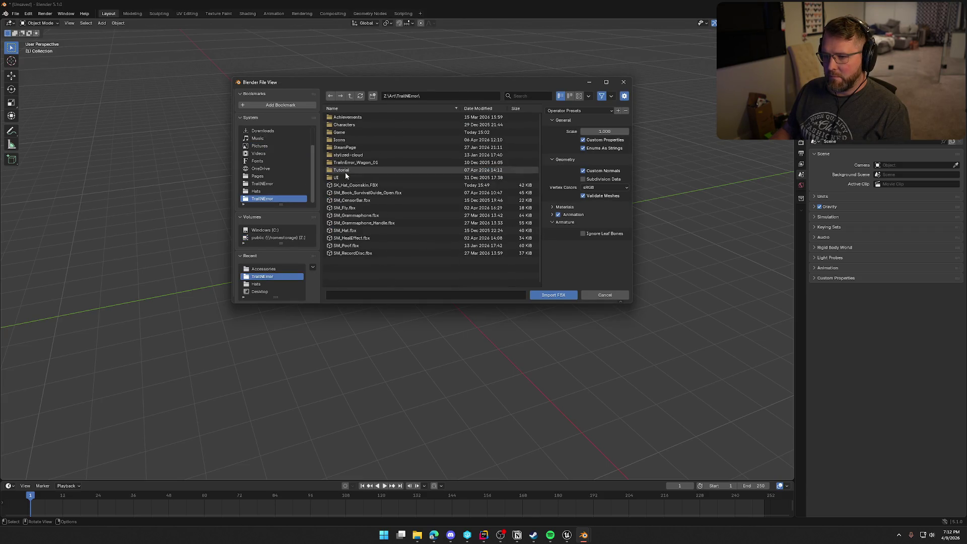
double_click(353, 132)
double_click(348, 119)
double_click(347, 118)
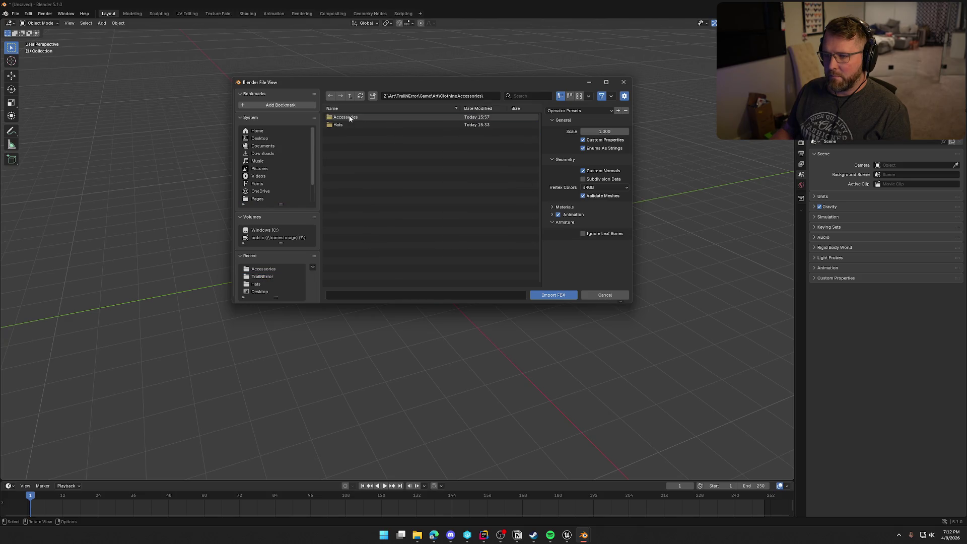
double_click(349, 124)
left_click(365, 118)
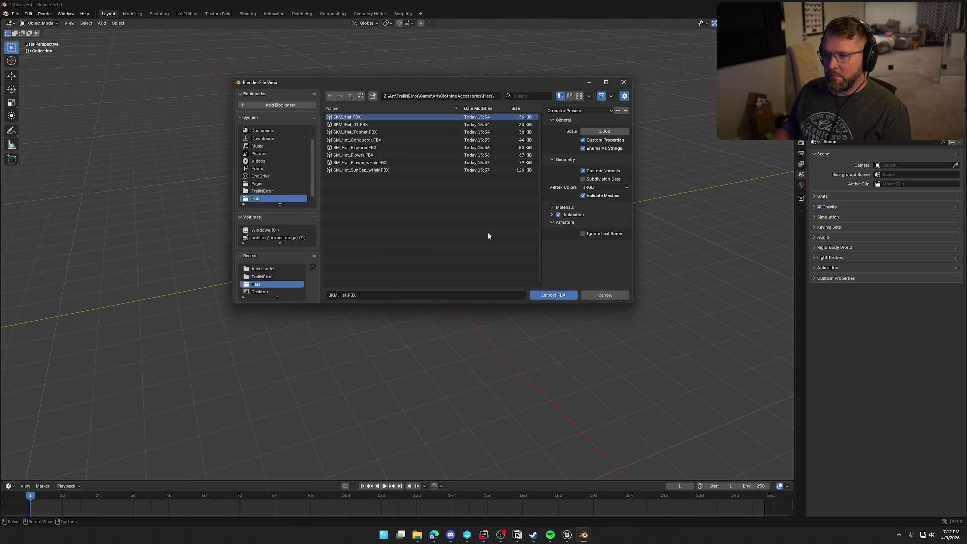
left_click(553, 295)
scroll(458, 246, "up", 5)
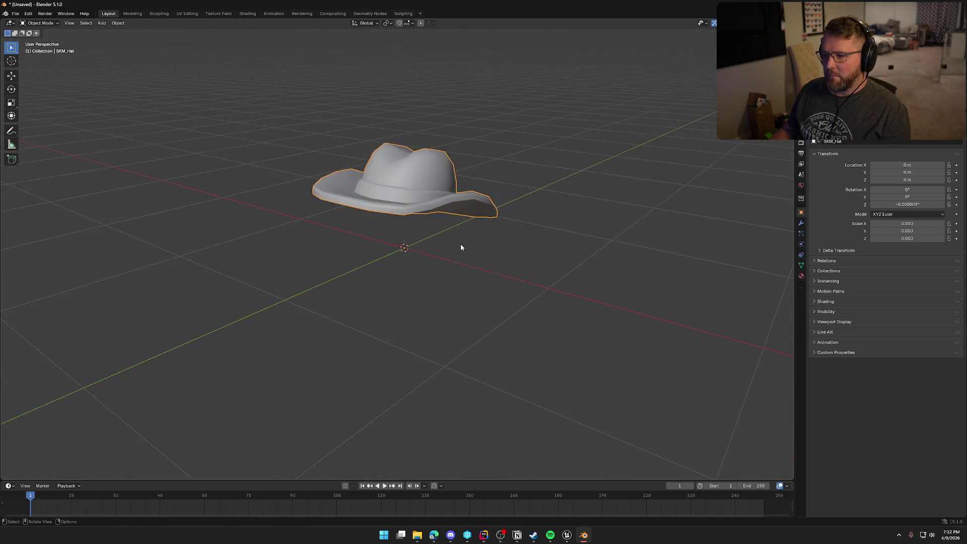
mouse_move(462, 277)
left_mouse_down()
mouse_move(544, 268)
mouse_move(553, 290)
left_mouse_up()
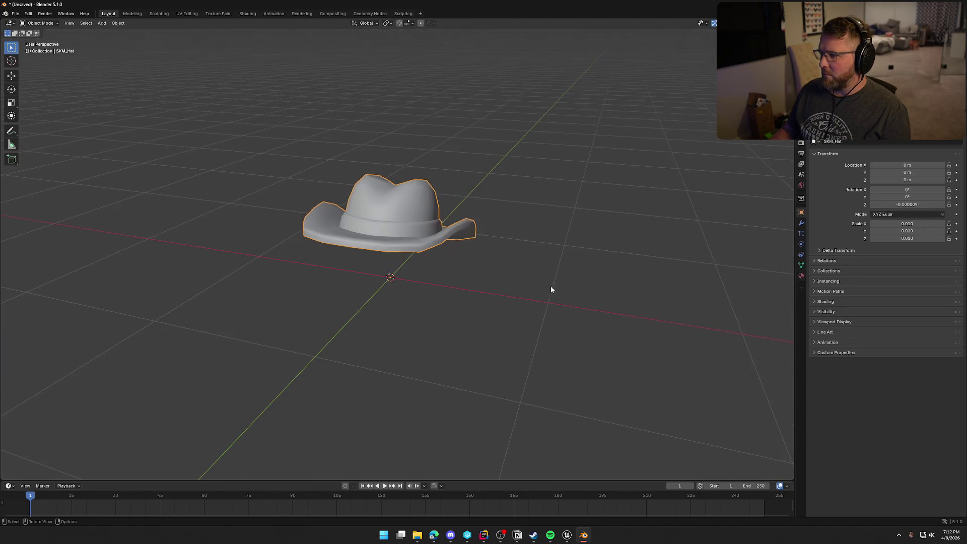
left_click(801, 275)
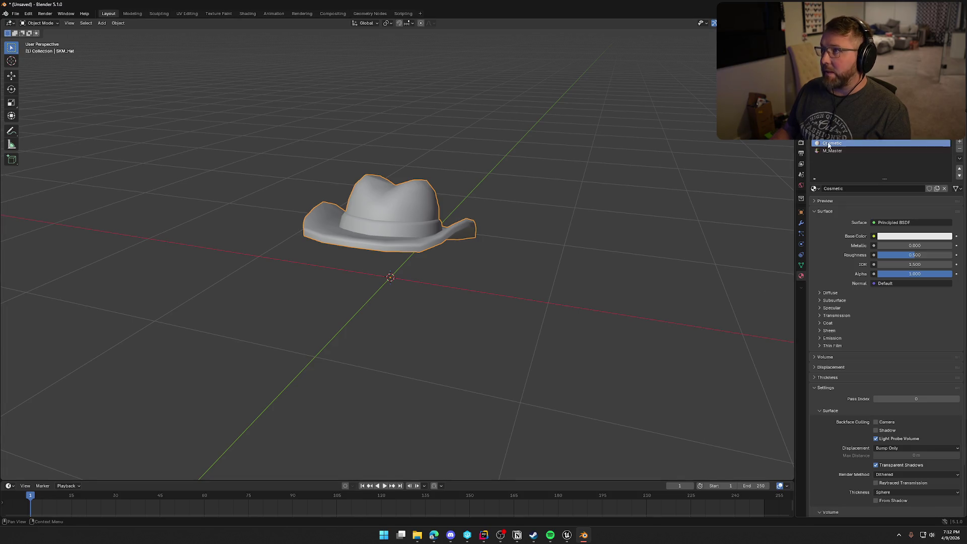
mouse_move(606, 225)
left_mouse_down()
mouse_move(560, 195)
mouse_move(408, 216)
mouse_move(286, 203)
mouse_move(557, 216)
mouse_move(619, 236)
mouse_move(588, 177)
mouse_move(540, 240)
mouse_move(581, 218)
left_mouse_up()
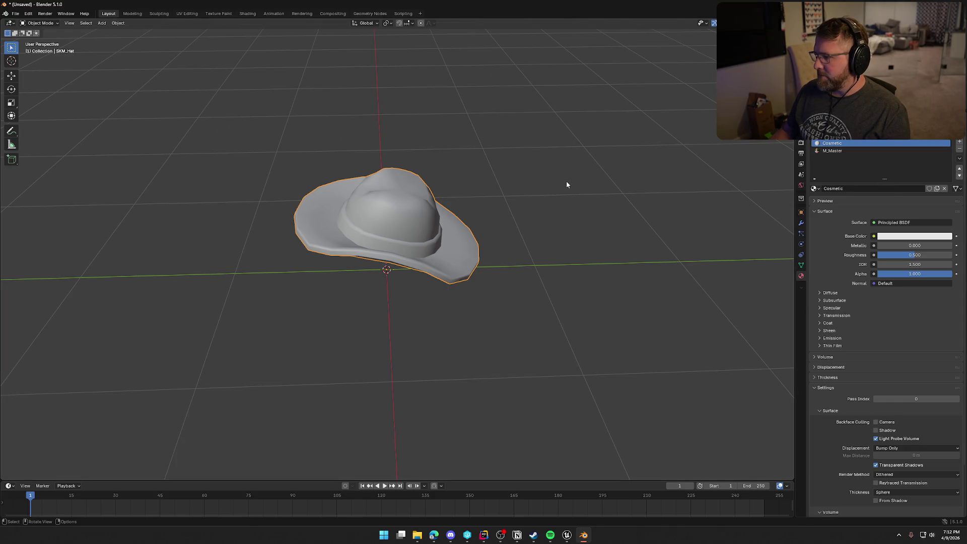
left_click_drag(496, 180, 551, 168)
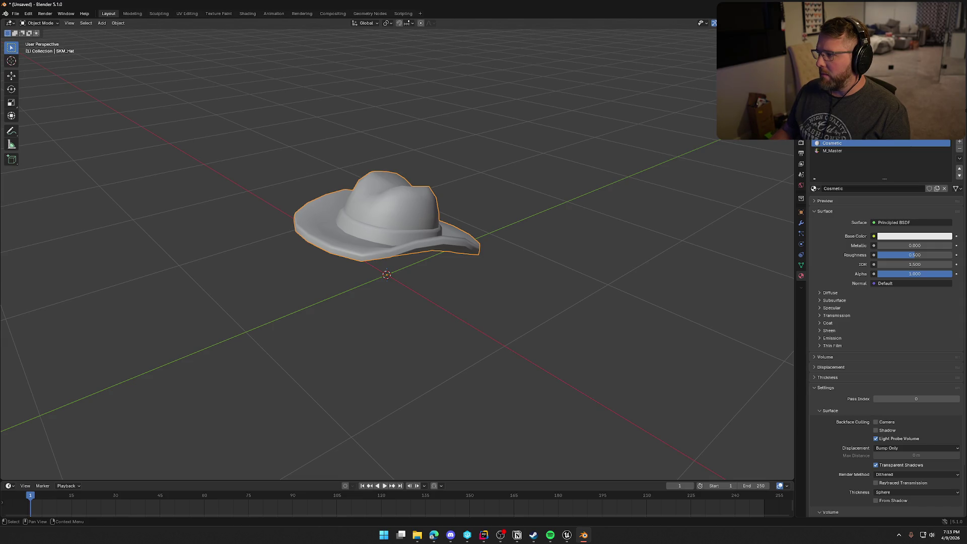
left_click_drag(524, 159, 443, 184)
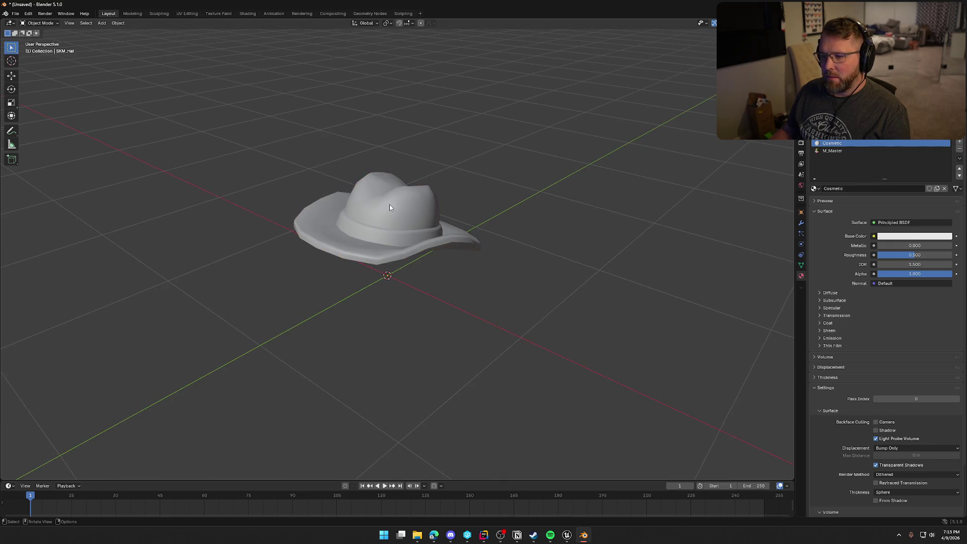
left_click(15, 14)
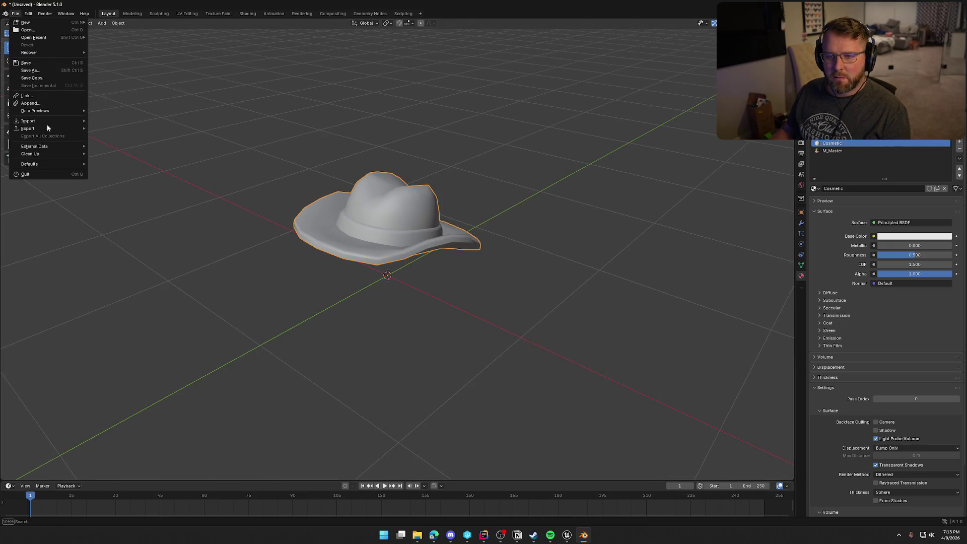
Target SKM_Hat.FBX in the ClothingAccessories\Hats folder for an FBX export.
mouse_move(50, 129)
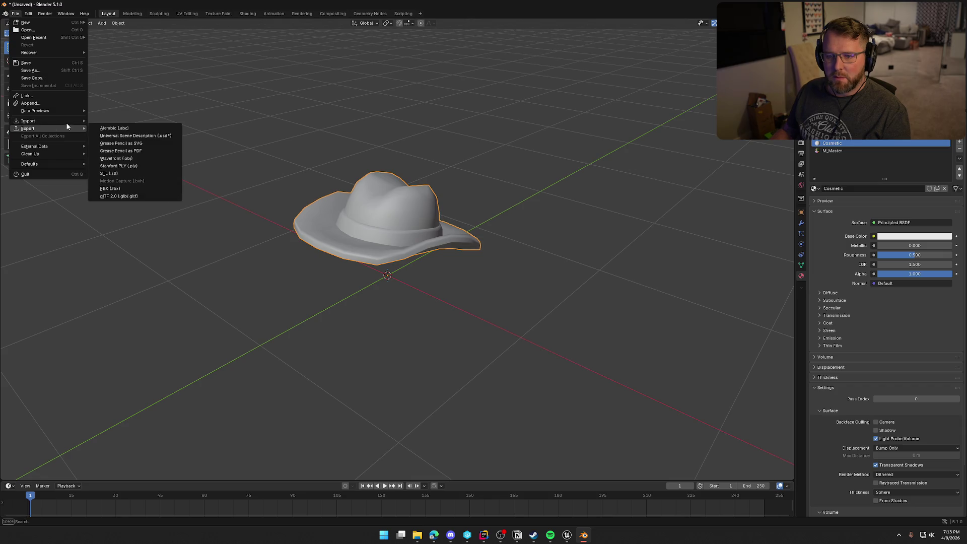
left_click(119, 188)
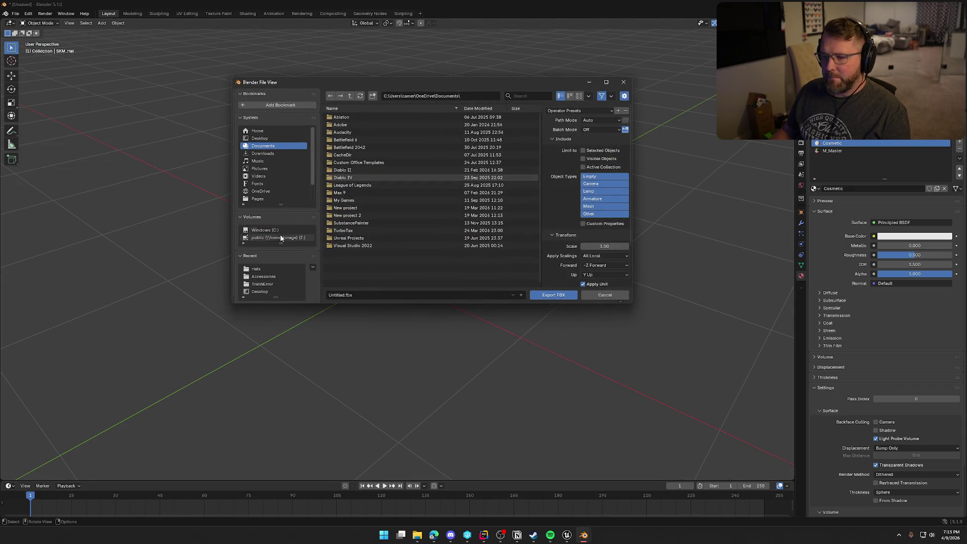
double_click(337, 125)
scroll(398, 207, "down", 10)
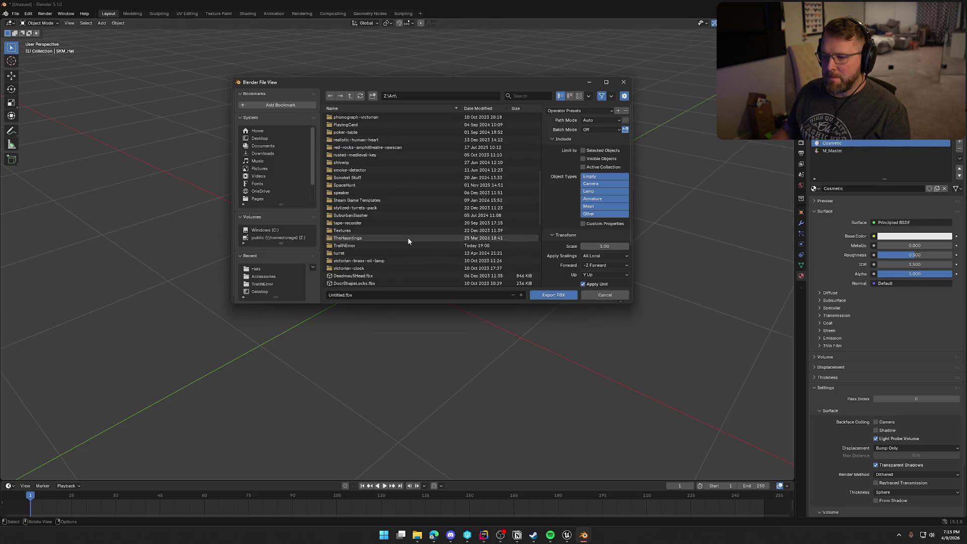
double_click(346, 215)
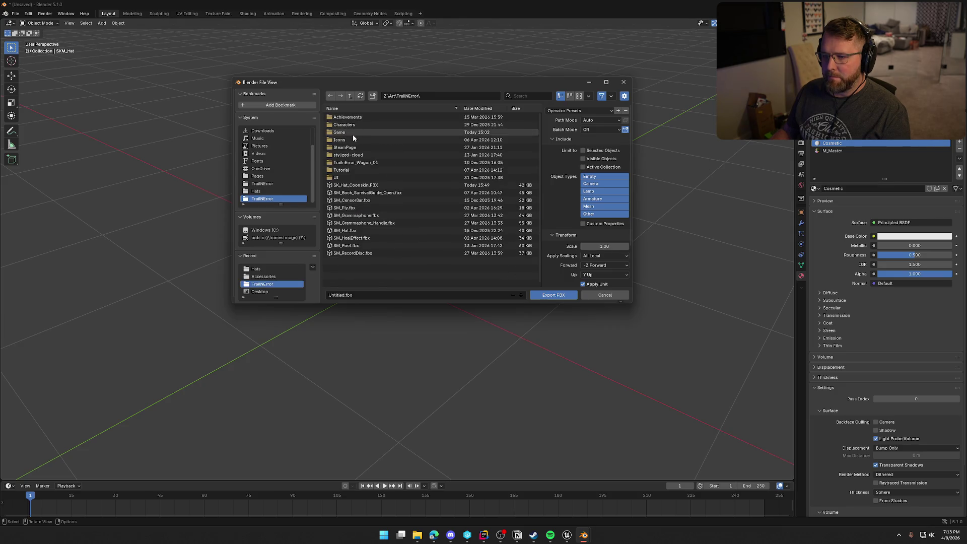
double_click(352, 133)
double_click(347, 117)
double_click(346, 118)
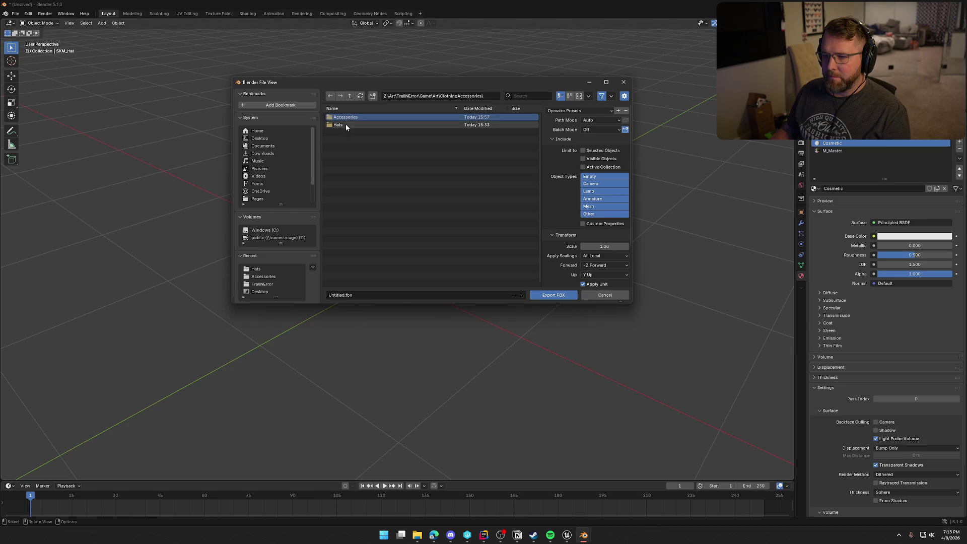
double_click(346, 123)
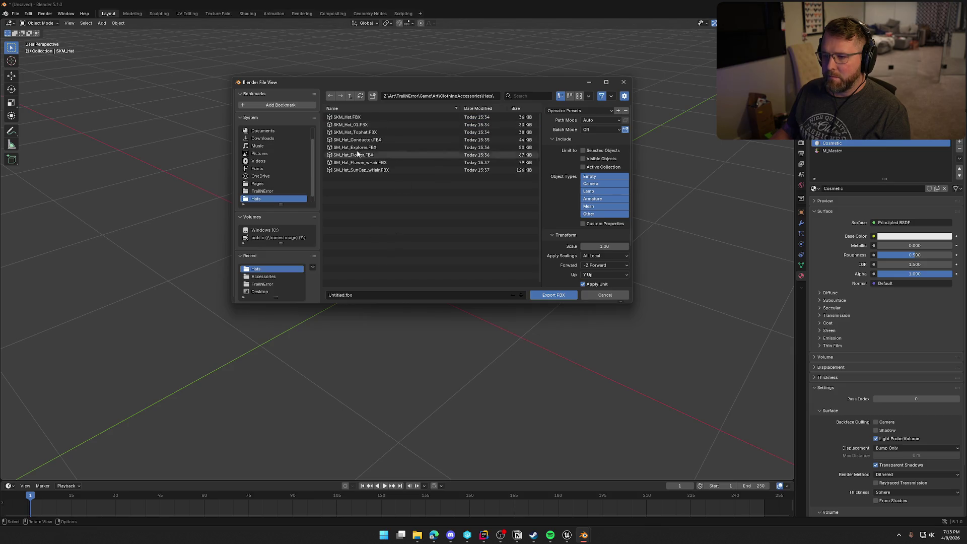
left_click(377, 117)
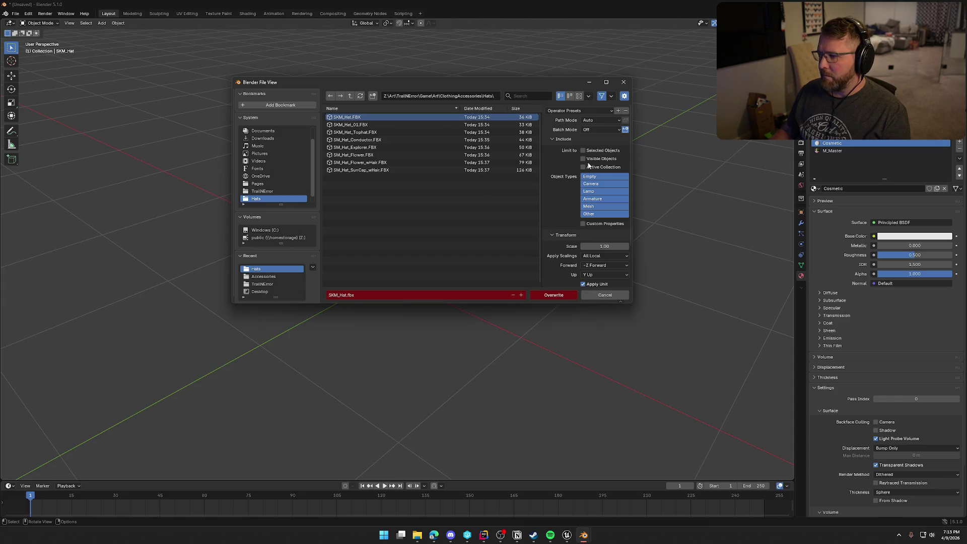
Export with X Forward, Z Up and Add Leaf Bones off, overwriting SKM_Hat.fbx.
scroll(584, 194, "down", 3)
left_click(597, 220)
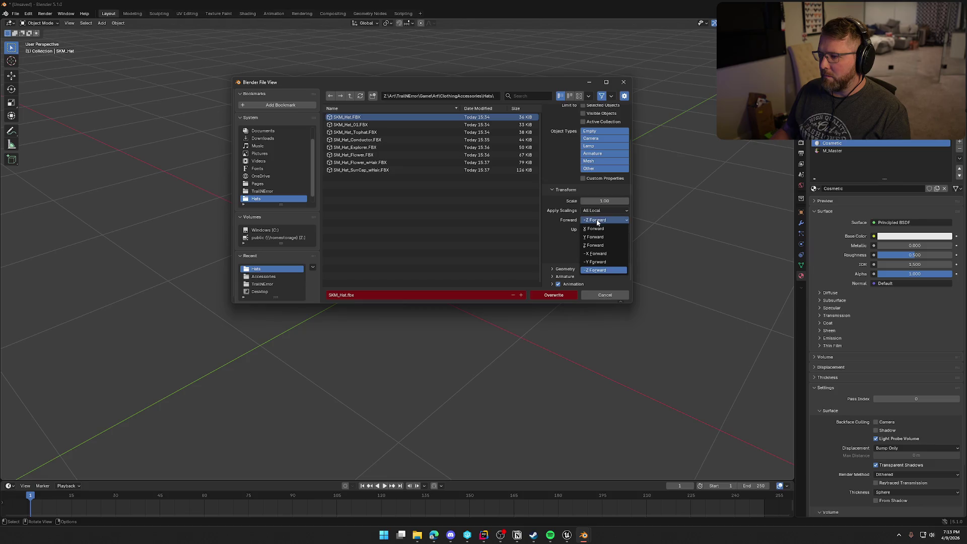
left_click(598, 229)
left_click(599, 229)
left_click(597, 254)
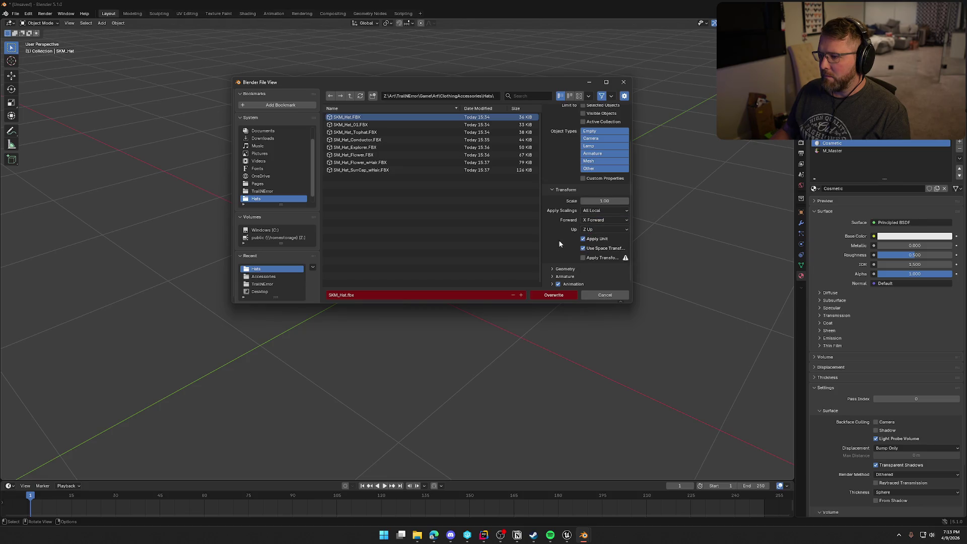
left_click(565, 269)
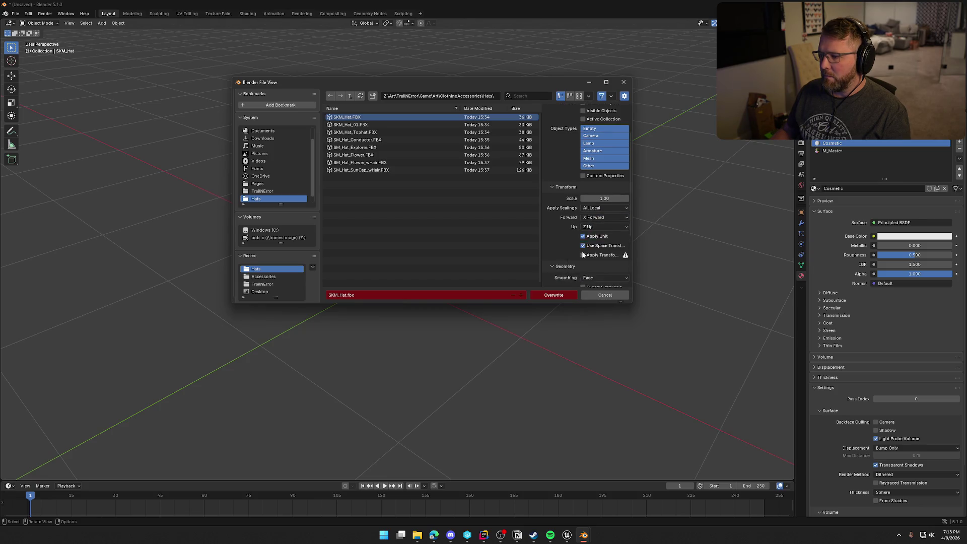
scroll(570, 256, "down", 5)
scroll(553, 275, "down", 3)
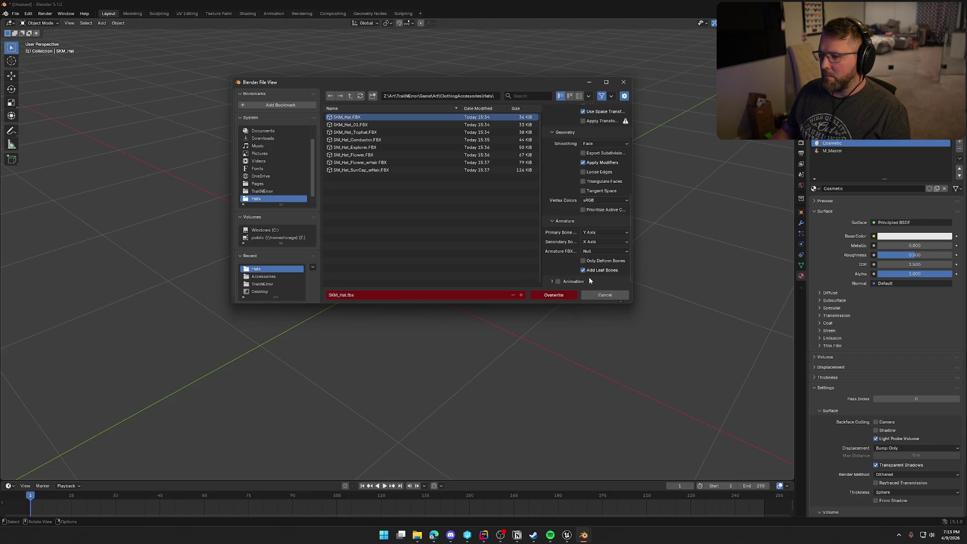
left_click(583, 270)
scroll(550, 243, "up", 10)
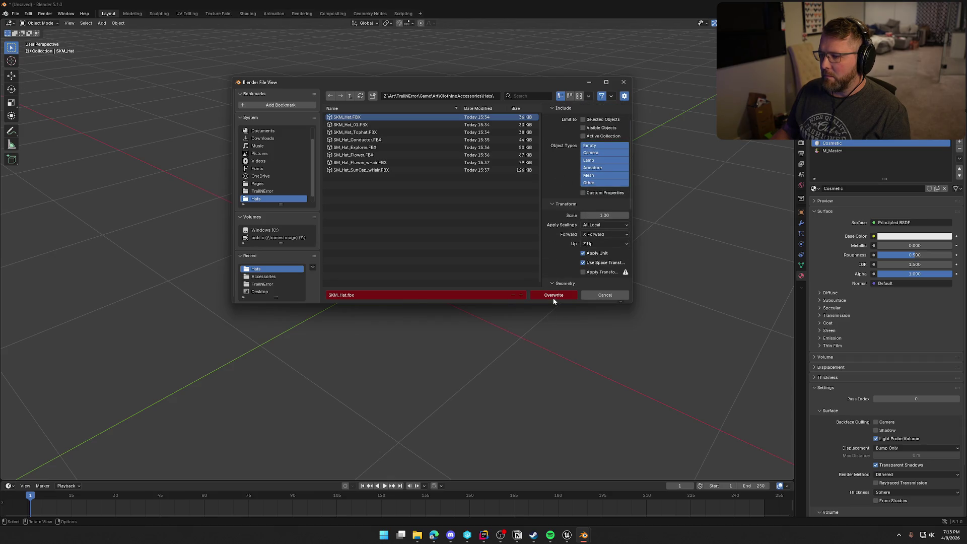
left_click(553, 298)
left_click(568, 538)
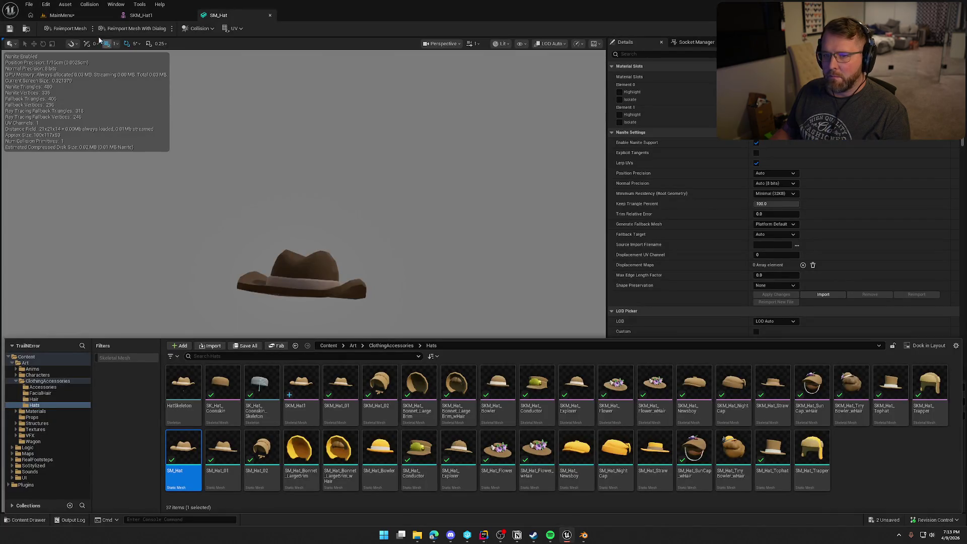
Reimport SM_Hat using SKM_Hat.FBX as the new source, save all, and bring up SKM_Hat1.
left_click(71, 30)
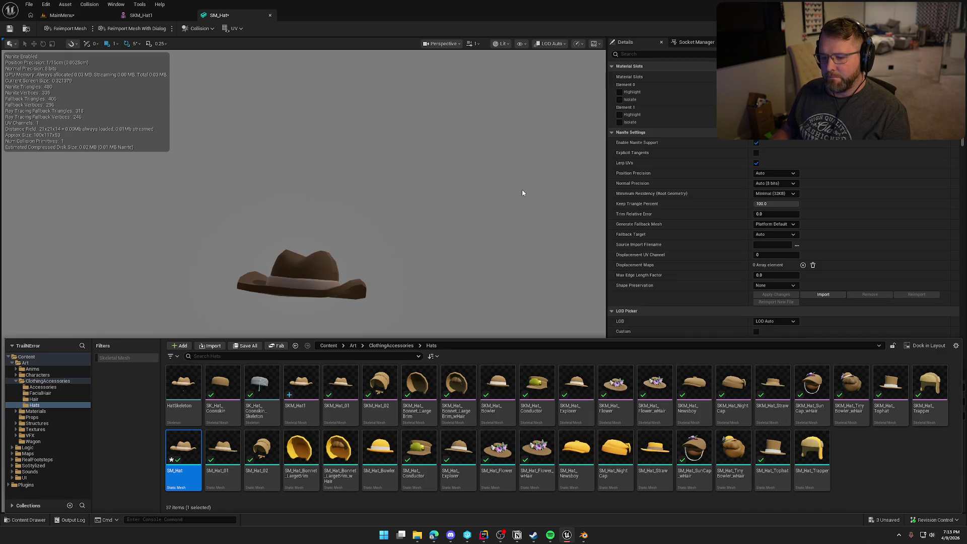
left_click(89, 4)
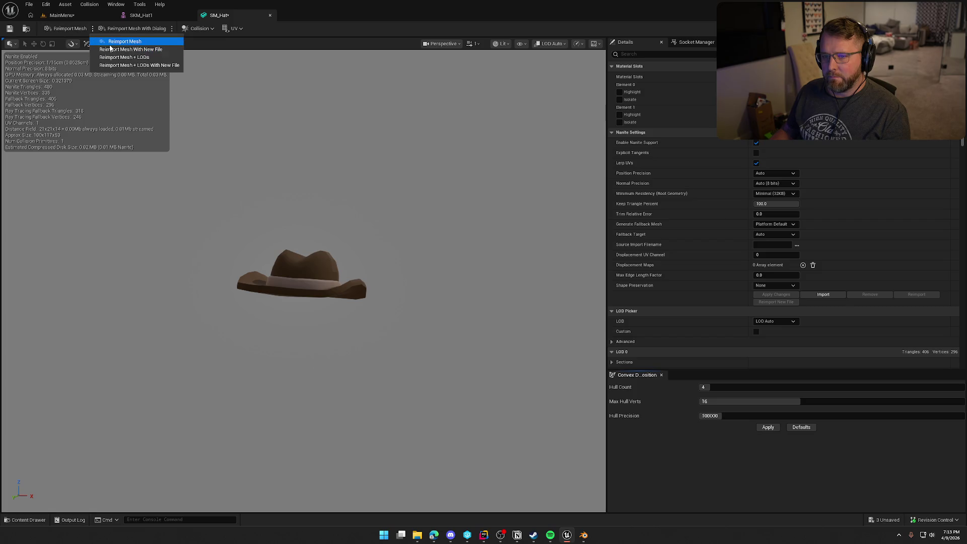
left_click(112, 49)
left_click(361, 107)
left_click(706, 331)
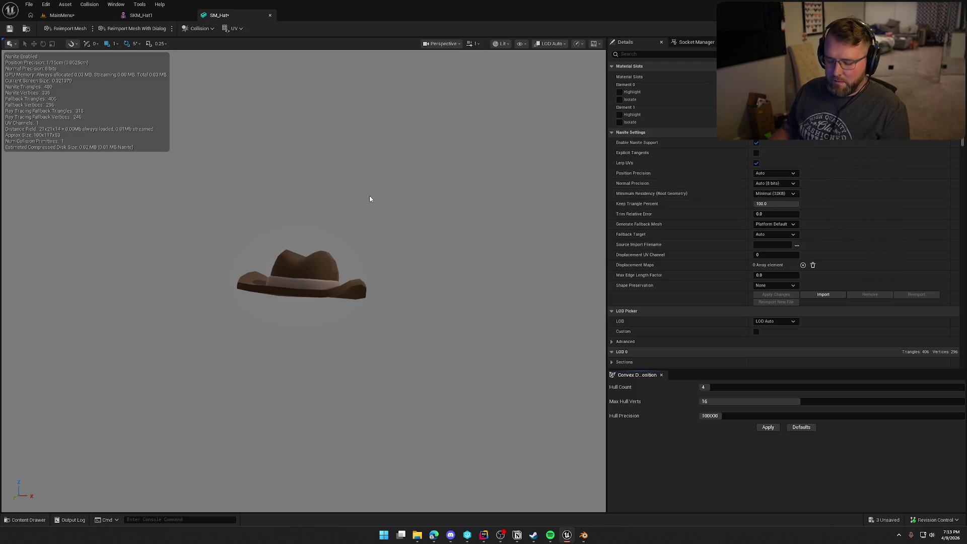
key("ctrl+shift+s")
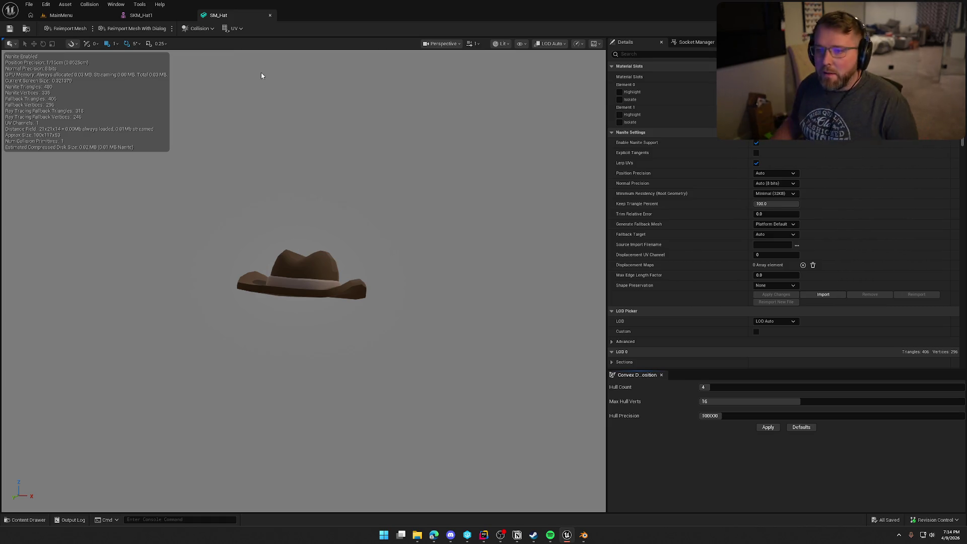
left_click(148, 15)
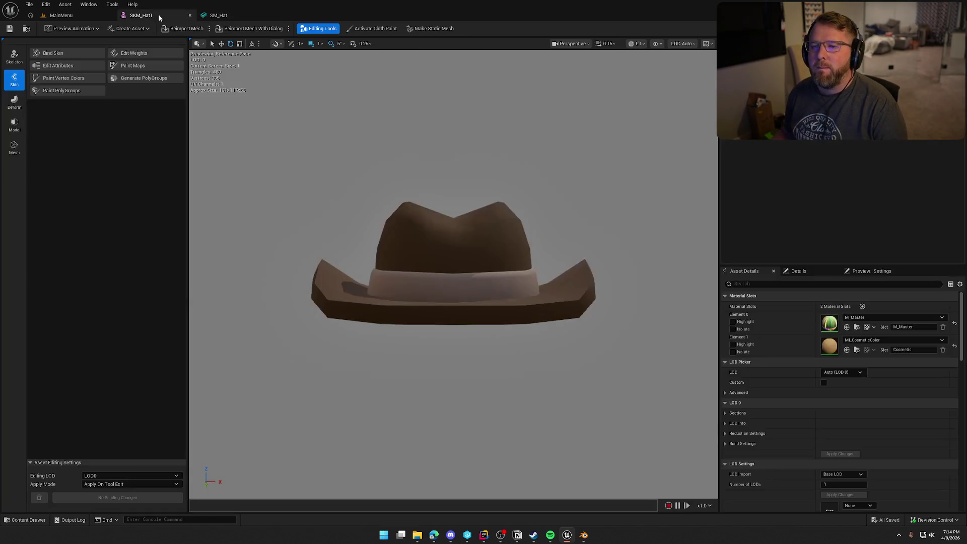
Reimport SKM_Hat1 and briefly try the modelling and attribute-editing tools.
left_click(185, 29)
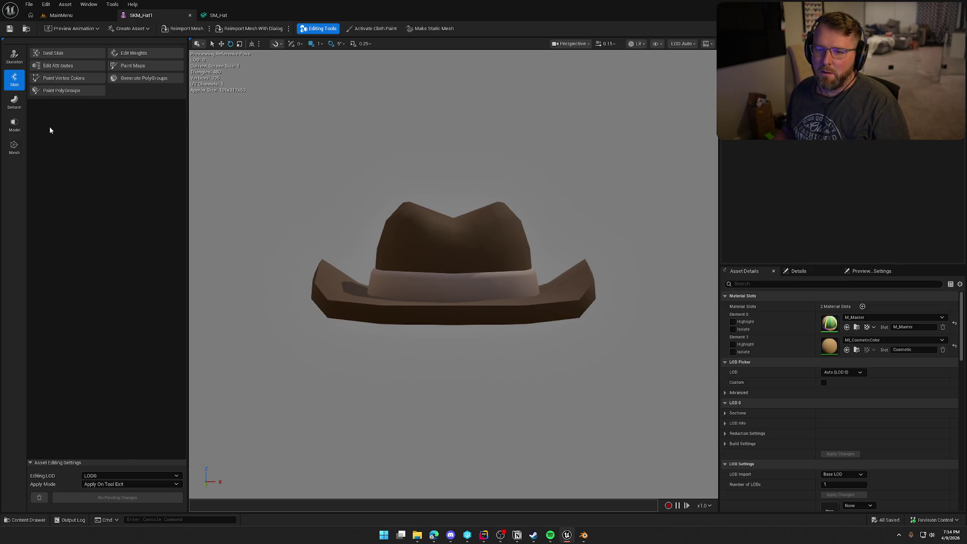
left_click(18, 130)
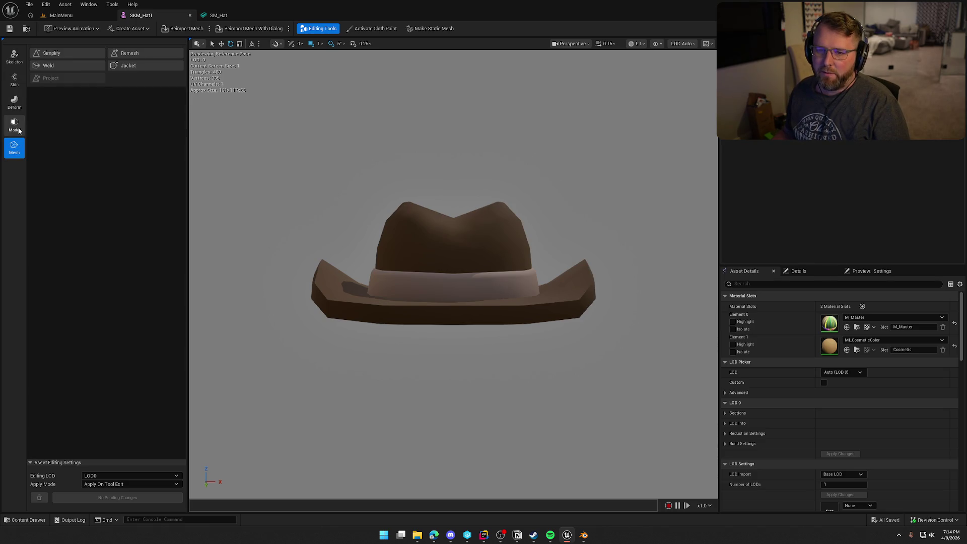
left_click(14, 79)
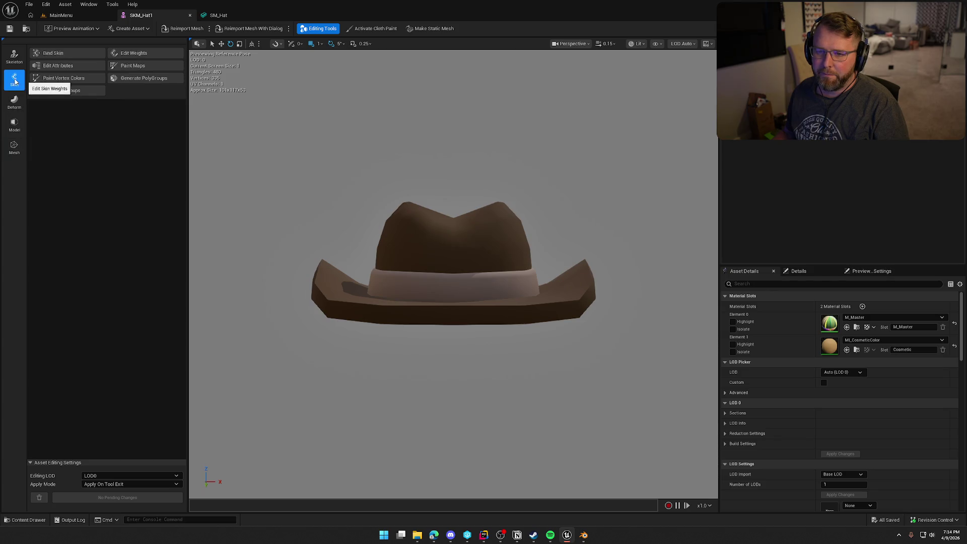
left_click(61, 64)
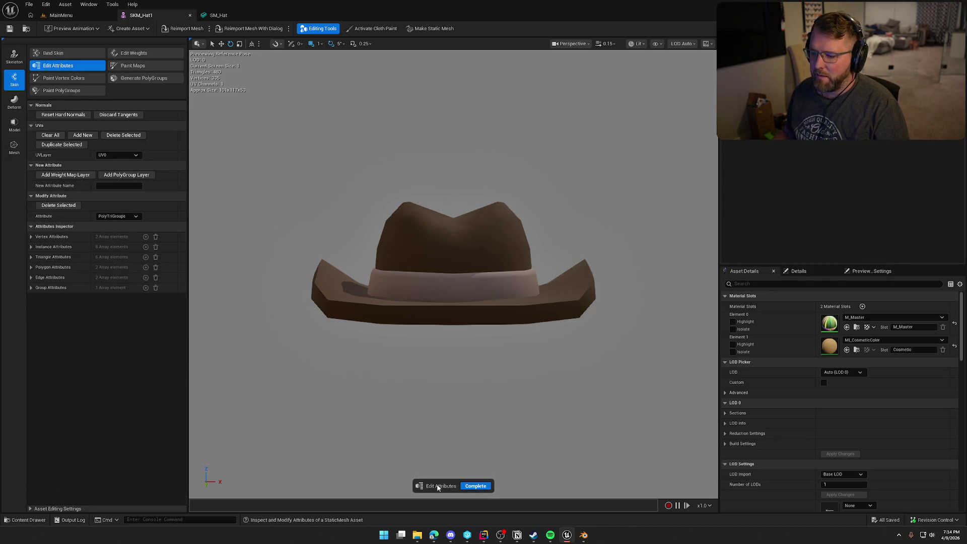
left_click(476, 486)
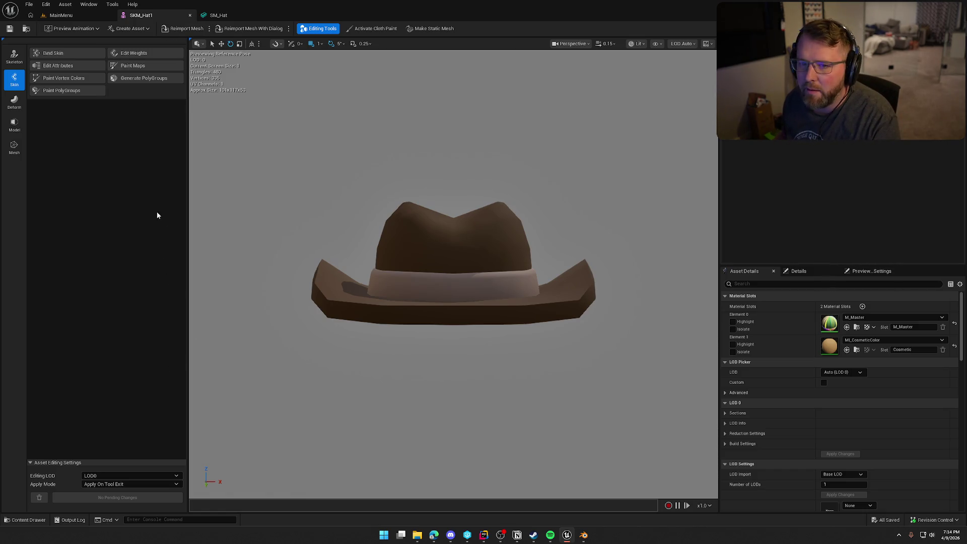
Browse the asset menu, then return to SM_Hat and bring up its reimport options.
left_click(62, 5)
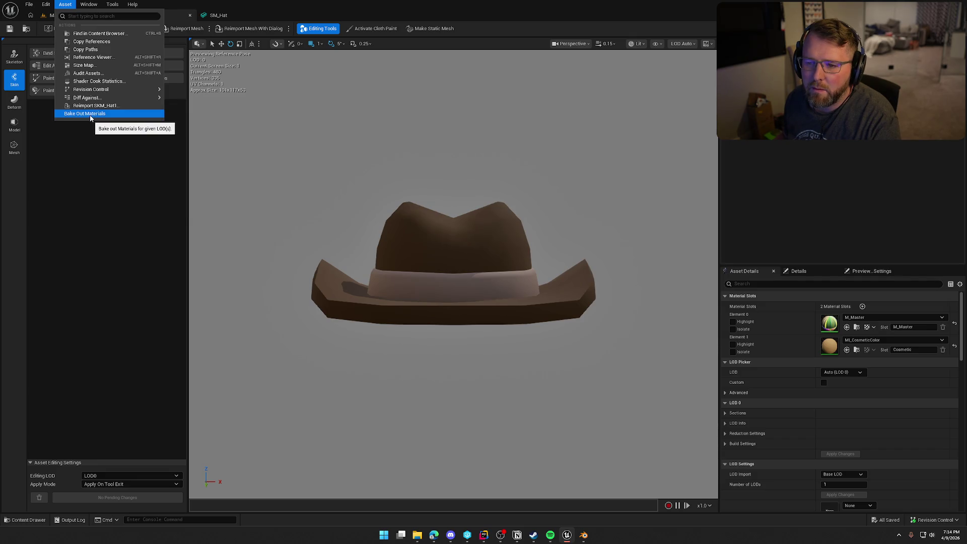
mouse_move(128, 7)
mouse_move(88, 7)
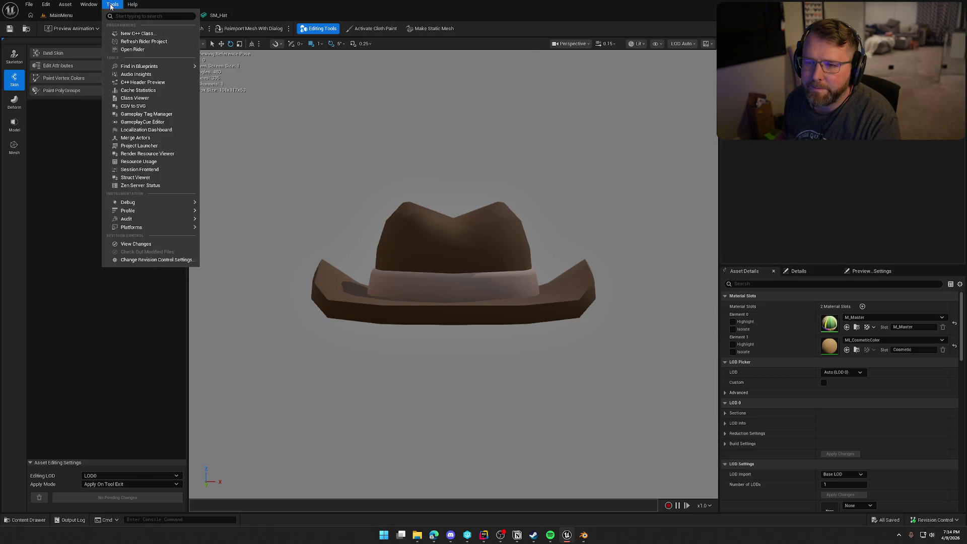
left_click(111, 220)
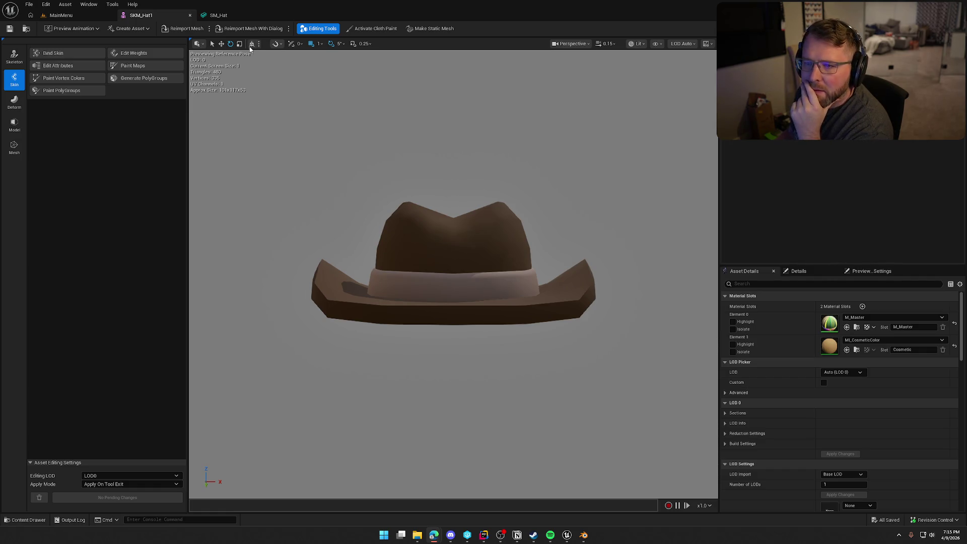
left_click(218, 16)
left_click(134, 28)
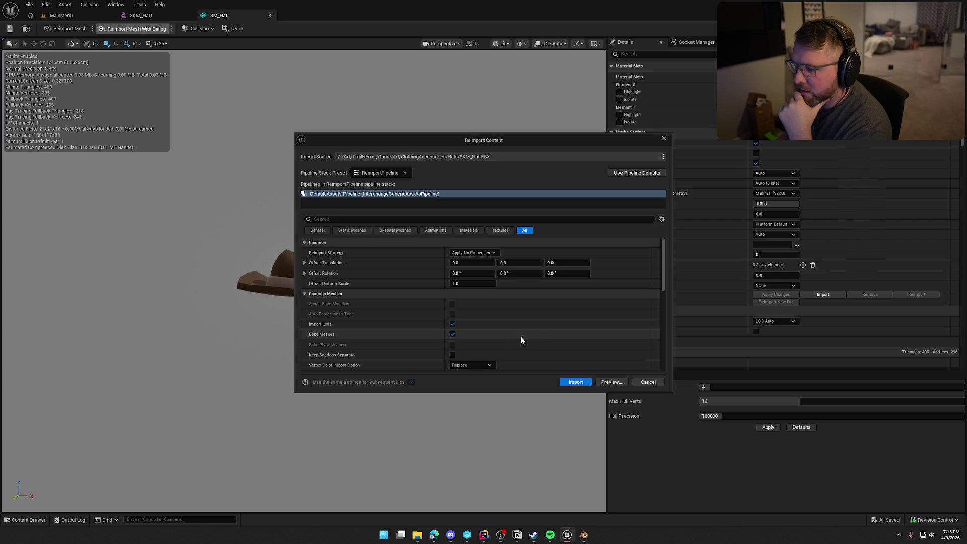
Look through the static mesh, material and general reimport settings.
left_click(364, 232)
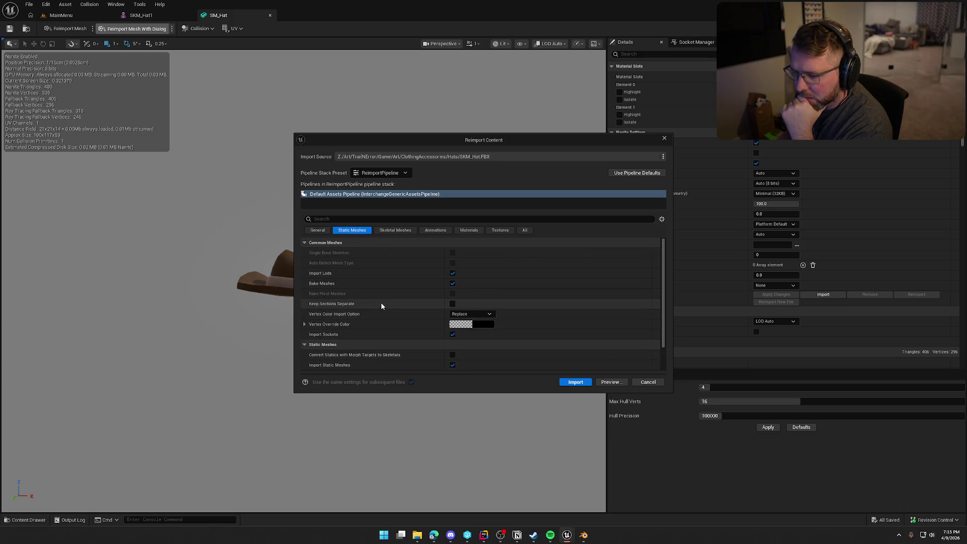
scroll(385, 304, "down", 2)
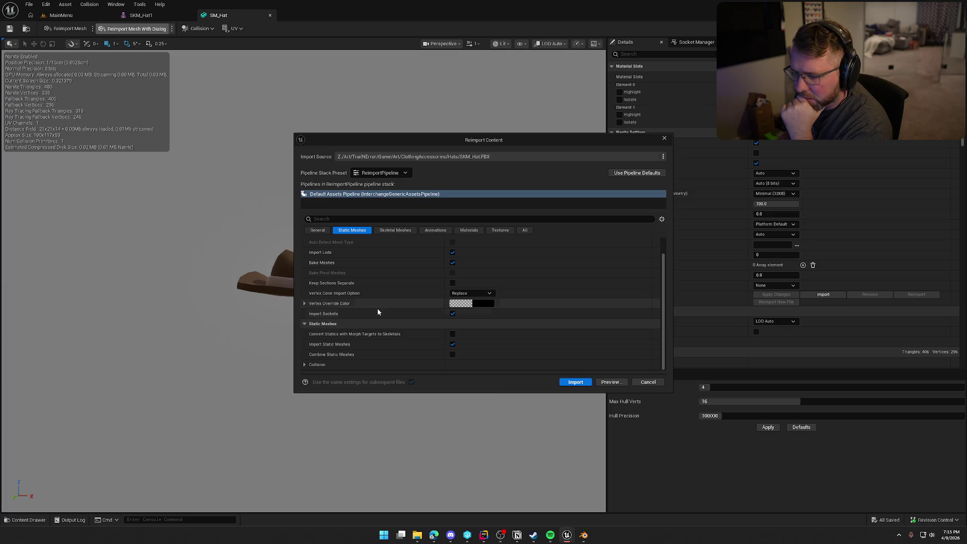
scroll(351, 323, "up", 2)
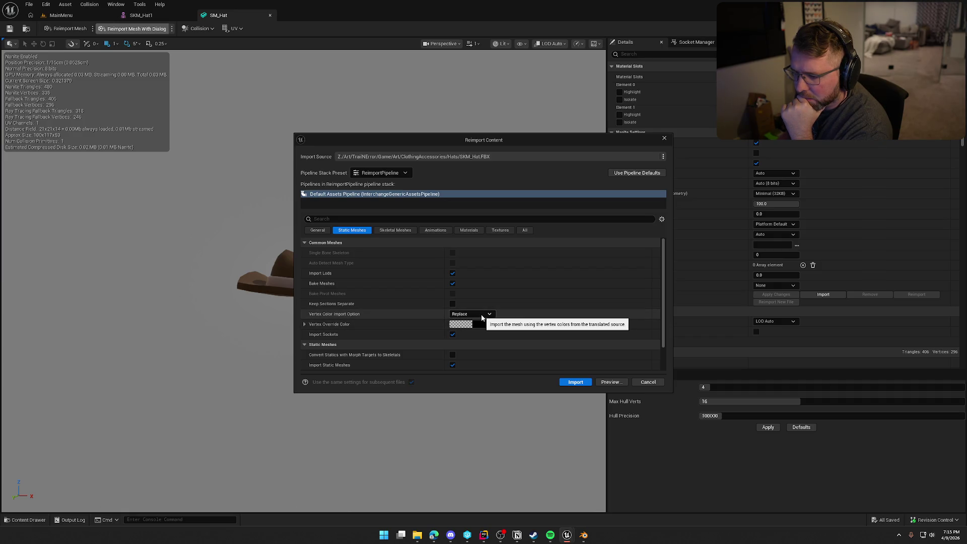
left_click(470, 230)
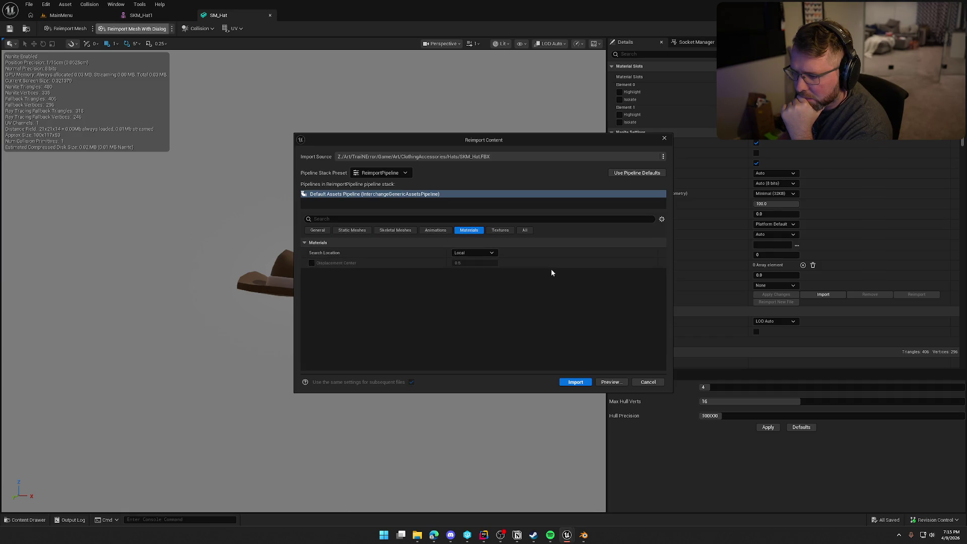
left_click(318, 231)
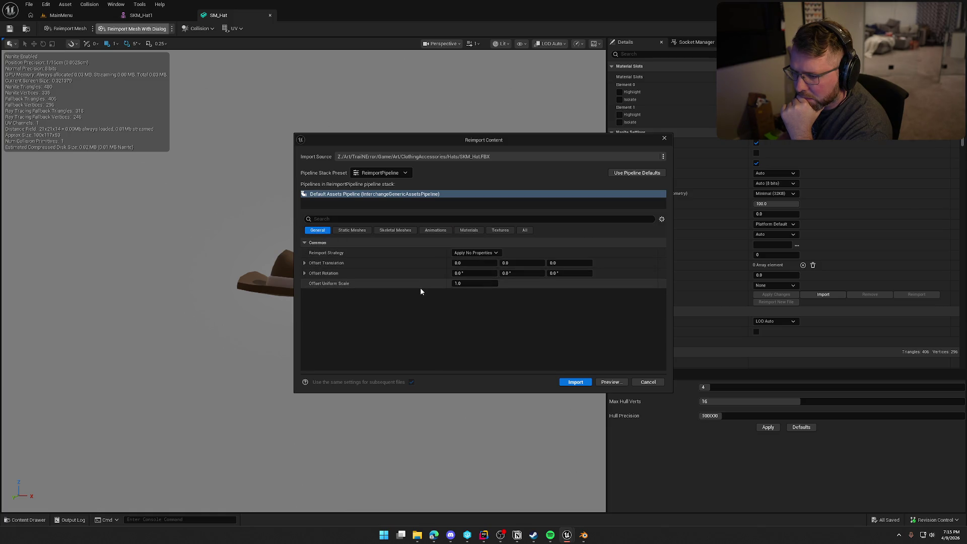
left_click(498, 253)
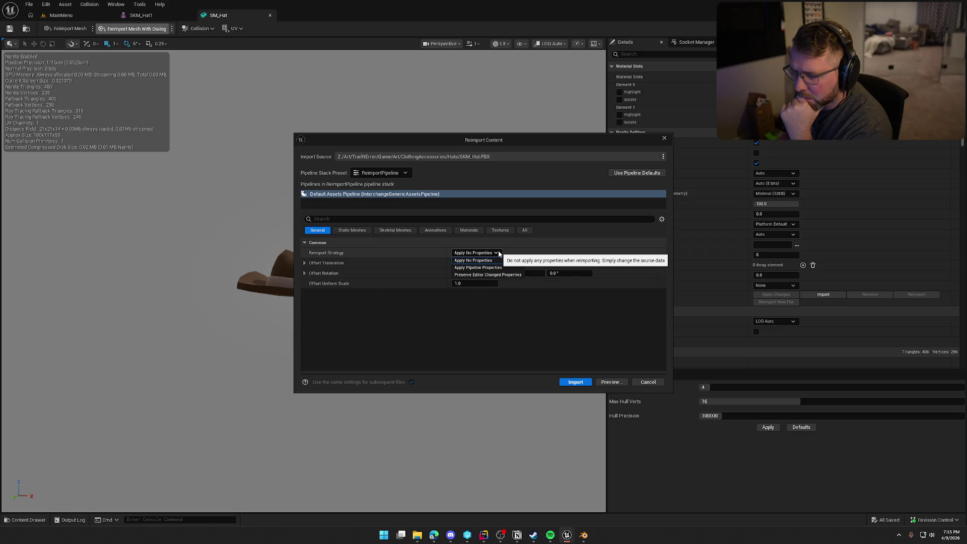
left_click(476, 261)
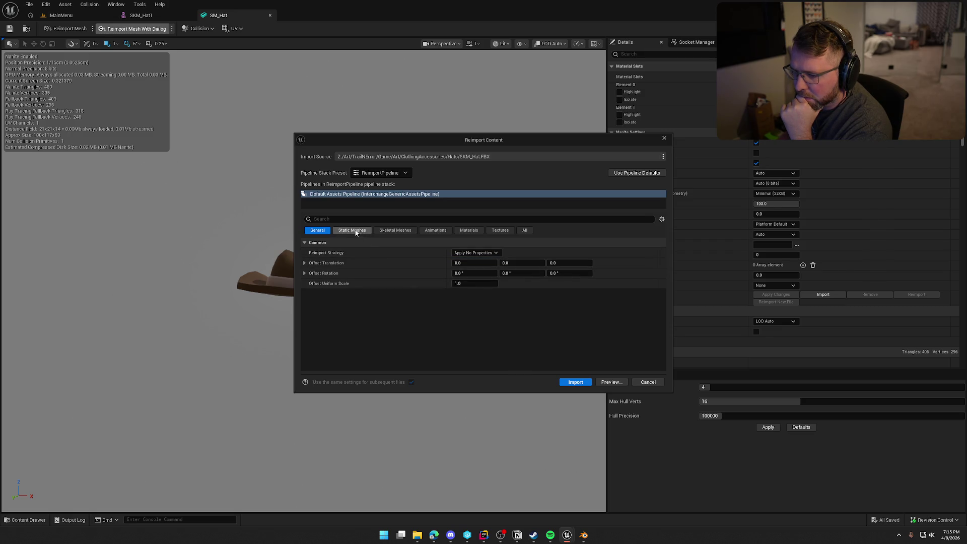
Reimport SM_Hat with the ReimportPipeline preset and Apply Pipeline Properties strategy.
left_click(526, 230)
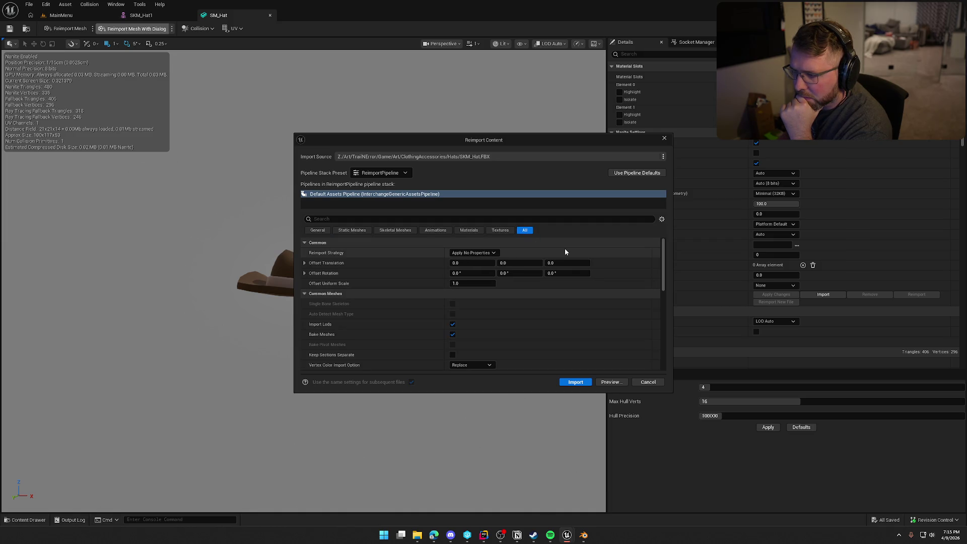
left_click(406, 173)
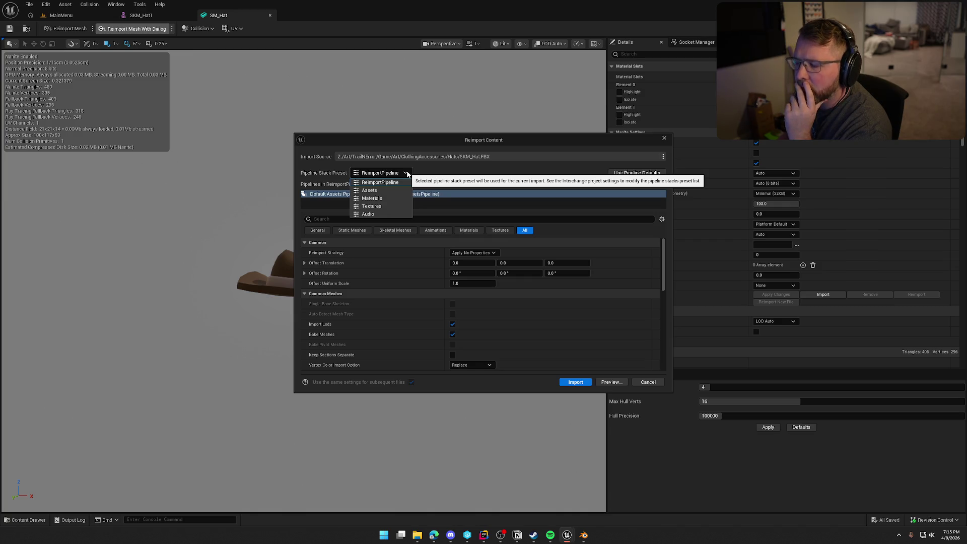
left_click(398, 199)
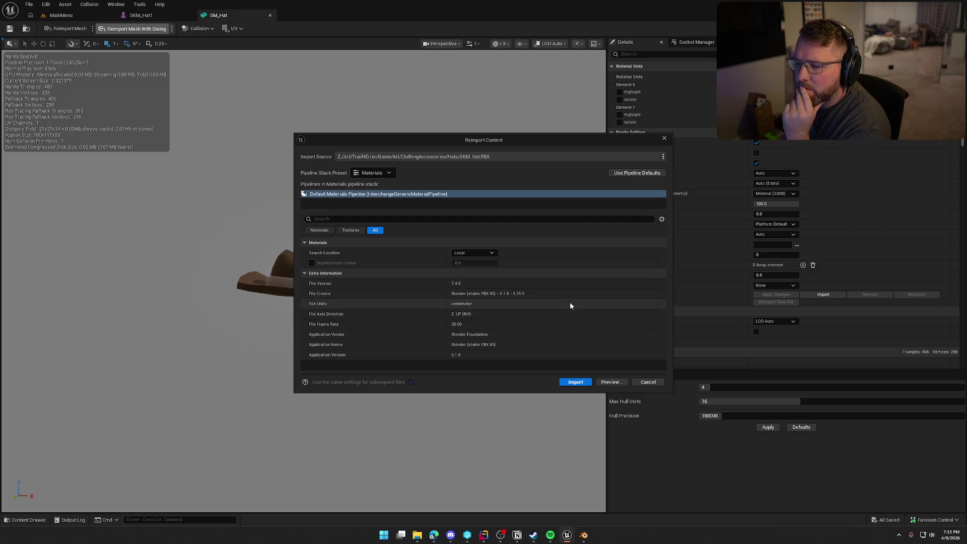
left_click(375, 173)
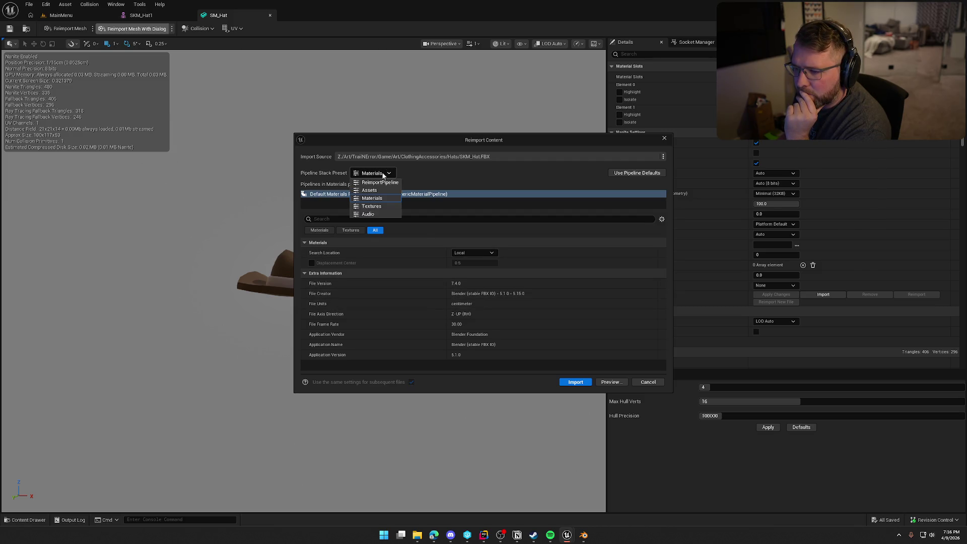
left_click(387, 184)
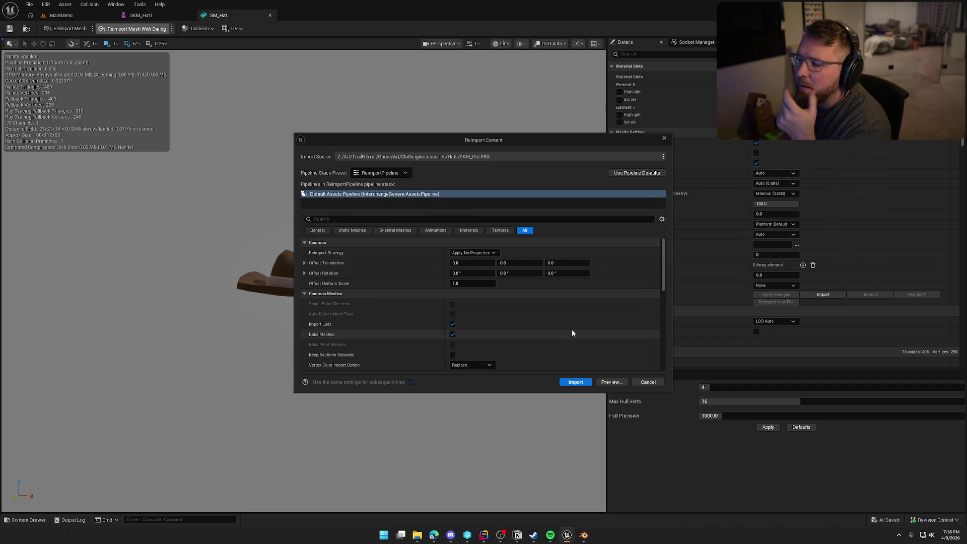
scroll(572, 330, "down", 1)
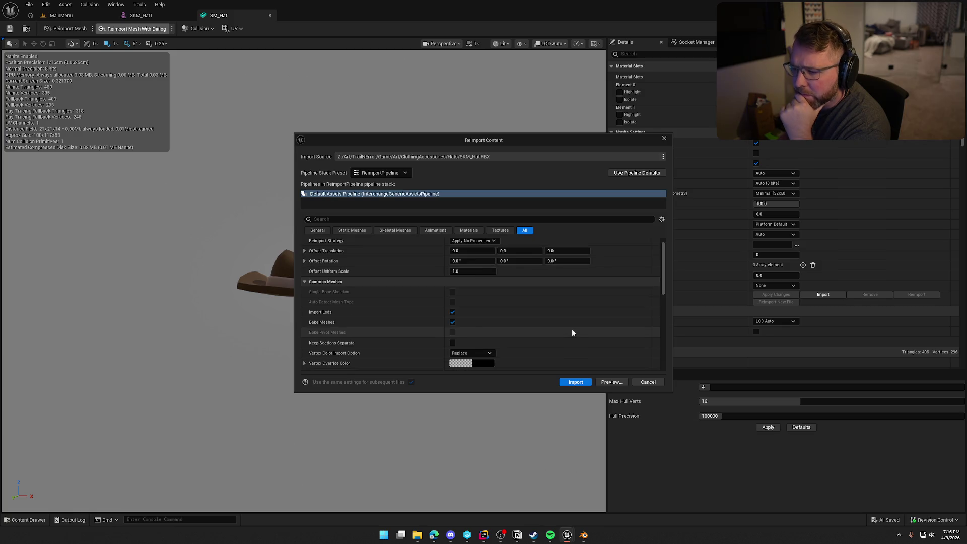
scroll(573, 329, "up", 1)
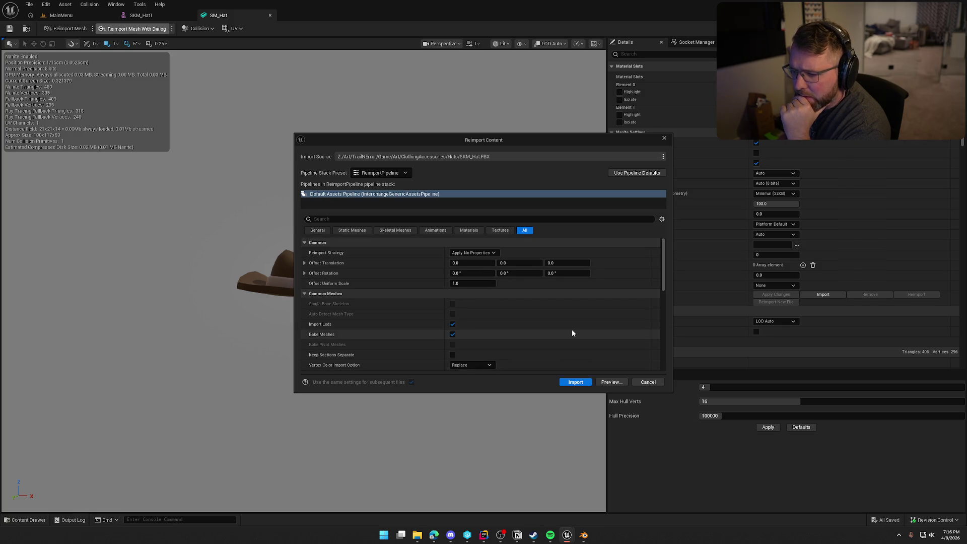
left_click(495, 253)
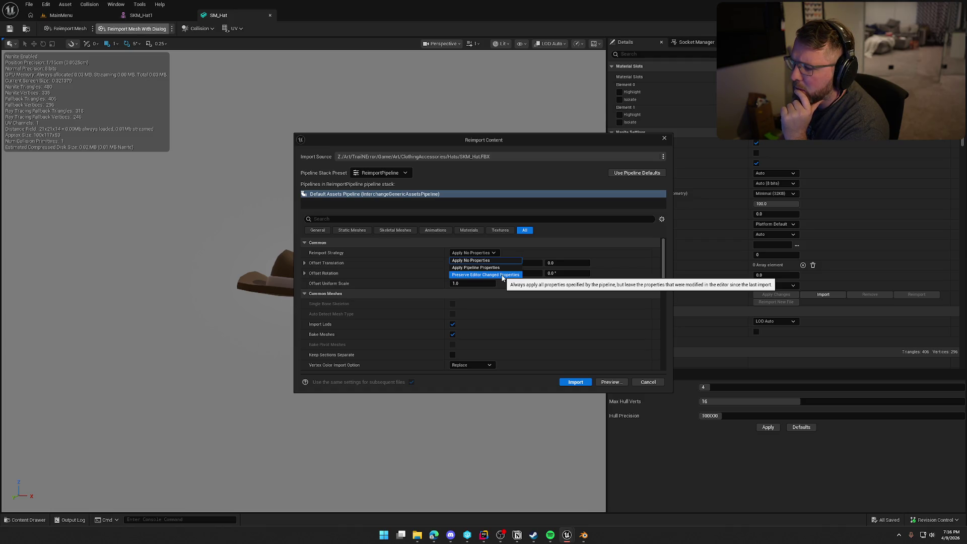
left_click(476, 267)
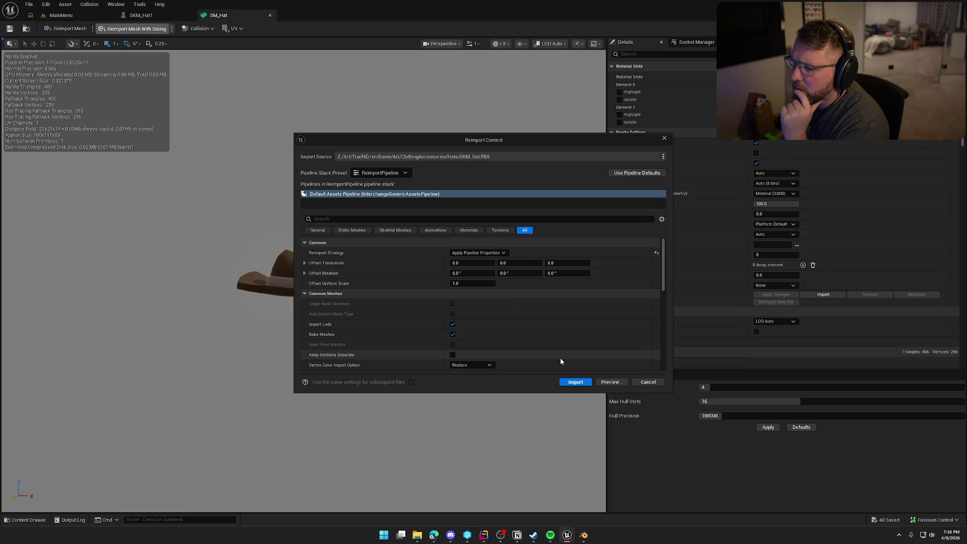
left_click(576, 382)
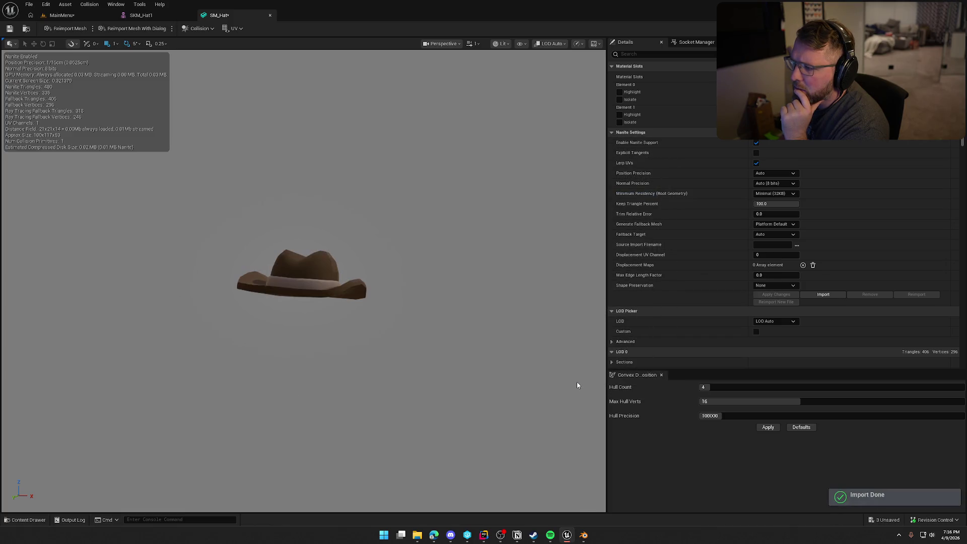
Reopen SM_Hat's reimport dialog and try the Preserve Editor Changed Properties strategy.
left_click(134, 28)
left_click(479, 253)
left_click(485, 275)
left_click(462, 253)
left_click(469, 267)
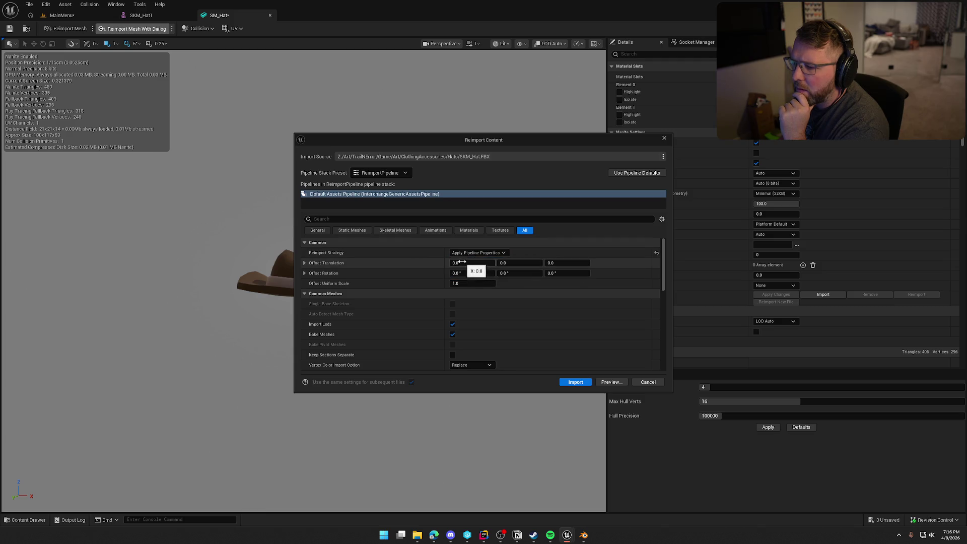
left_click(466, 253)
left_click(460, 275)
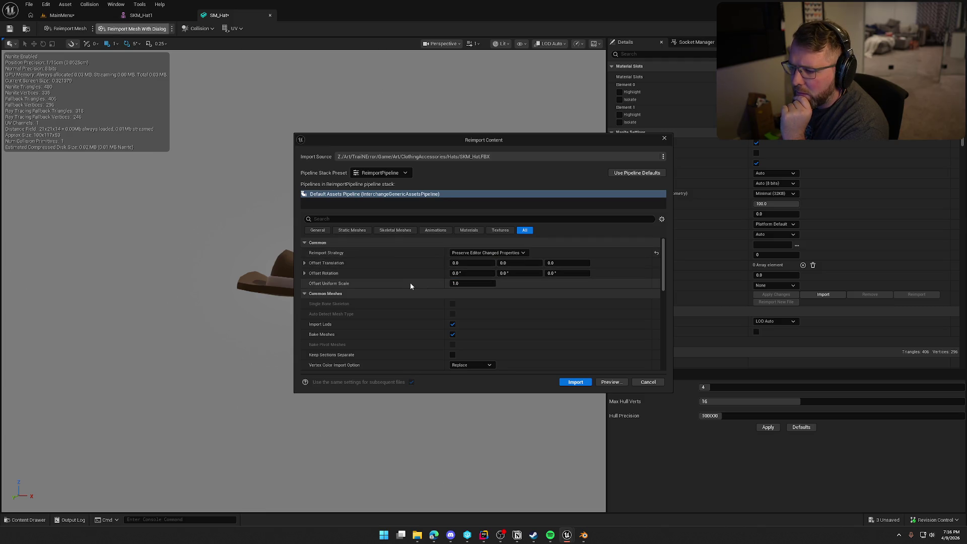
Scroll through the reimport settings, trying the Assets pipeline preset.
scroll(370, 270, "down", 2)
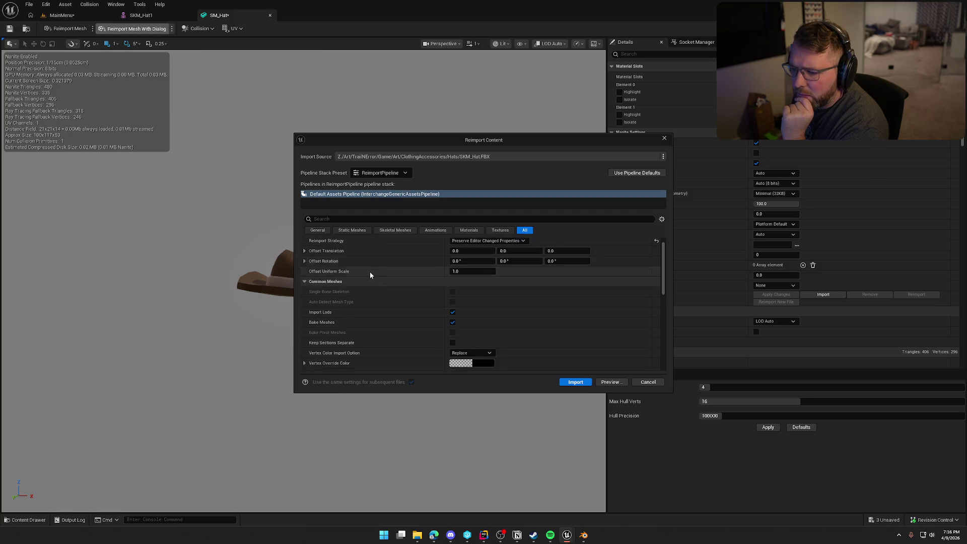
scroll(376, 295, "down", 1)
scroll(377, 296, "down", 1)
scroll(377, 298, "down", 1)
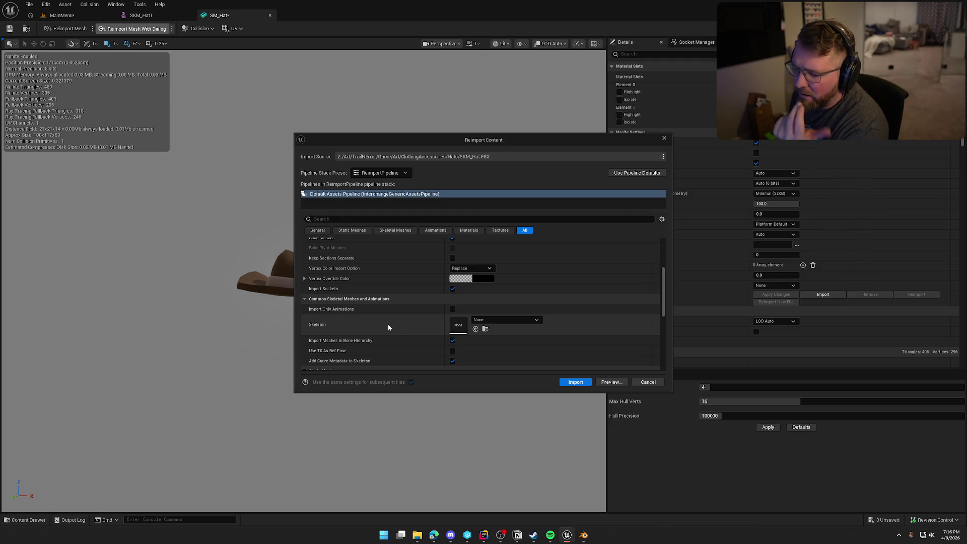
scroll(389, 325, "down", 2)
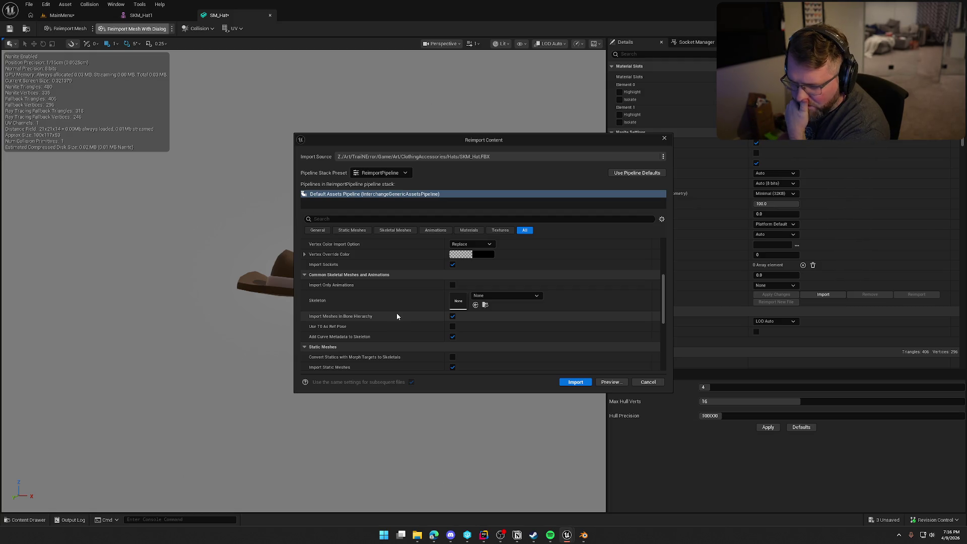
scroll(397, 316, "down", 5)
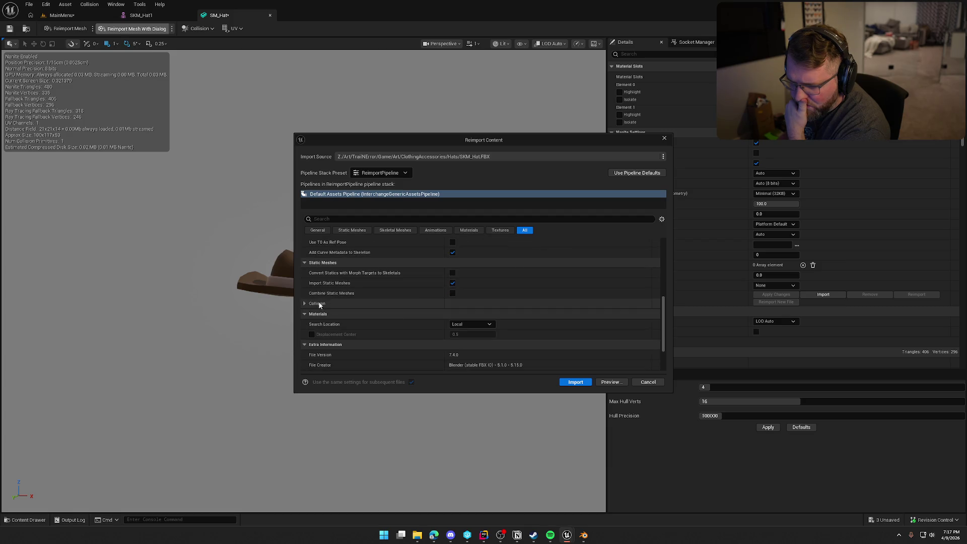
scroll(353, 302, "down", 3)
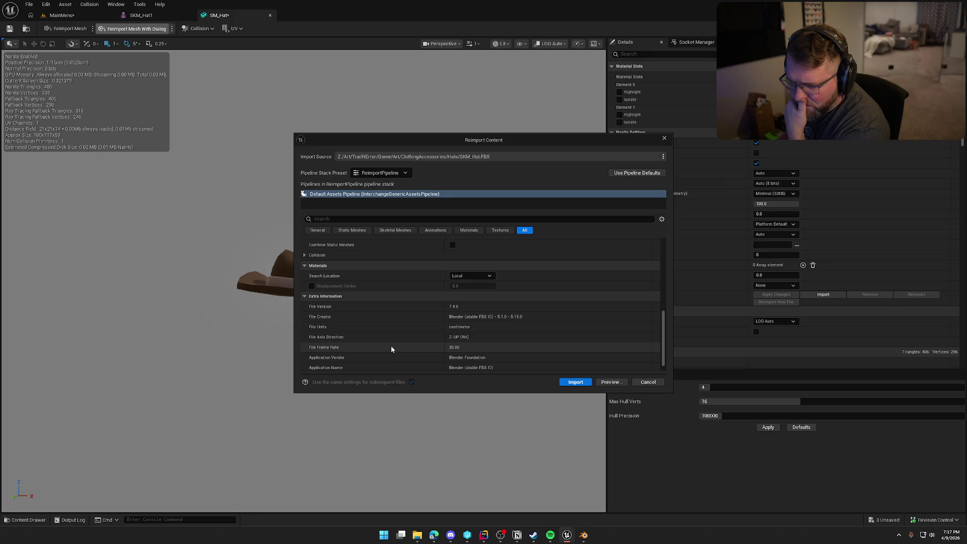
scroll(391, 347, "up", 4)
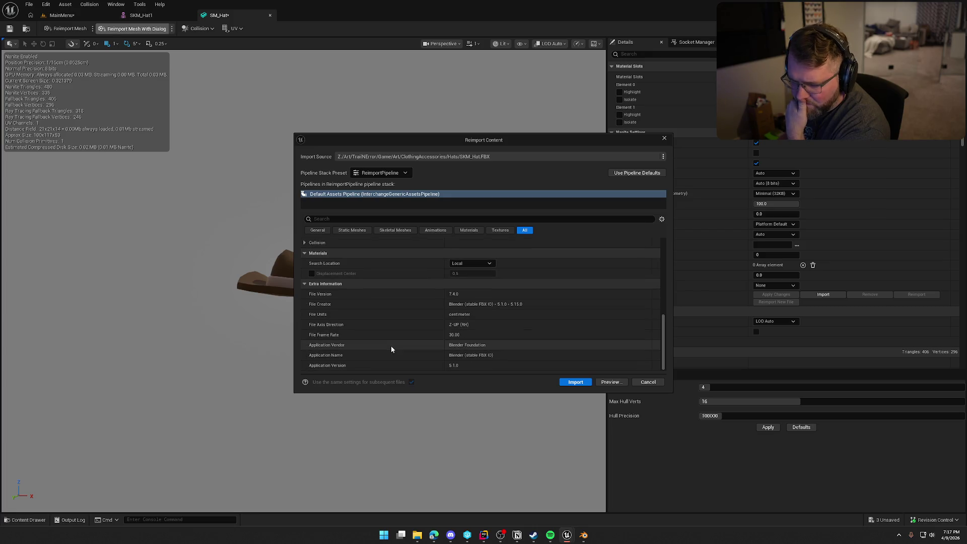
scroll(391, 346, "up", 10)
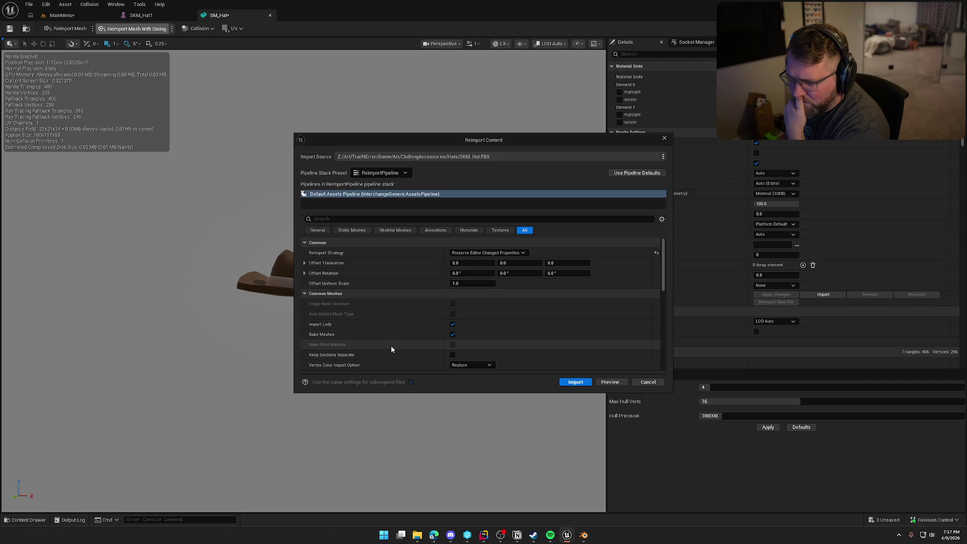
left_click(382, 173)
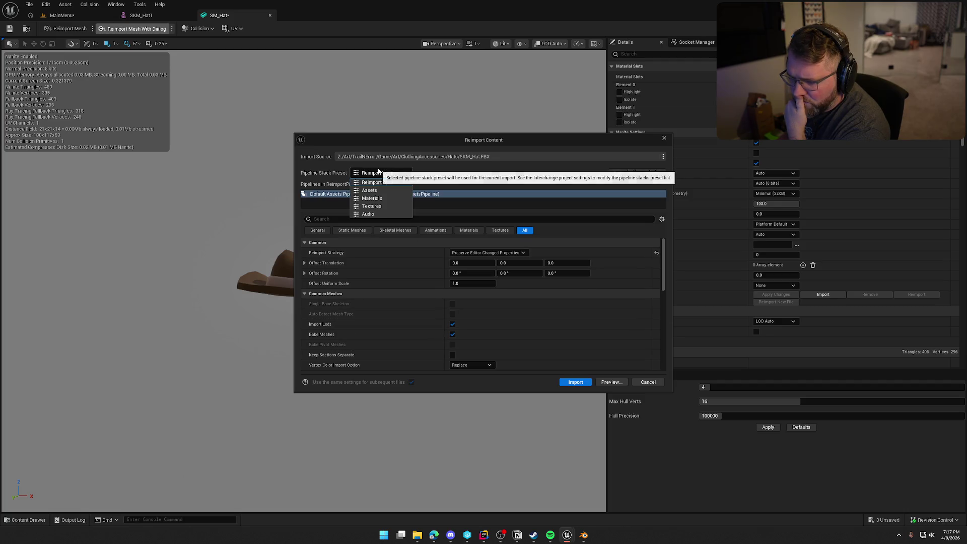
left_click(391, 190)
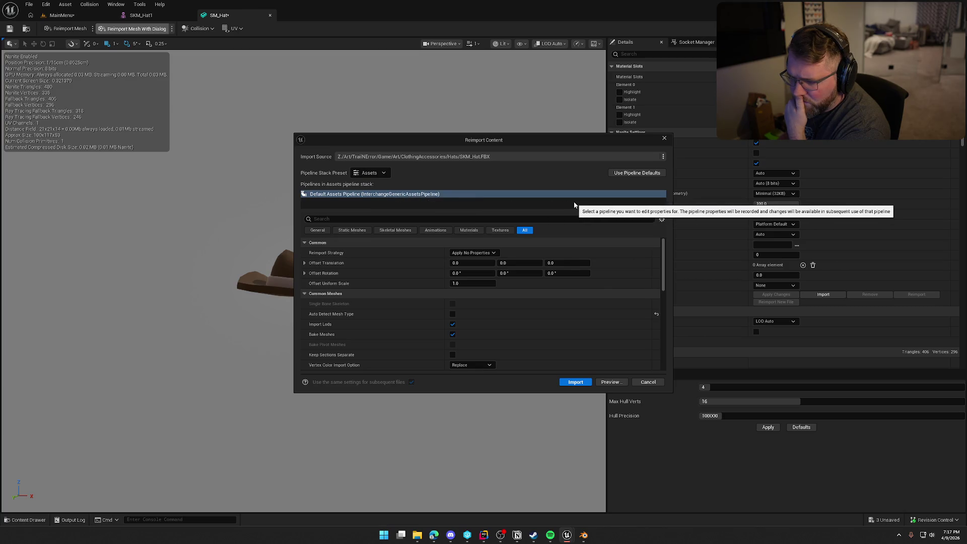
scroll(567, 326, "down", 3)
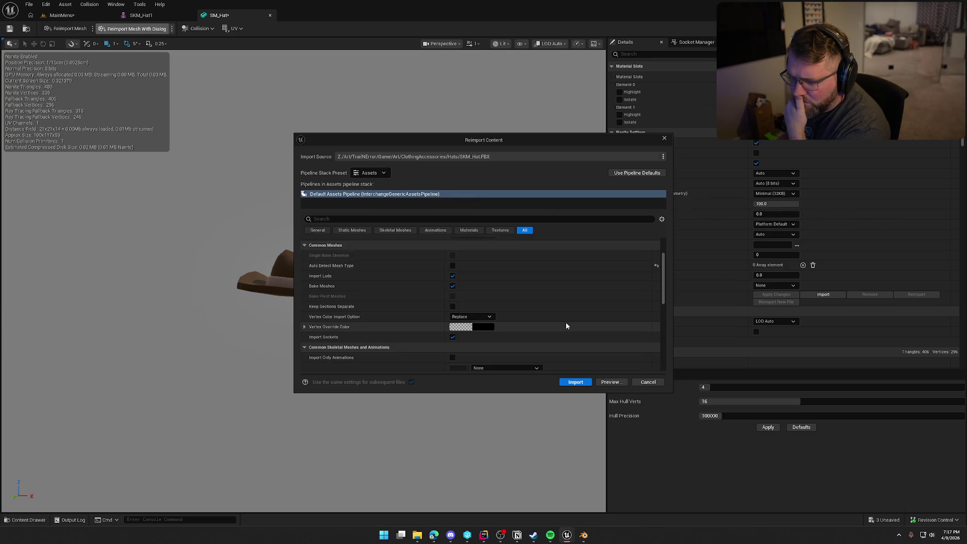
scroll(566, 326, "down", 3)
scroll(566, 326, "down", 10)
scroll(566, 326, "up", 13)
scroll(566, 326, "up", 3)
Reimport using the ReimportPipeline preset with the Apply Pipeline Properties strategy.
left_click(371, 173)
left_click(374, 195)
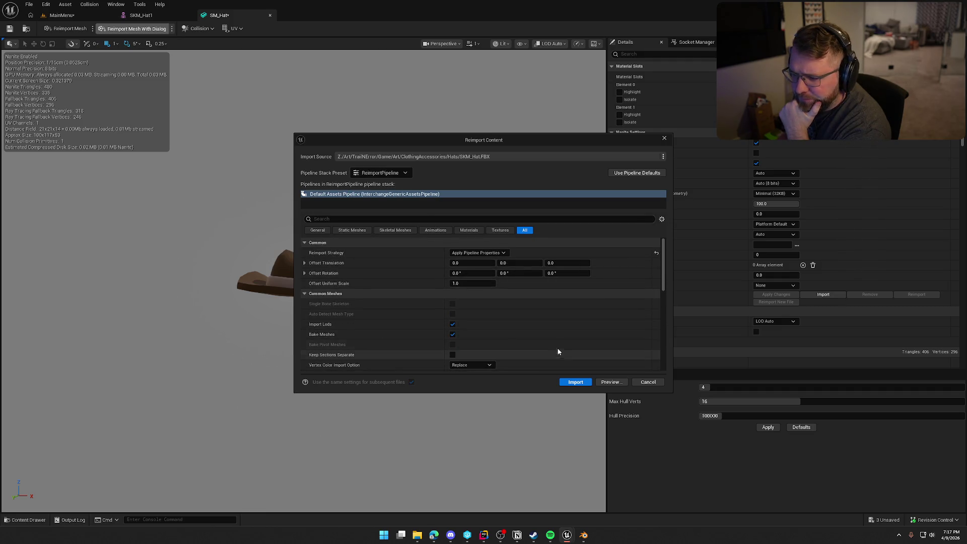
left_click(475, 253)
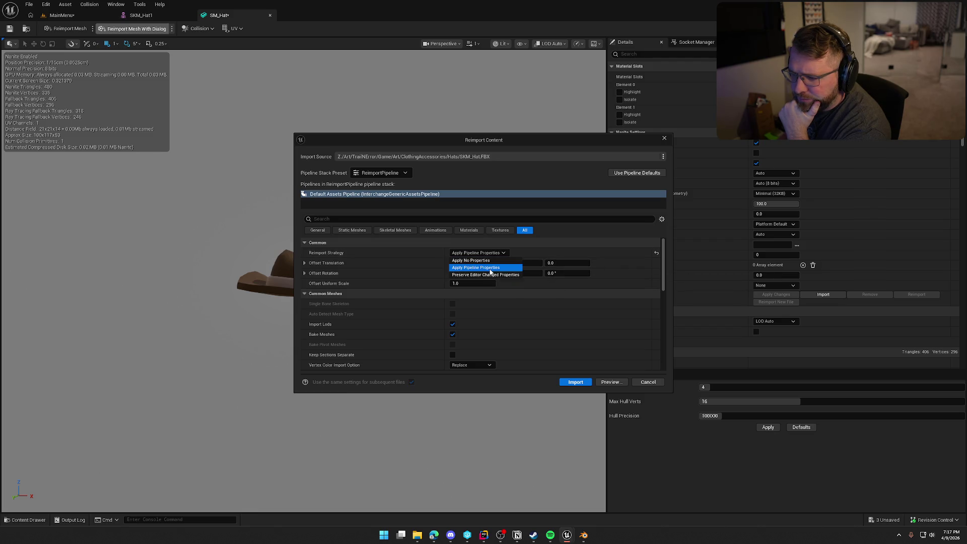
left_click(489, 268)
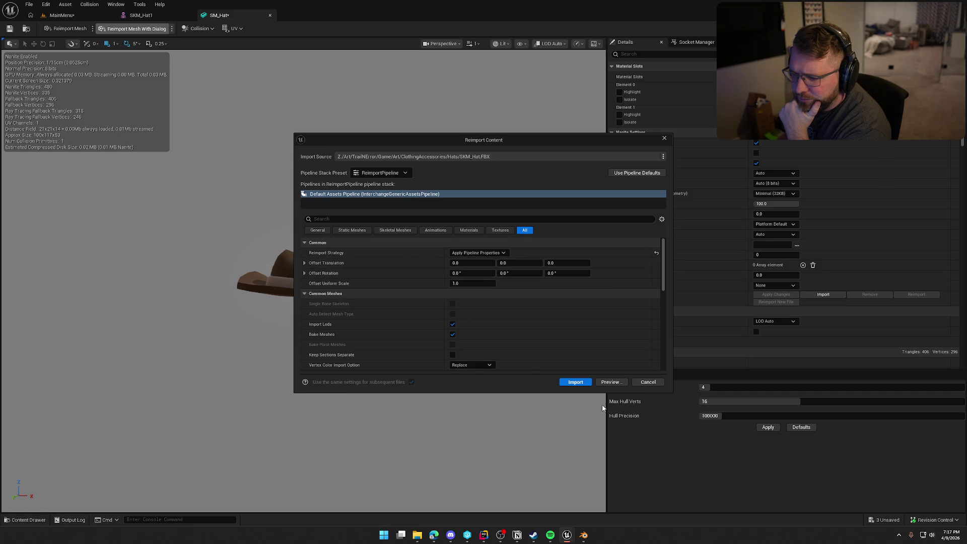
left_click(575, 383)
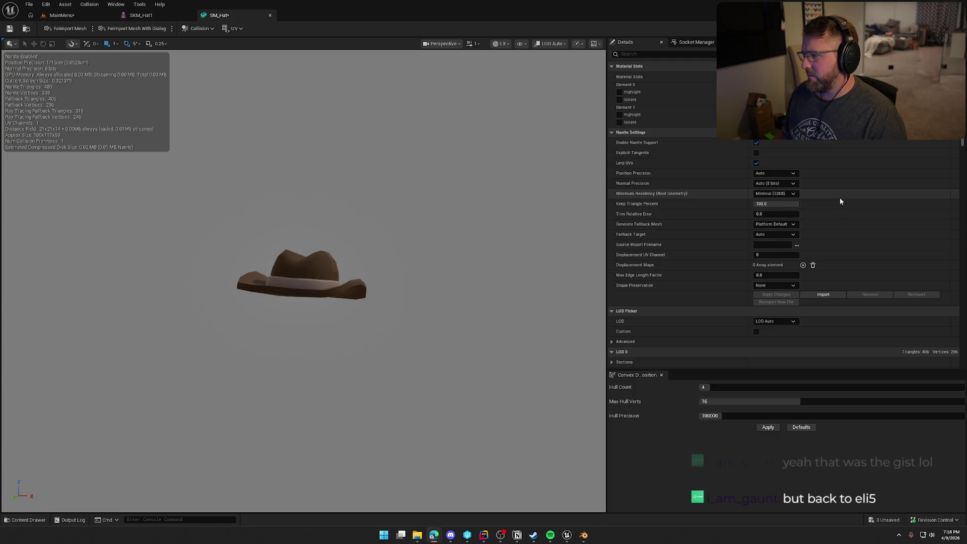
Go back to Blender after reviewing the reimported hat.
left_click(584, 537)
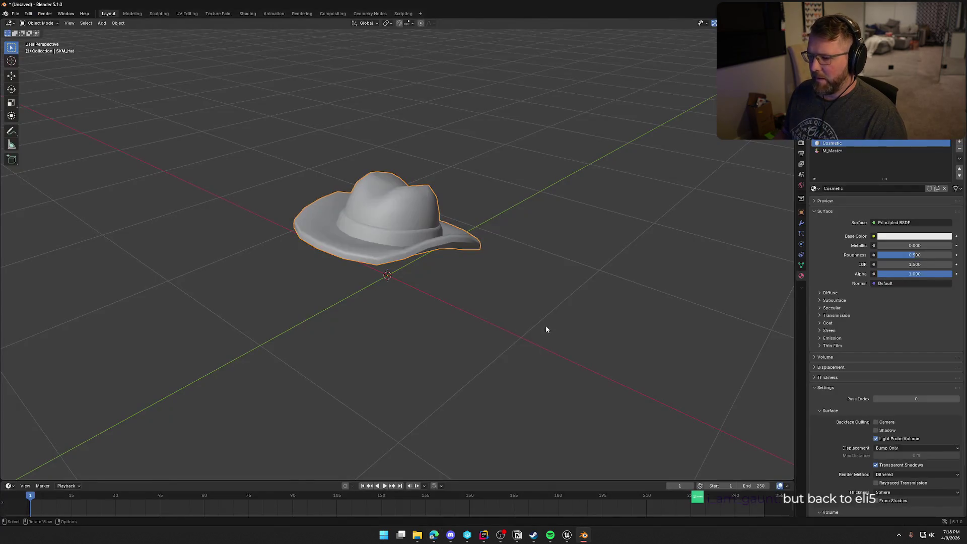
Rename the M_Master material to Master.
left_click(847, 150)
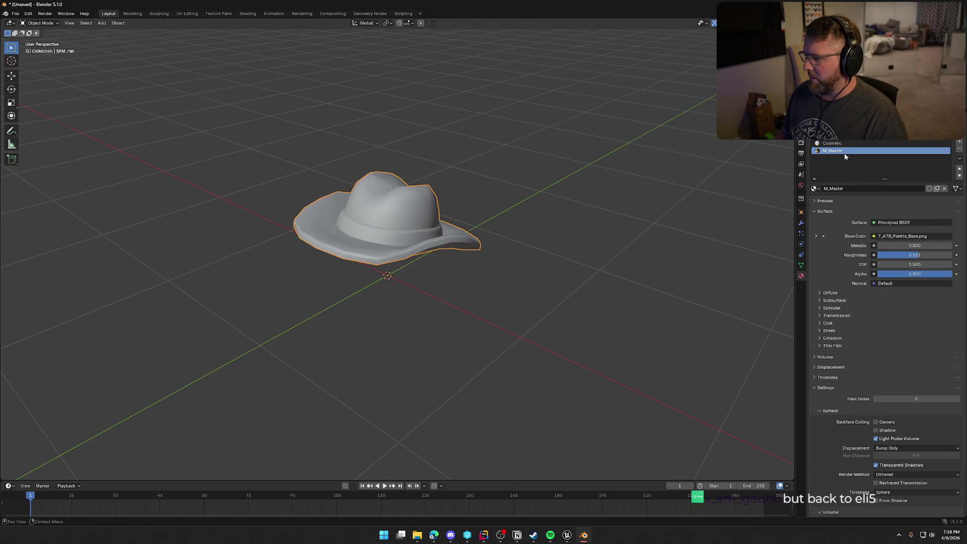
left_click(828, 189)
type("Master")
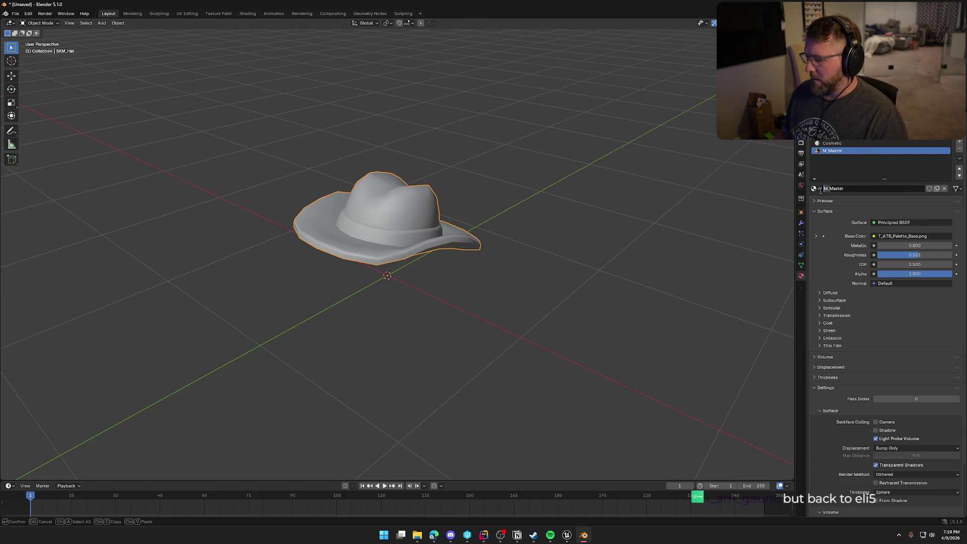
key("Return")
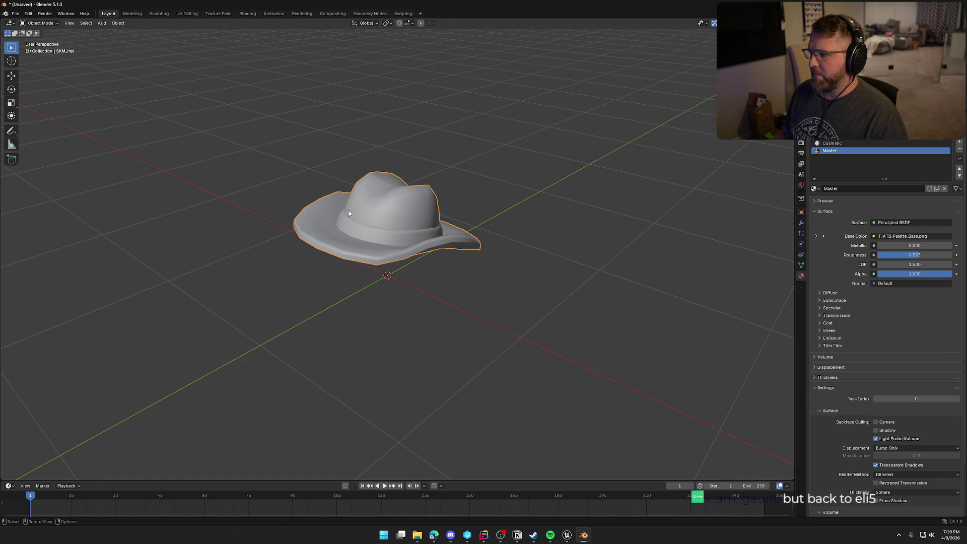
Re-export the hat as FBX over SKM_Hat.fbx and return to Unreal.
left_click(15, 14)
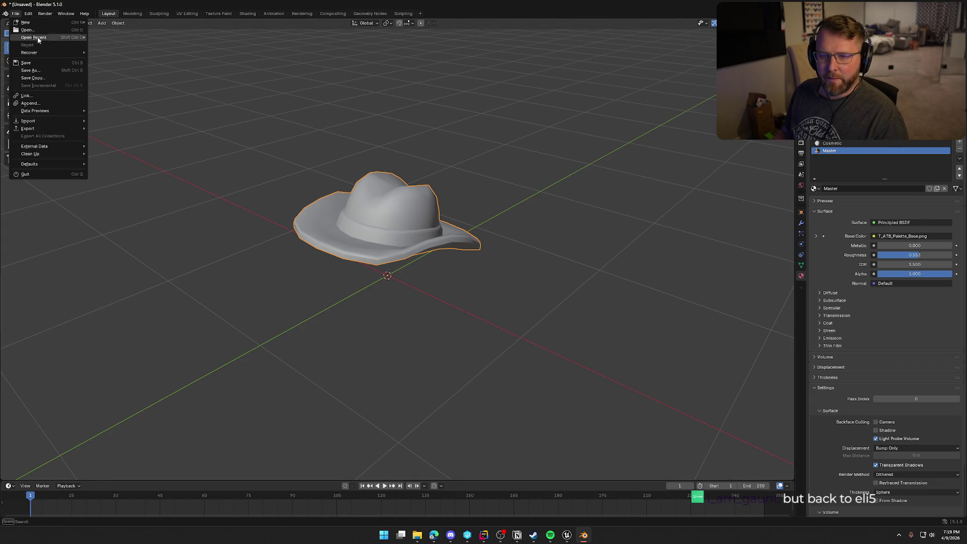
mouse_move(59, 129)
left_click(113, 189)
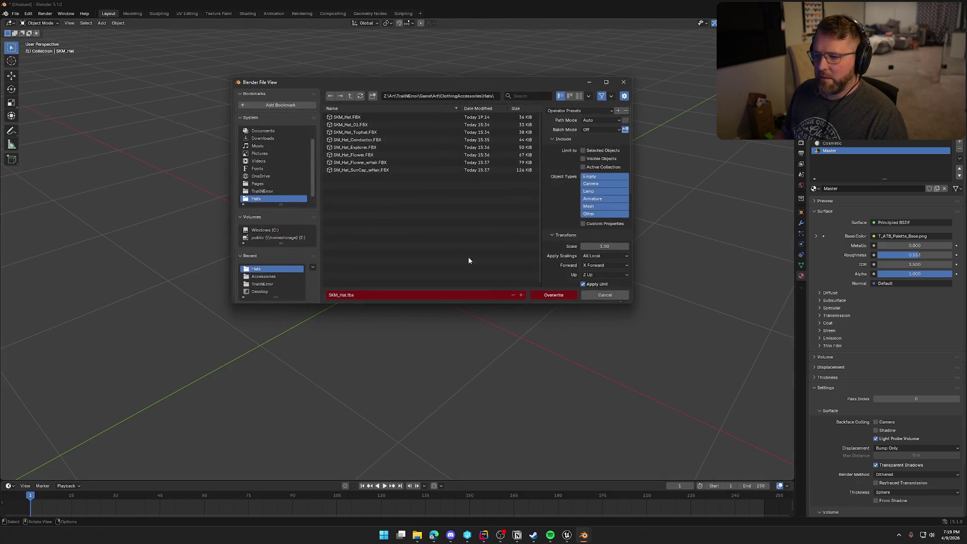
left_click(574, 296)
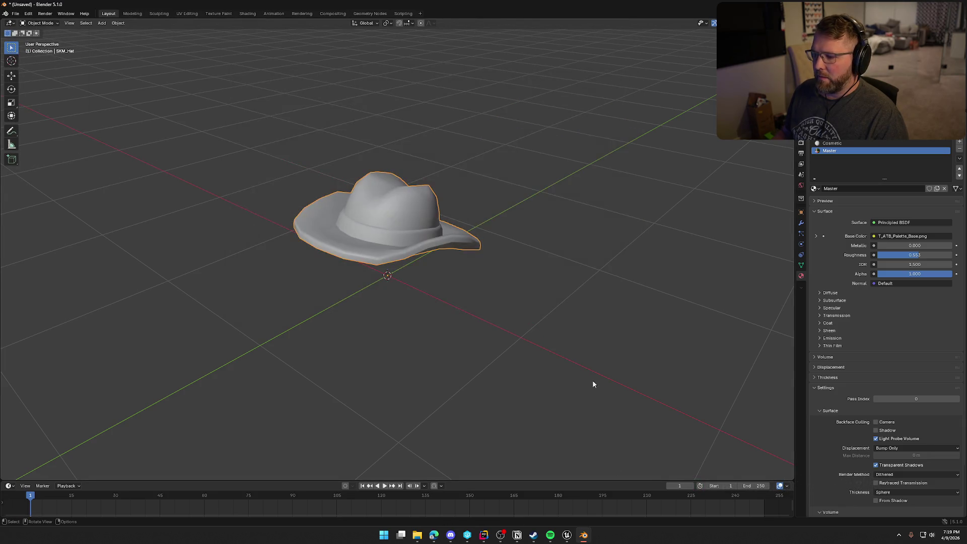
left_click(567, 535)
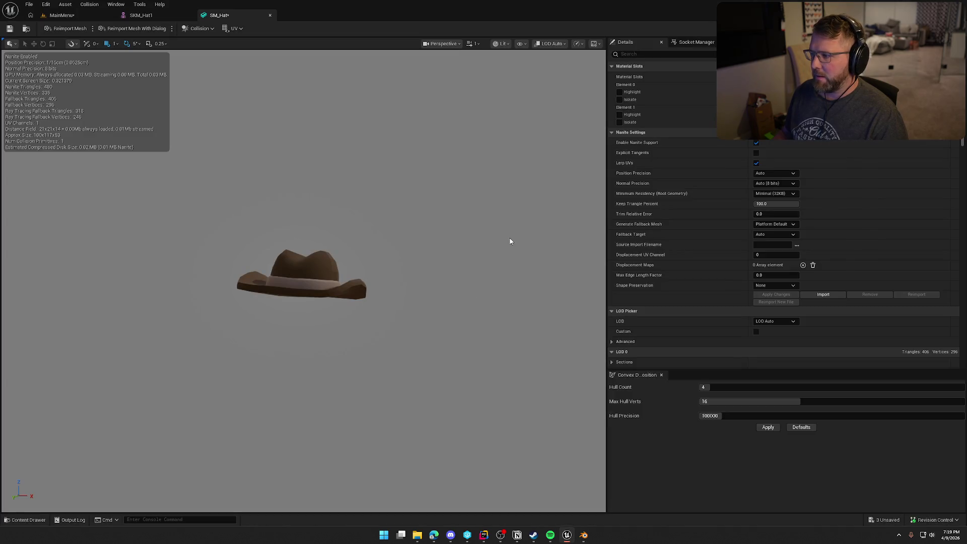
Reimport SM_Hat from the Hats folder in the content drawer.
key("ctrl+space")
right_click(187, 450)
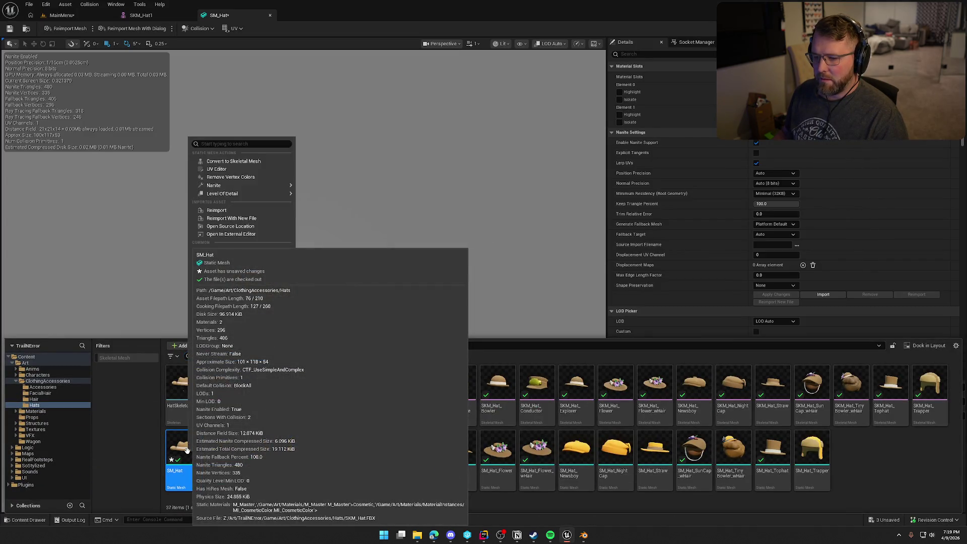
left_click(54, 29)
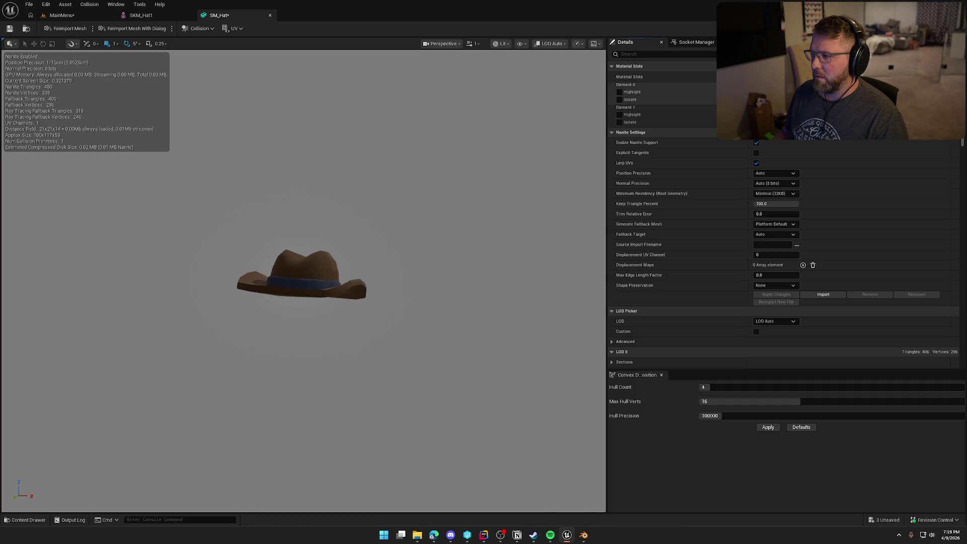
Assign the M_Master material to the hat band's material slot.
left_click(817, 113)
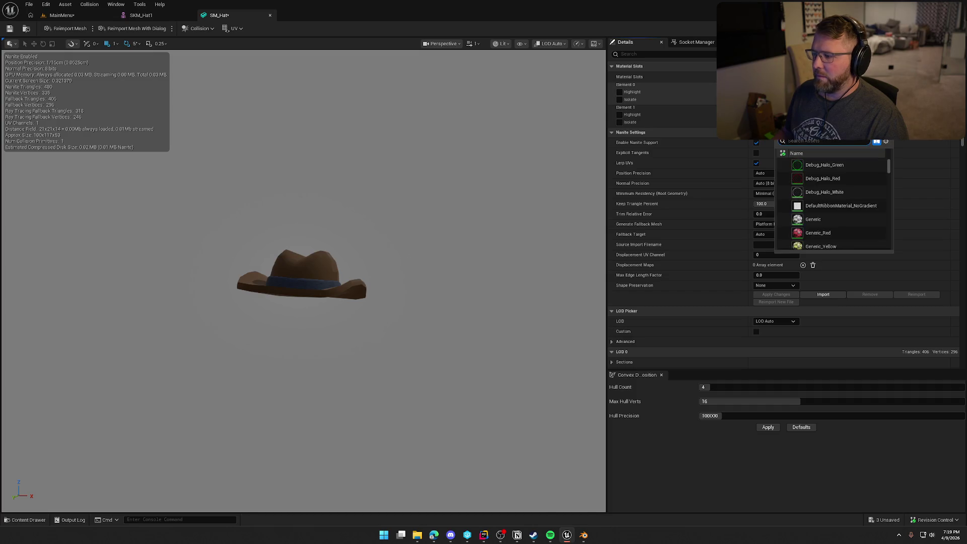
type("m master")
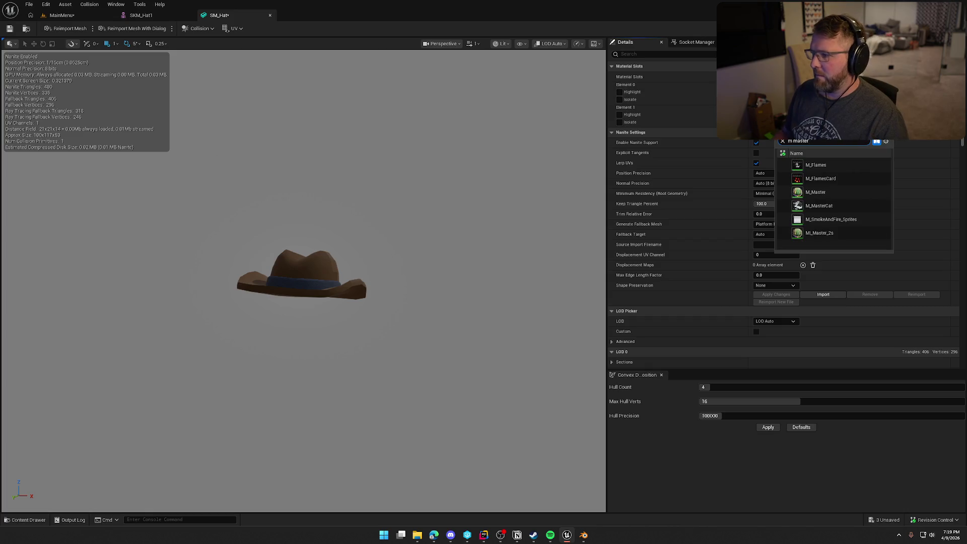
left_click(838, 197)
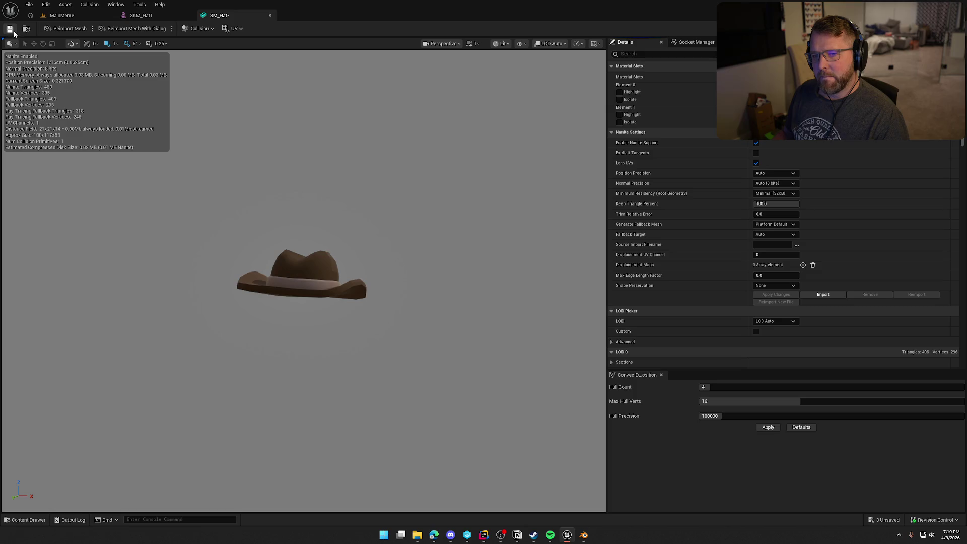
left_click(584, 535)
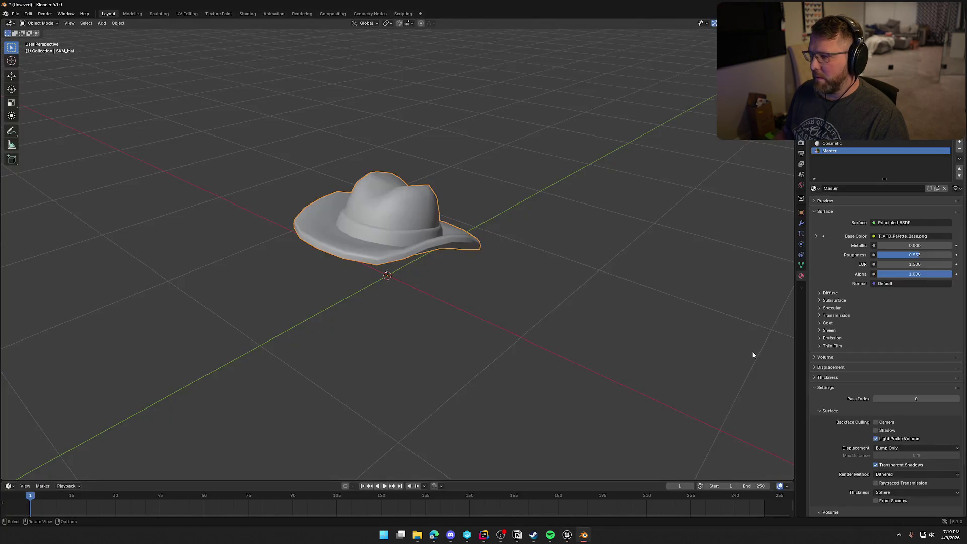
Inspect the Cosmetic material in Blender, then return to Unreal's SM_Hat editor.
left_click(837, 143)
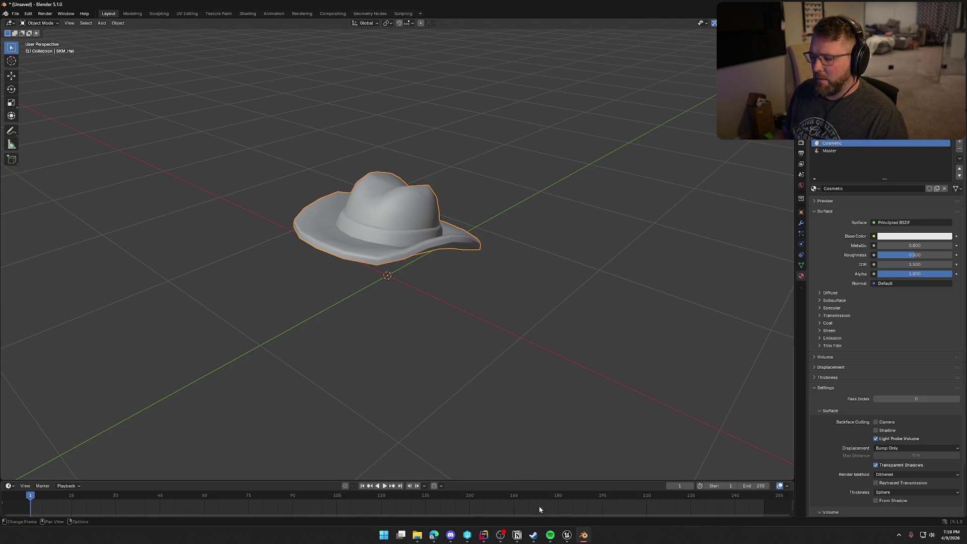
mouse_move(583, 533)
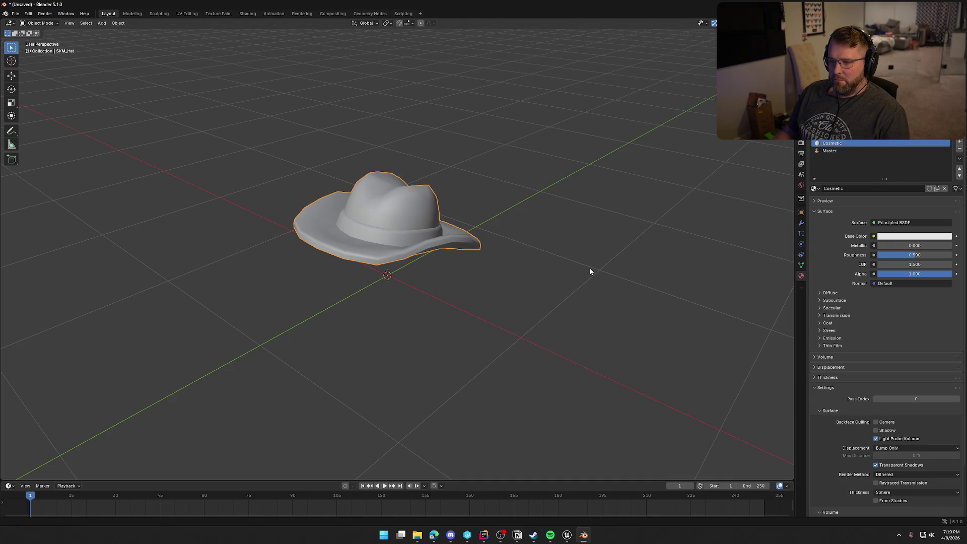
key("super")
key("super")
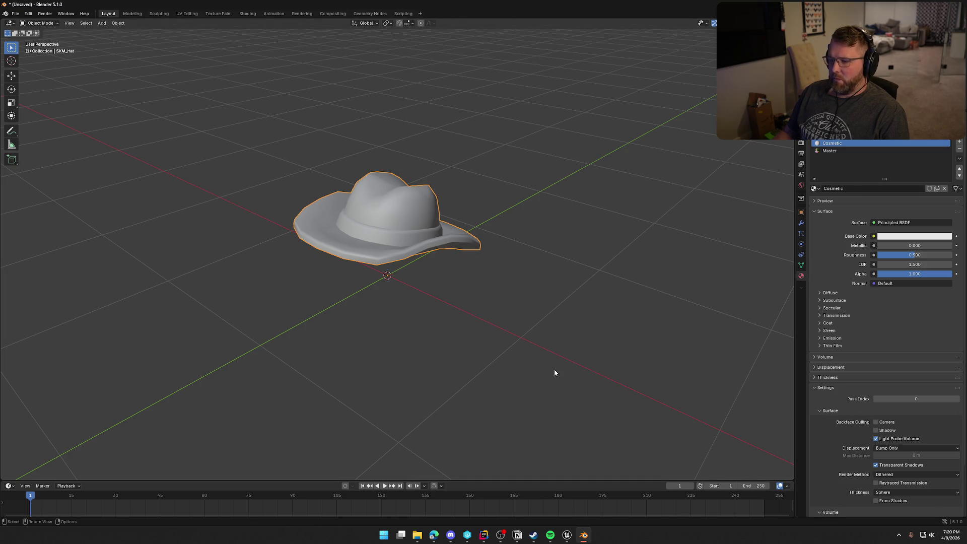
left_click(567, 535)
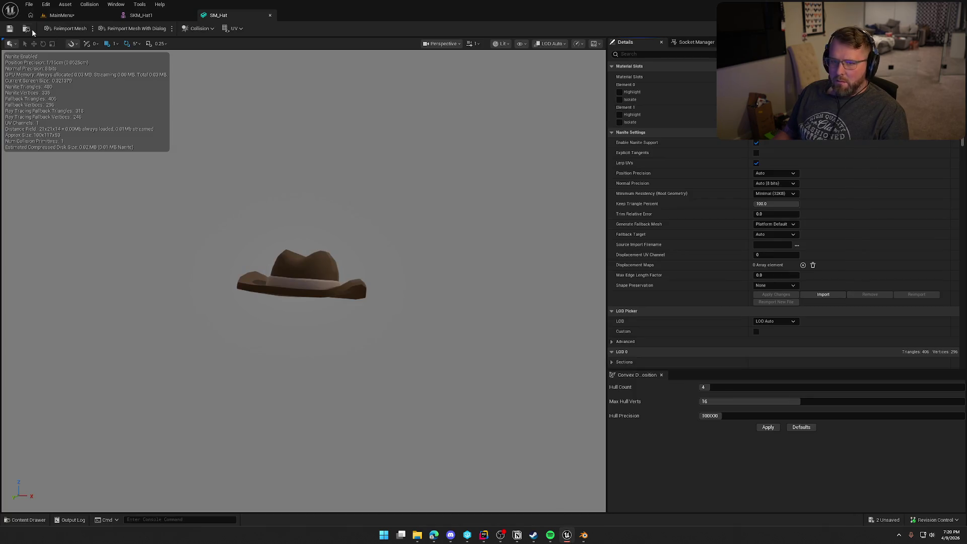
Import SM_CowboyHat.FBX into the Hats folder with the default import settings.
key("ctrl+space")
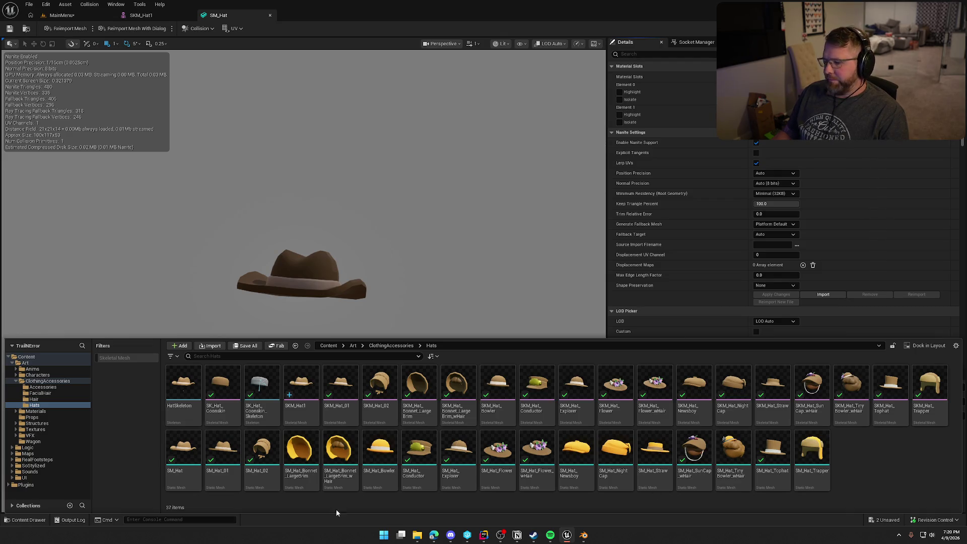
mouse_move(422, 539)
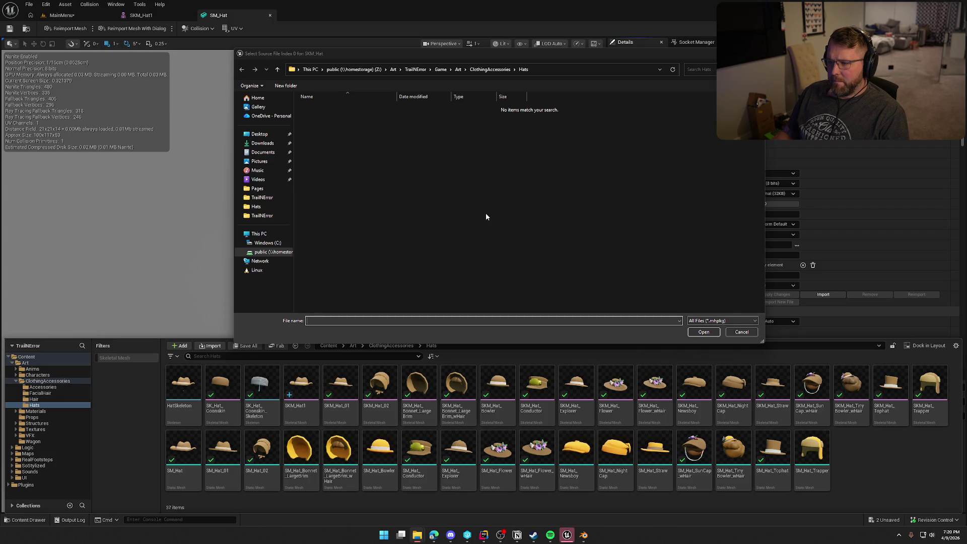
left_click(735, 334)
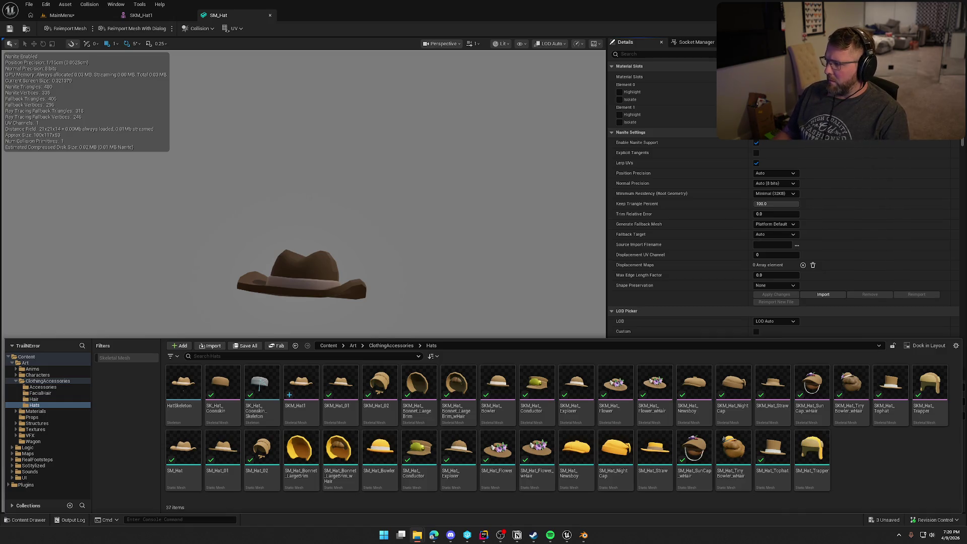
mouse_move(915, 475)
left_mouse_down()
mouse_move(871, 475)
mouse_move(887, 462)
left_mouse_up()
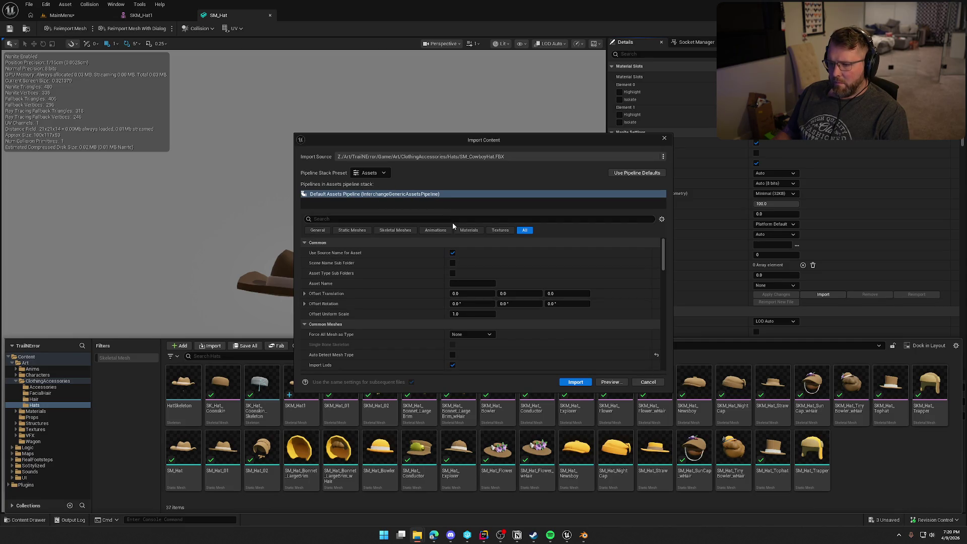
left_click(576, 382)
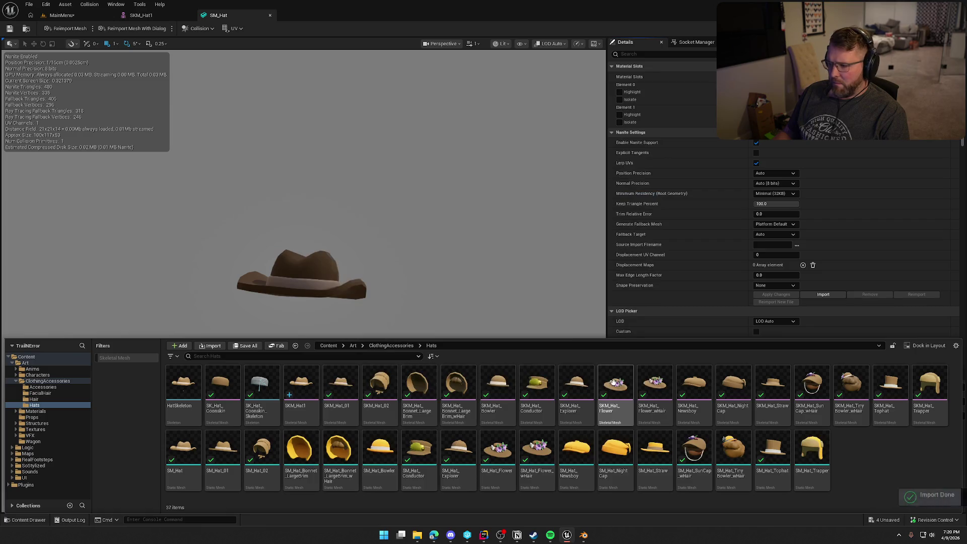
Save all assets and open SM_CowboyHat in its own docked editor tab.
key("ctrl+s")
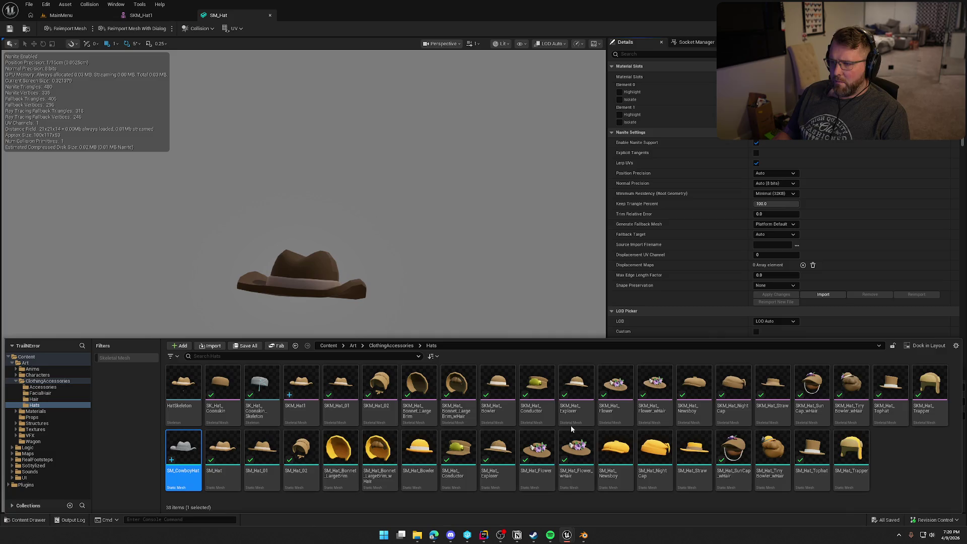
key("ctrl+space")
left_click_drag(321, 50, 315, 20)
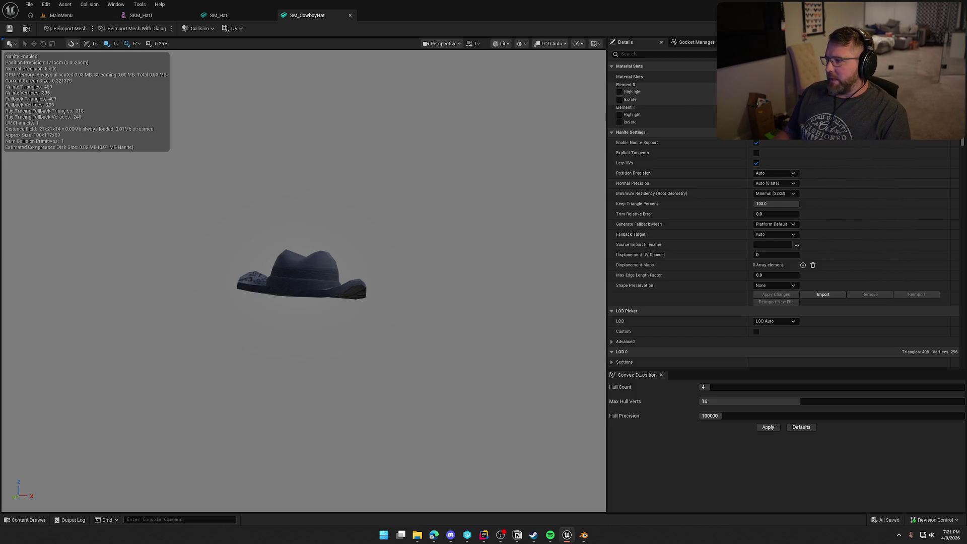
Assign MI_CosmeticColor to Element 0 and M_Master to Element 1, then save SM_CowboyHat.
left_click(827, 116)
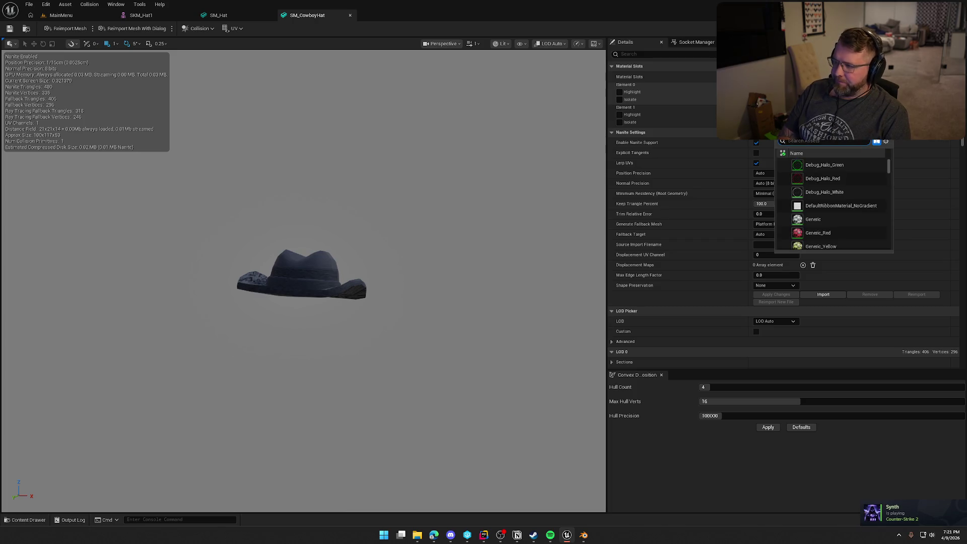
type("mi cos")
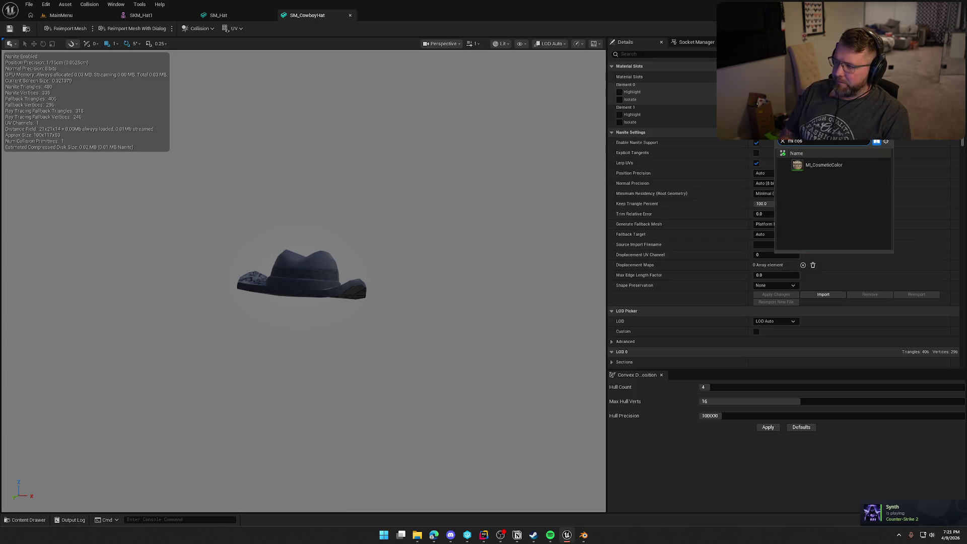
left_click(826, 163)
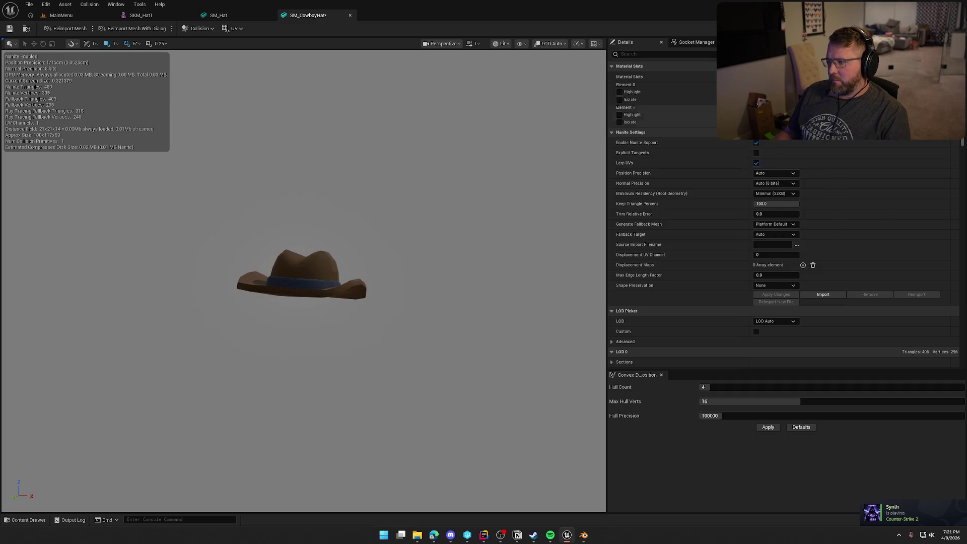
left_click(826, 115)
type("mast")
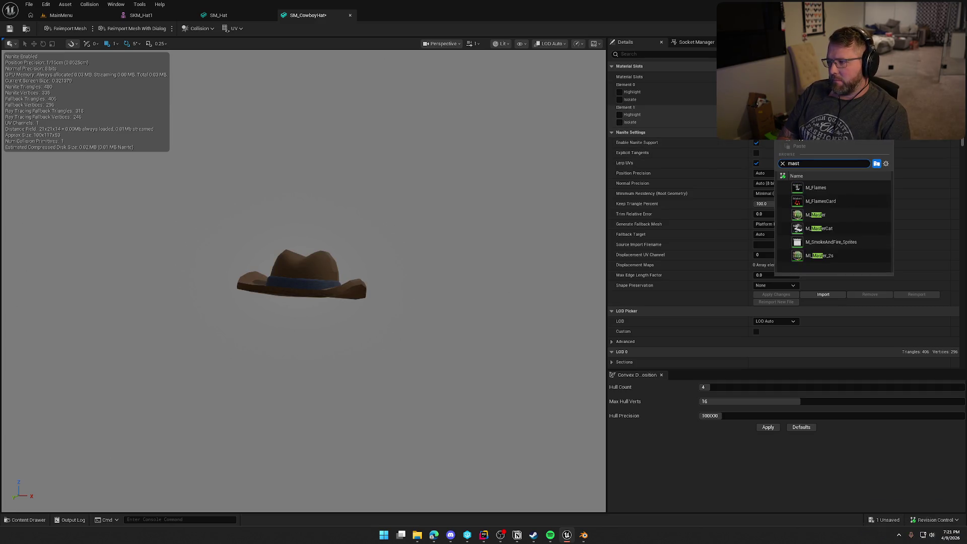
left_click(833, 218)
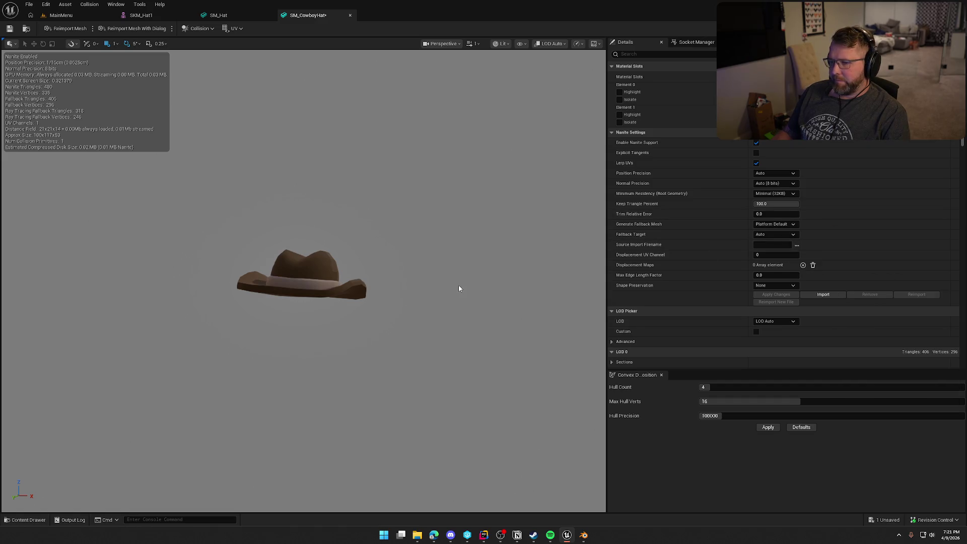
left_click(9, 28)
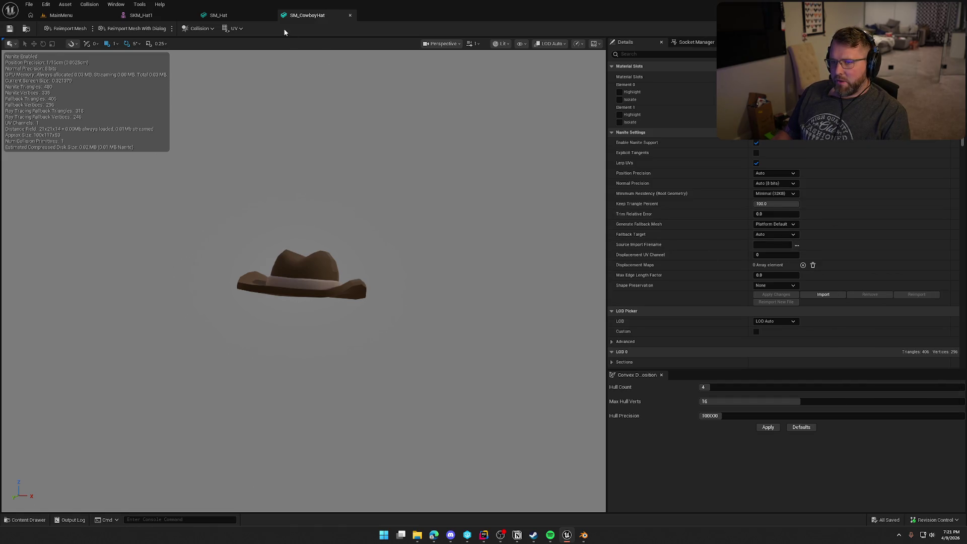
Close the SM_Hat editor and return to SKM_Hat1 with the Content Drawer showing.
left_click(270, 15)
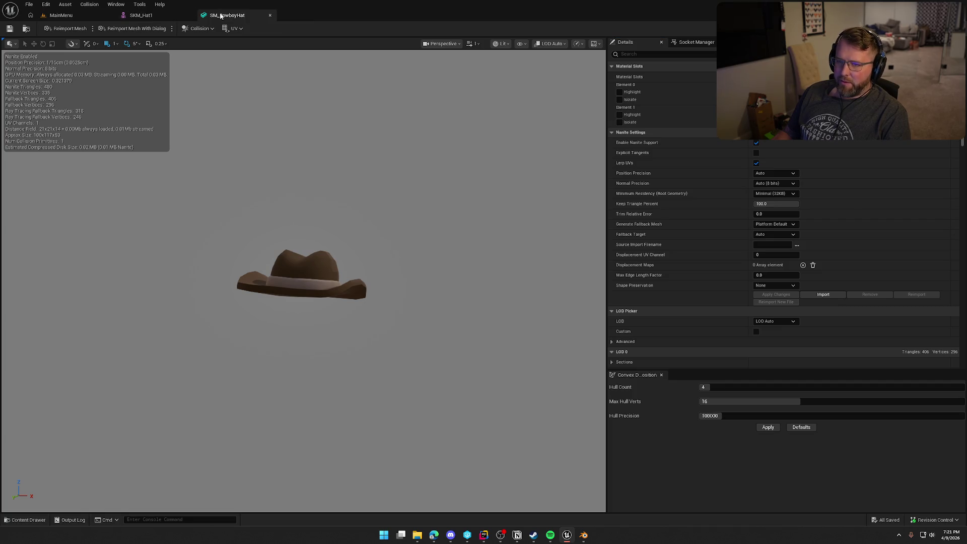
left_click(161, 15)
key("ctrl+space")
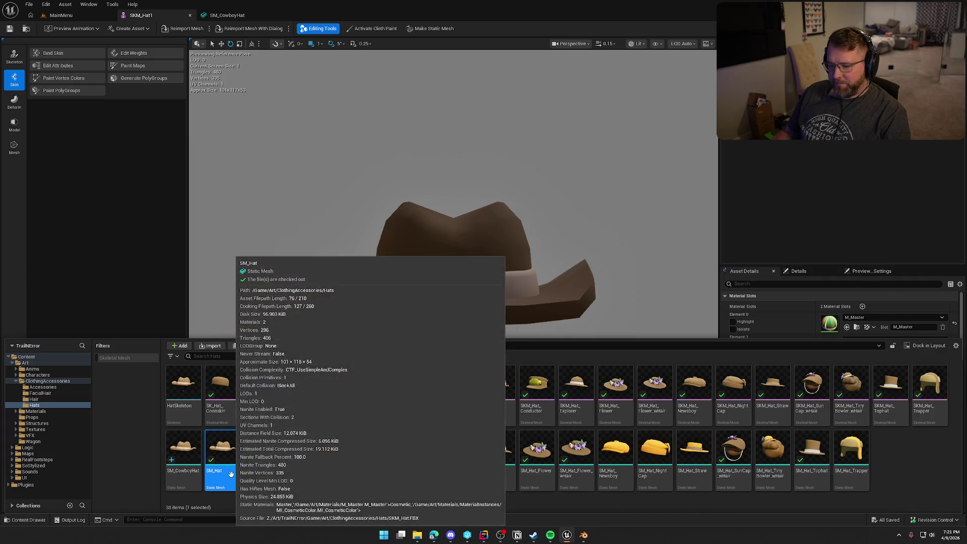
Delete SM_Hat, replacing its references with SM_CowboyHat, and save the changed assets.
key("Delete")
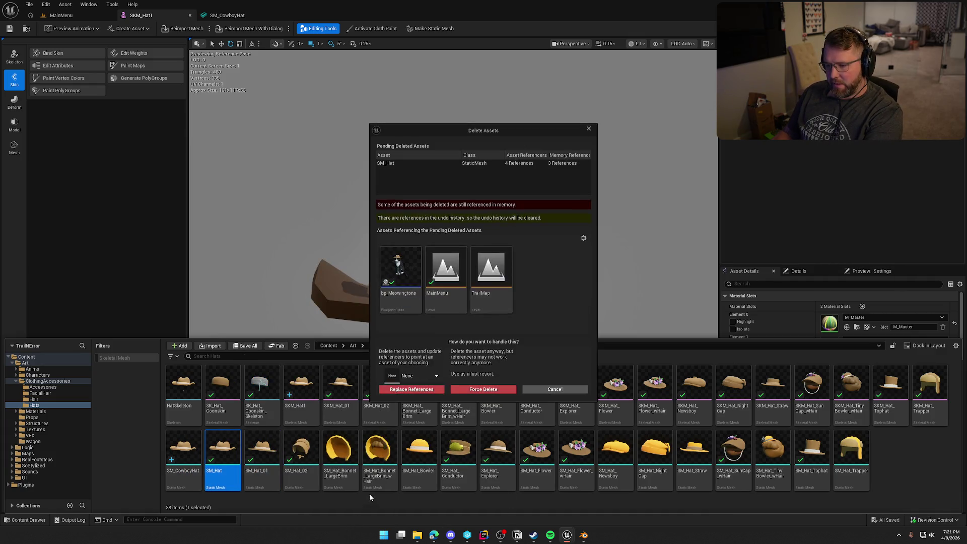
left_click(424, 373)
type("cowboy")
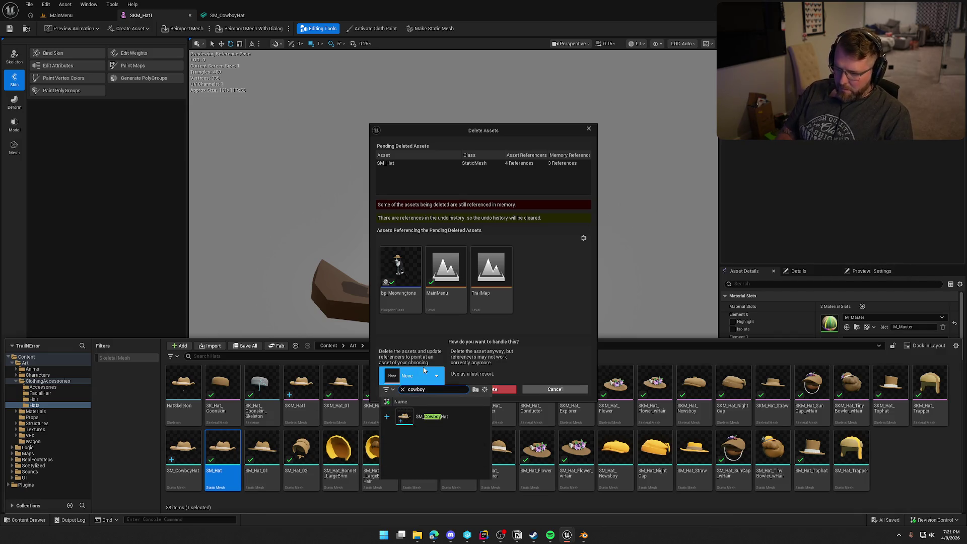
left_click(442, 421)
left_click(412, 391)
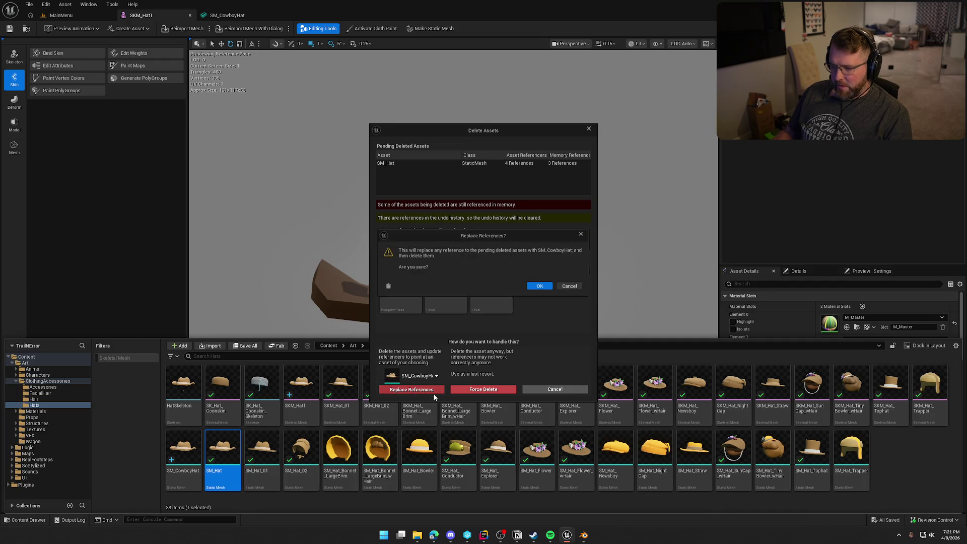
left_click(537, 288)
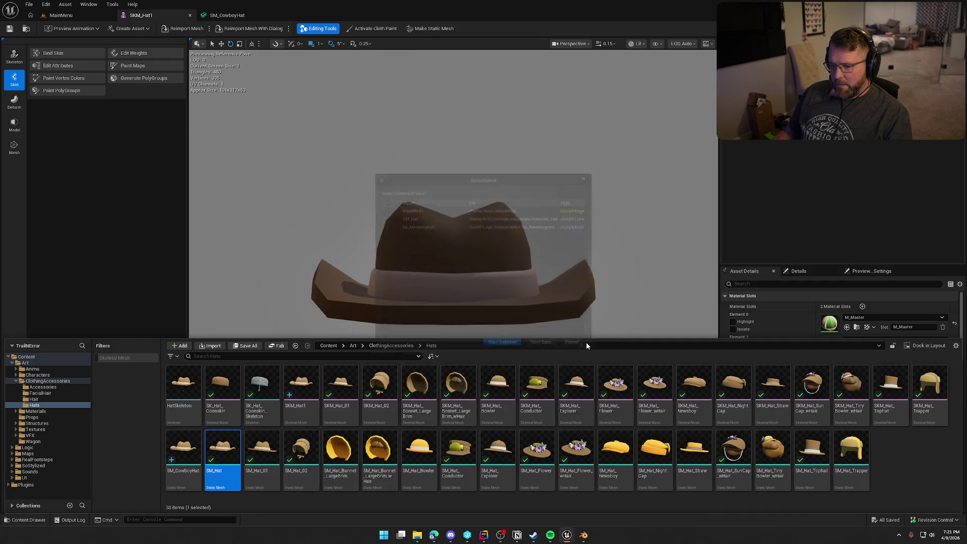
left_click(511, 355)
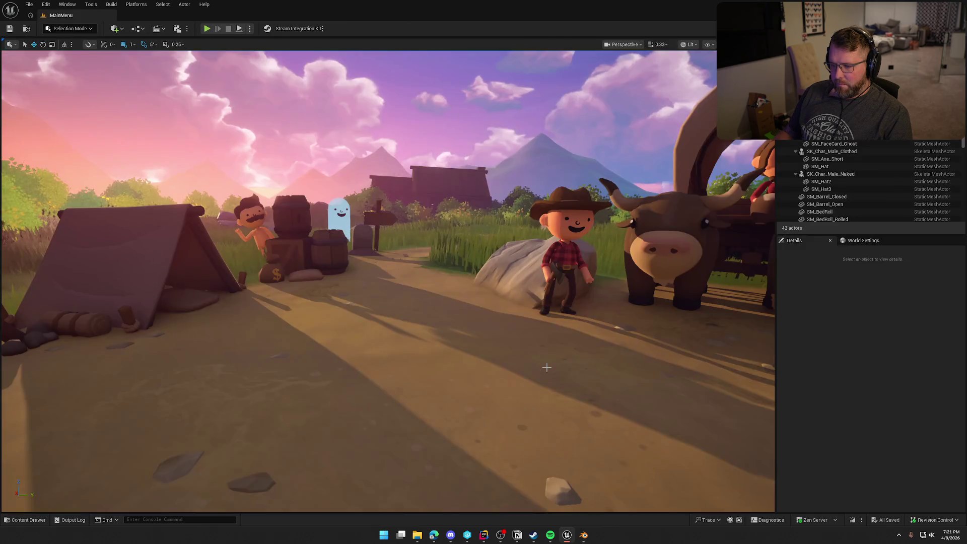
key("ctrl+space")
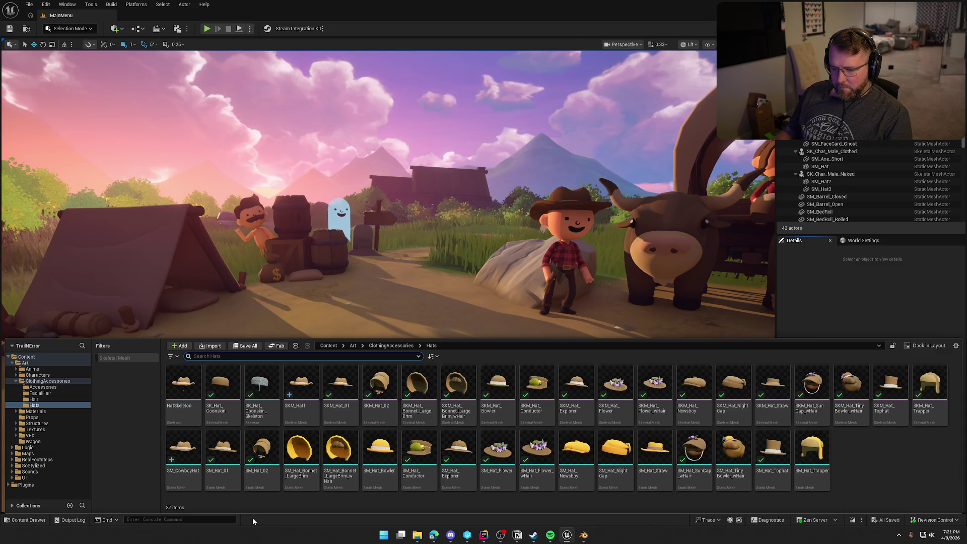
Convert SM_CowboyHat into skeletal mesh SKM_CowboyHat, save it, and begin deleting SKM_Hat1.
right_click(184, 449)
left_click(228, 160)
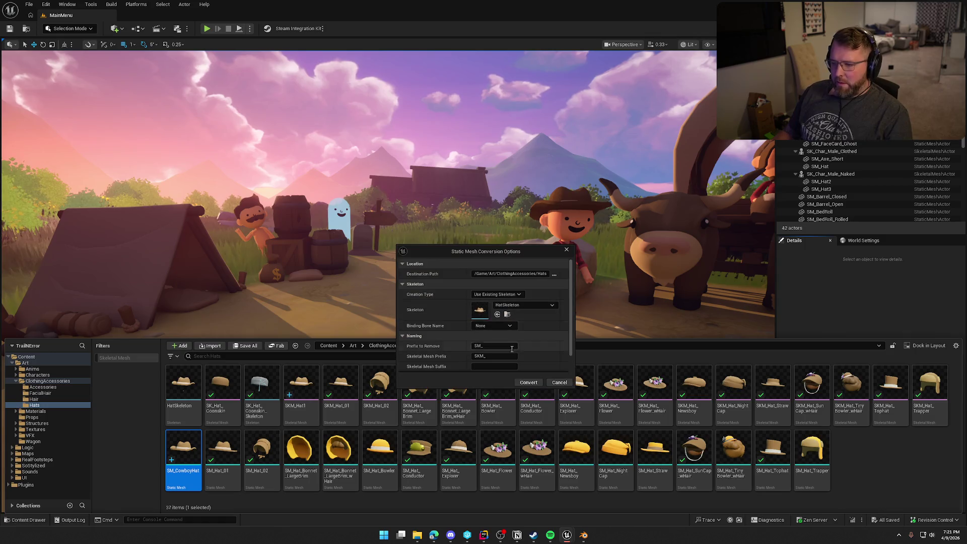
left_click(529, 383)
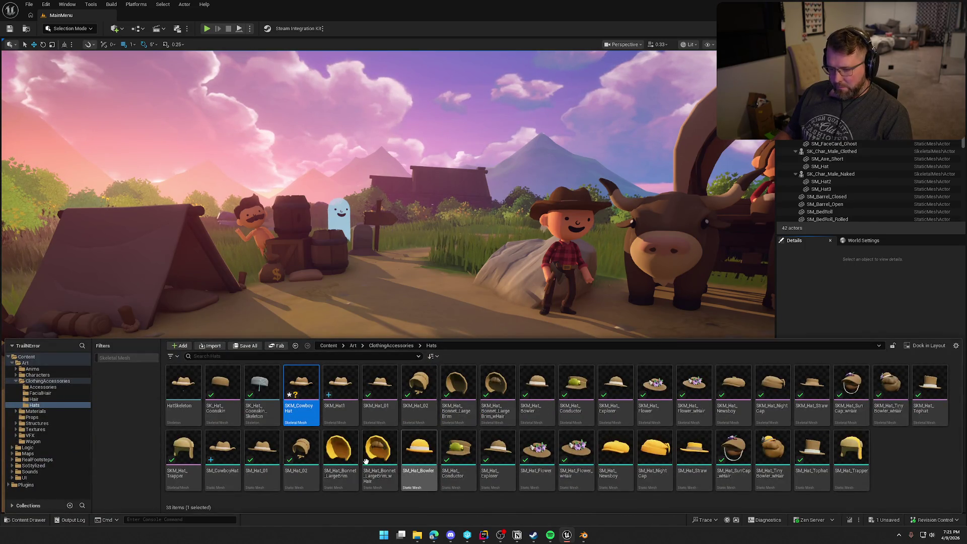
key("ctrl+s")
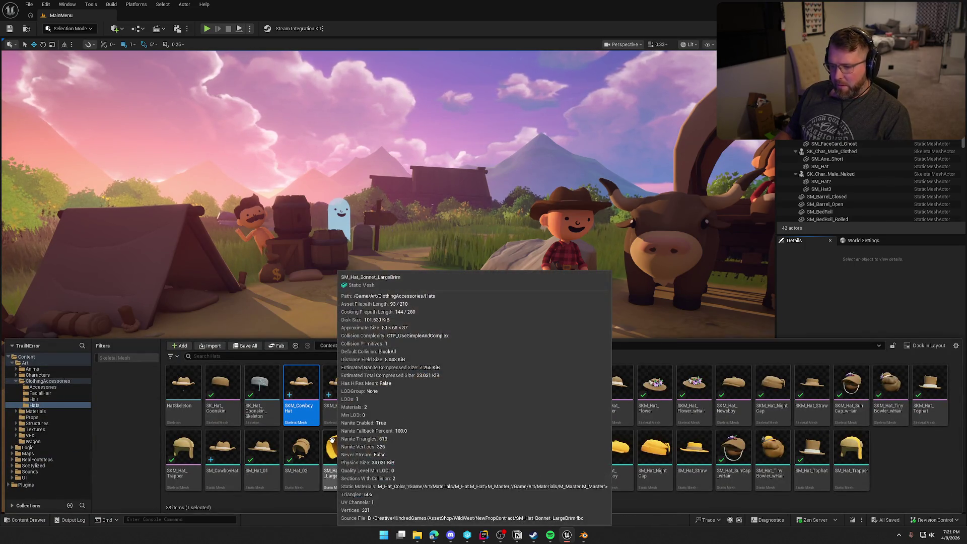
left_click(347, 398)
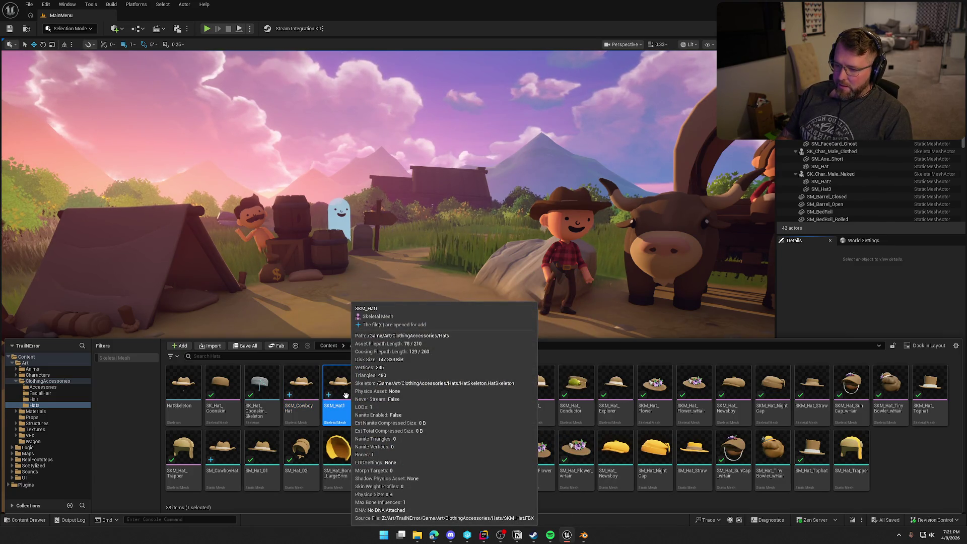
key("Delete")
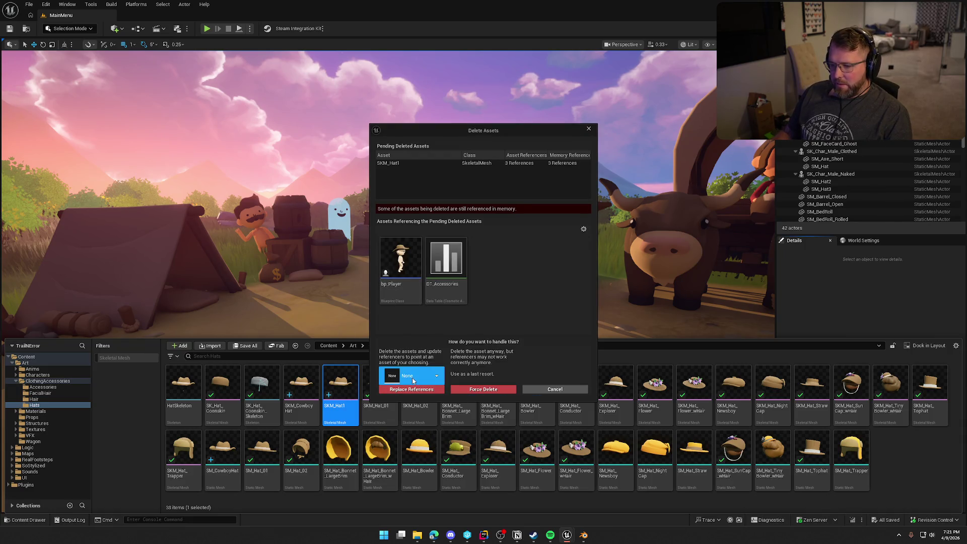
Redirect SKM_Hat1's references to SKM_CowboyHat, confirm the deletion, and save bp_Player and other assets.
left_click(413, 379)
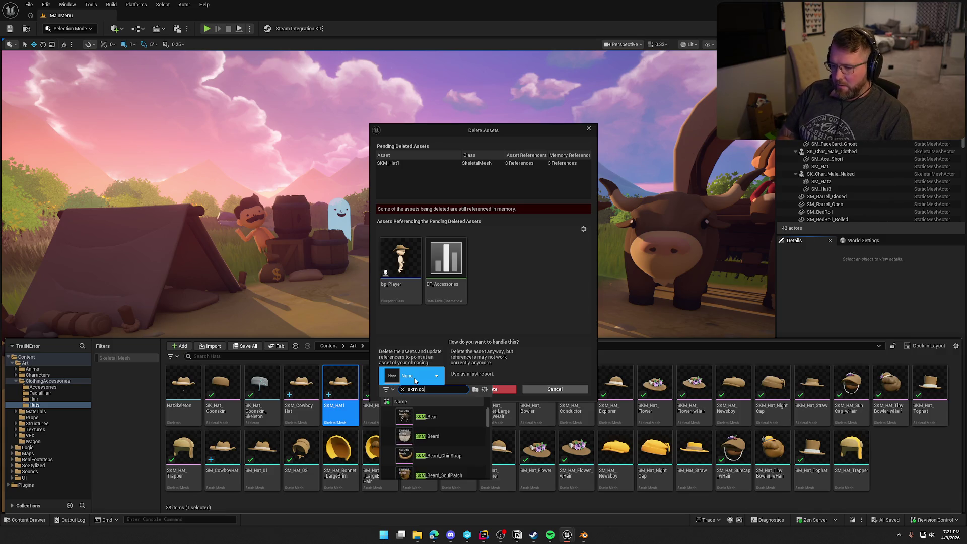
type("co")
left_click(447, 416)
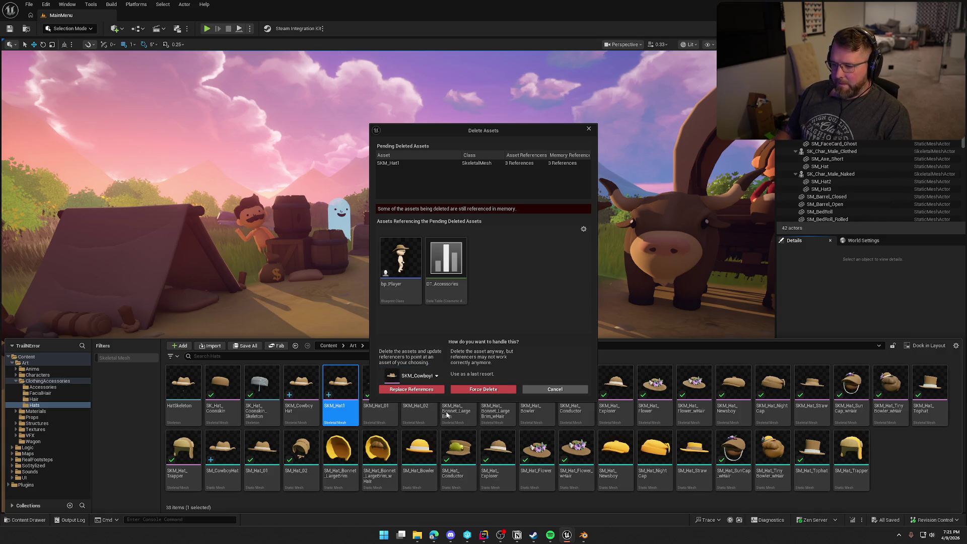
left_click(413, 390)
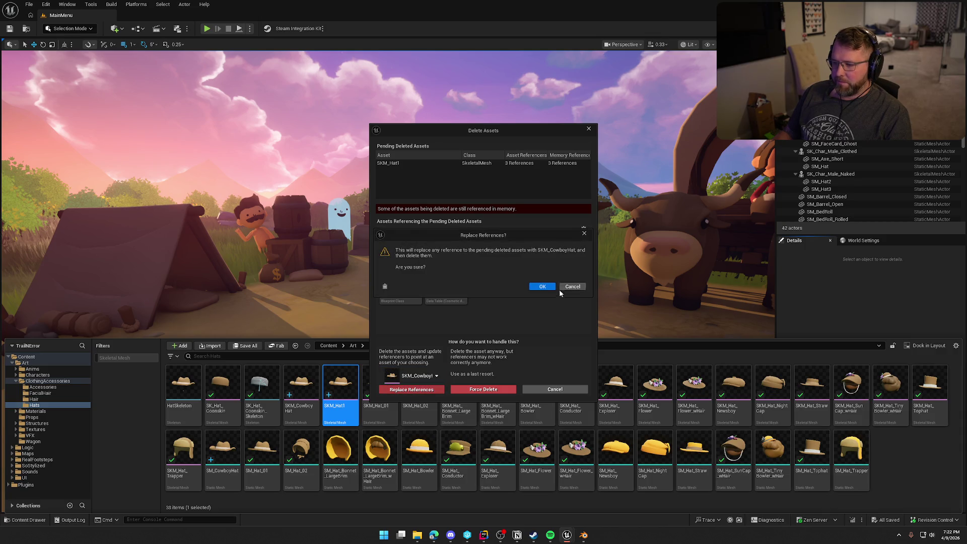
left_click(542, 286)
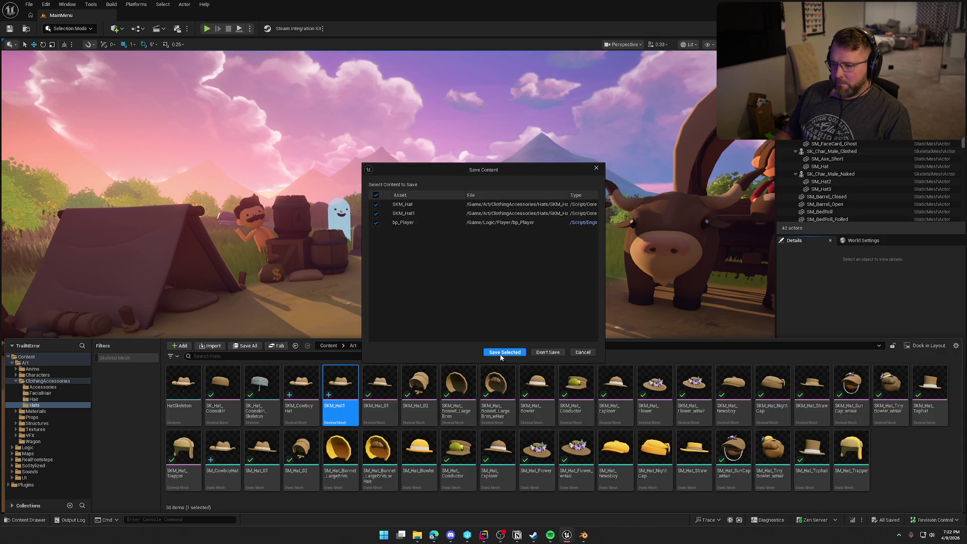
left_click(501, 355)
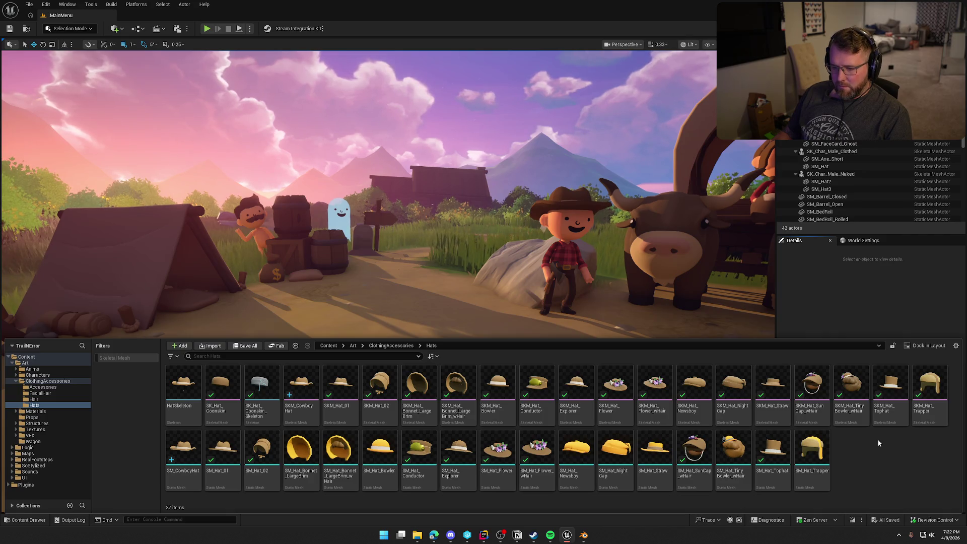
Open DT_Accessories from Logic > Data > Cosmetics, check the Cowboy Hat meshes, then close it.
left_click(29, 448)
double_click(262, 385)
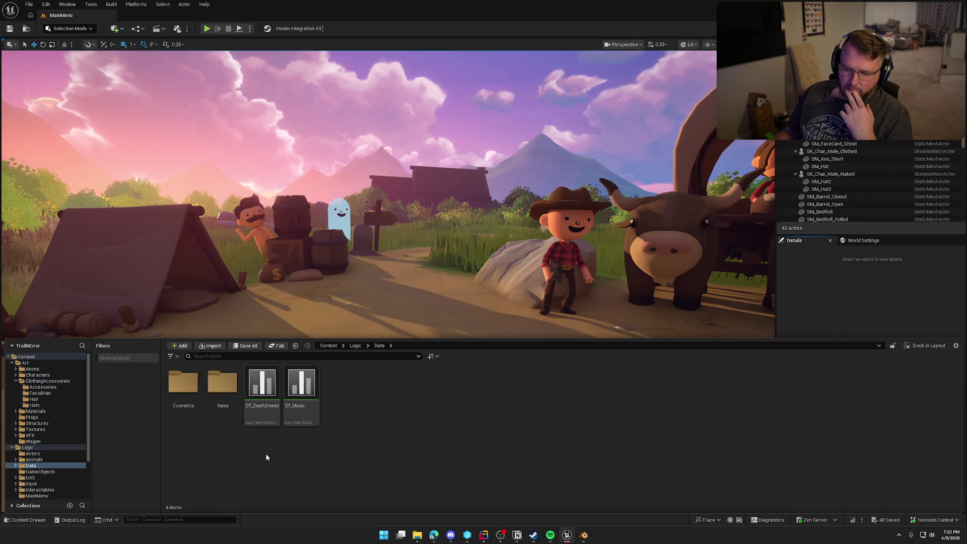
double_click(183, 383)
left_click(183, 387)
double_click(183, 387)
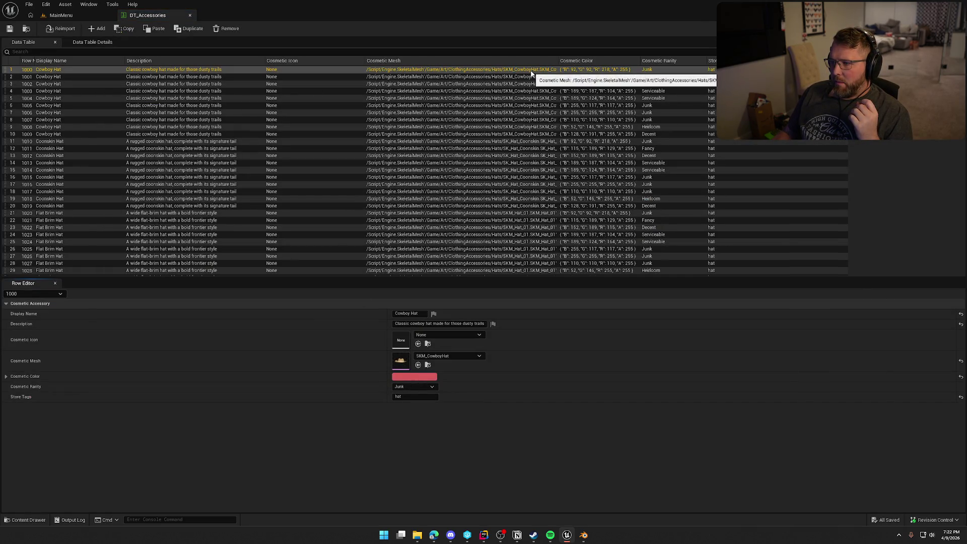
middle_click(137, 17)
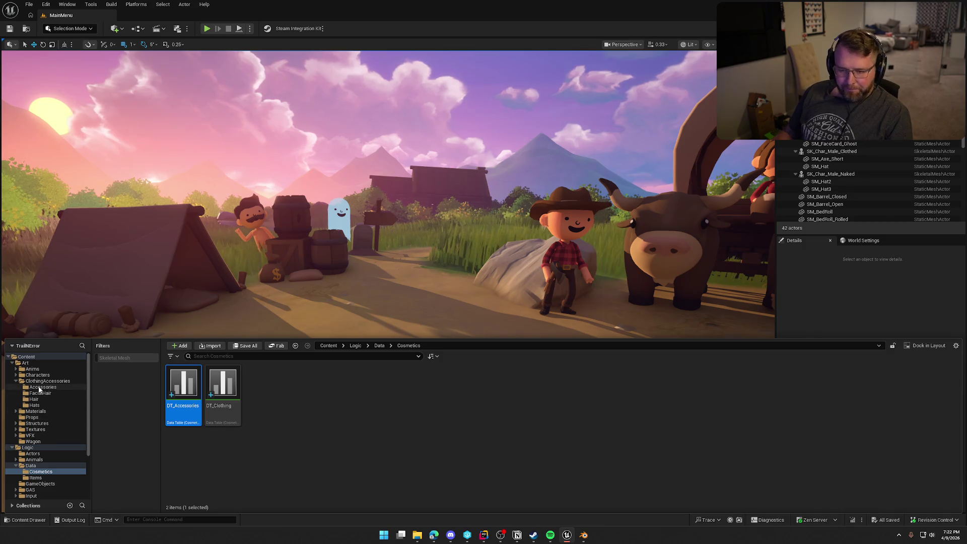
Go to ClothingAccessories > Hats, select SM_Hat_01, and switch to Blender.
left_click(48, 381)
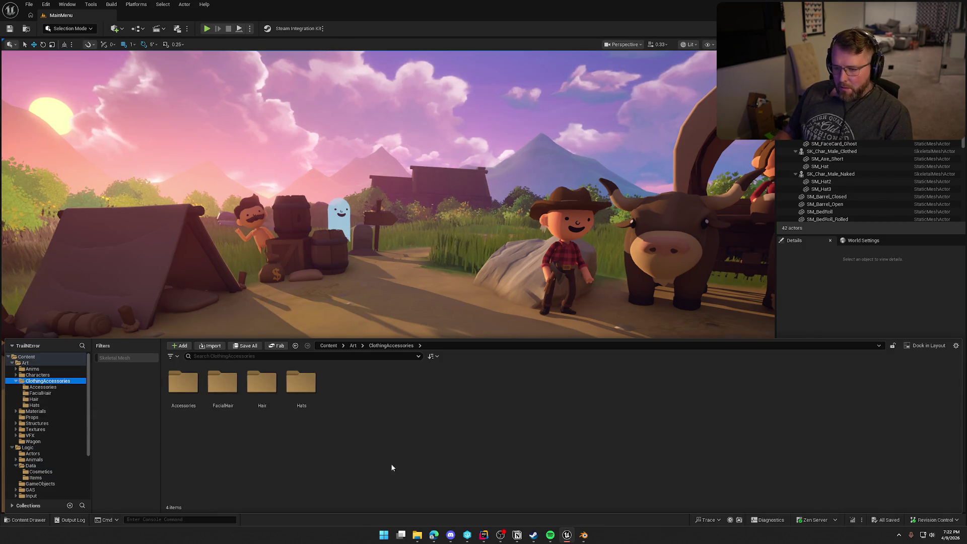
double_click(301, 385)
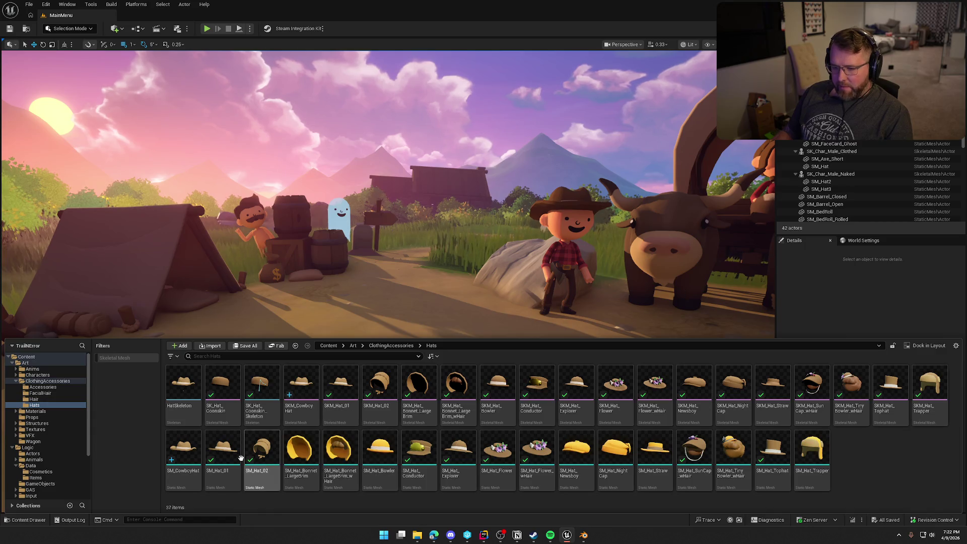
left_click(223, 448)
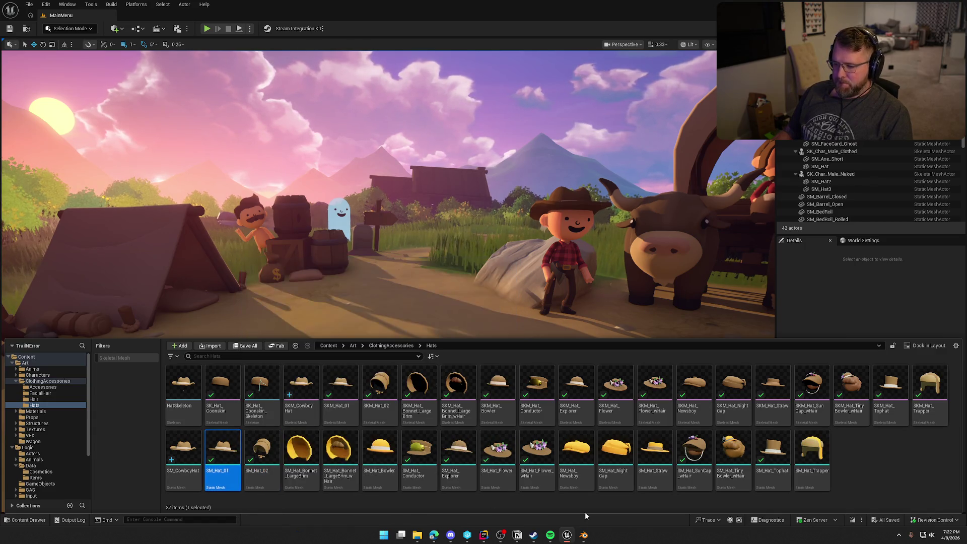
left_click(582, 537)
left_click(15, 13)
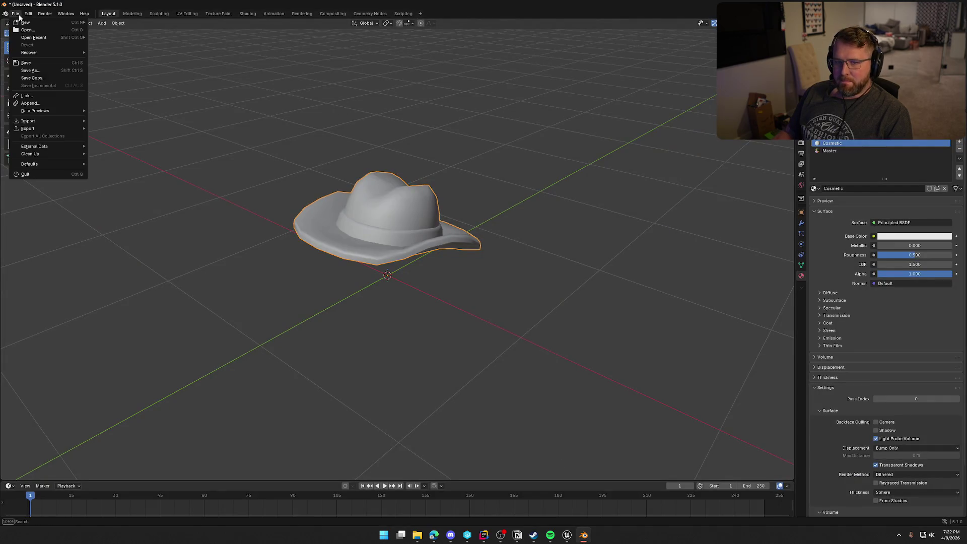
Import SKM_Hat_01.FBX and delete the old overlapping hat.
mouse_move(68, 123)
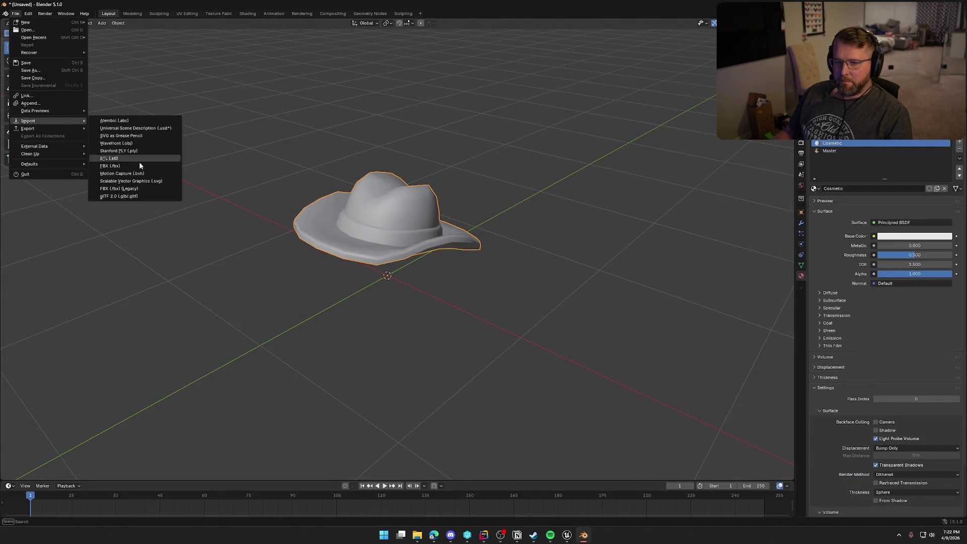
left_click(133, 168)
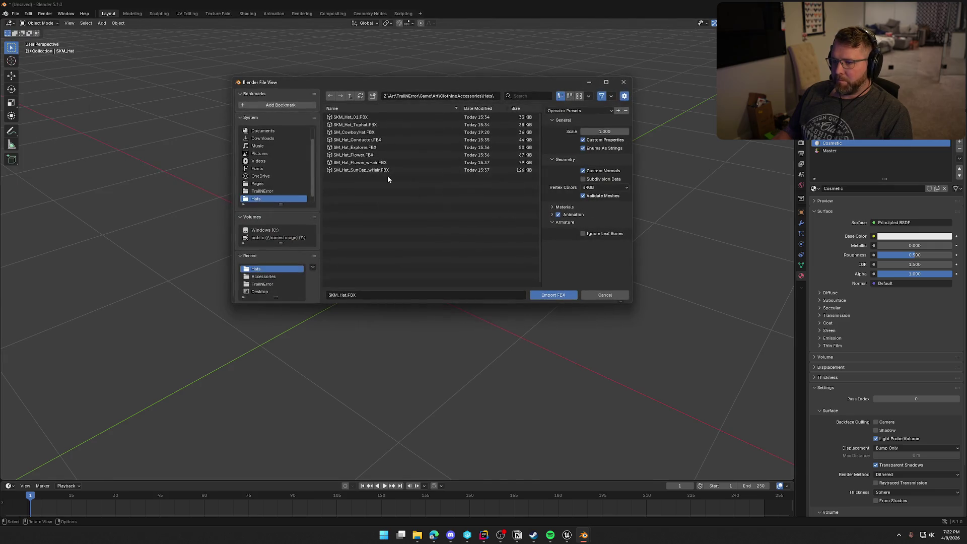
left_click(382, 119)
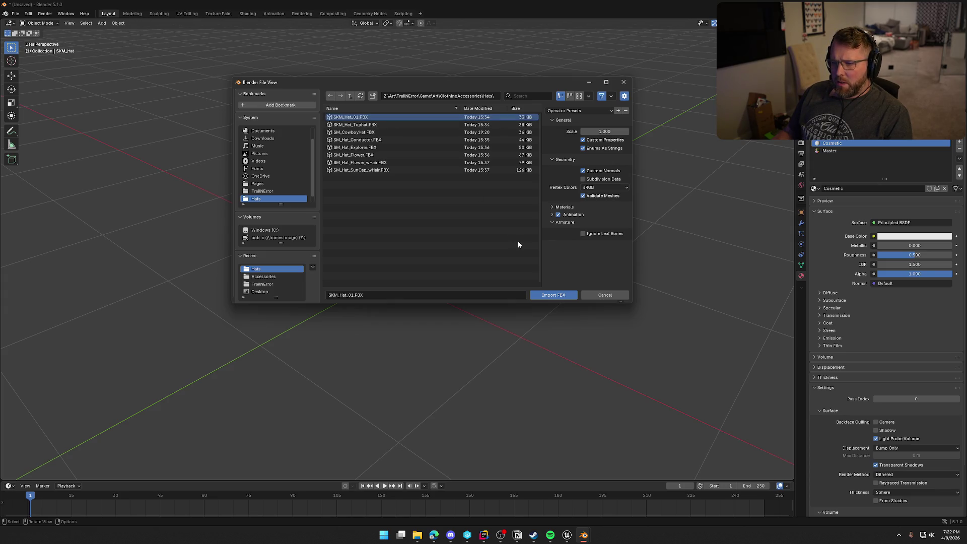
left_click(558, 295)
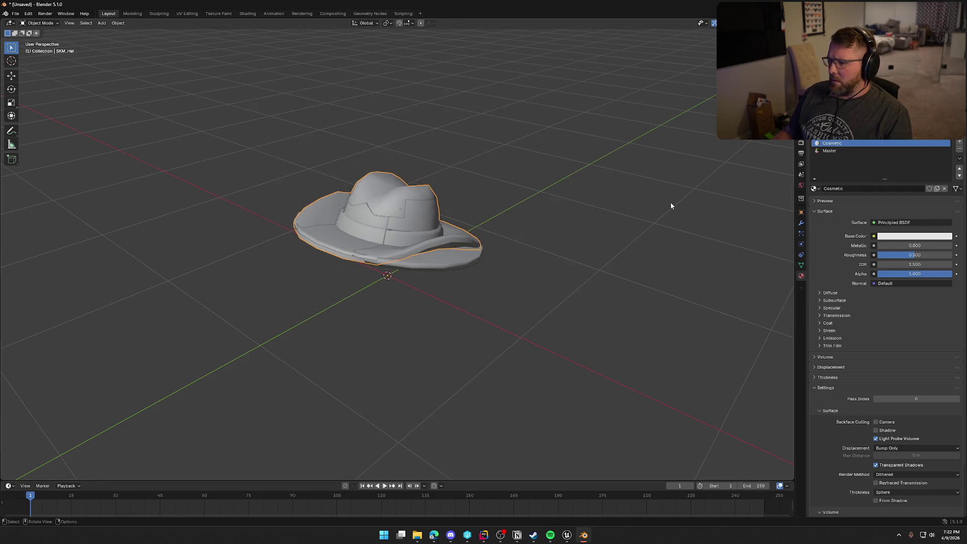
key("Delete")
Set the imported hat's material slots to the existing Cosmetic and Master materials.
left_click(423, 210)
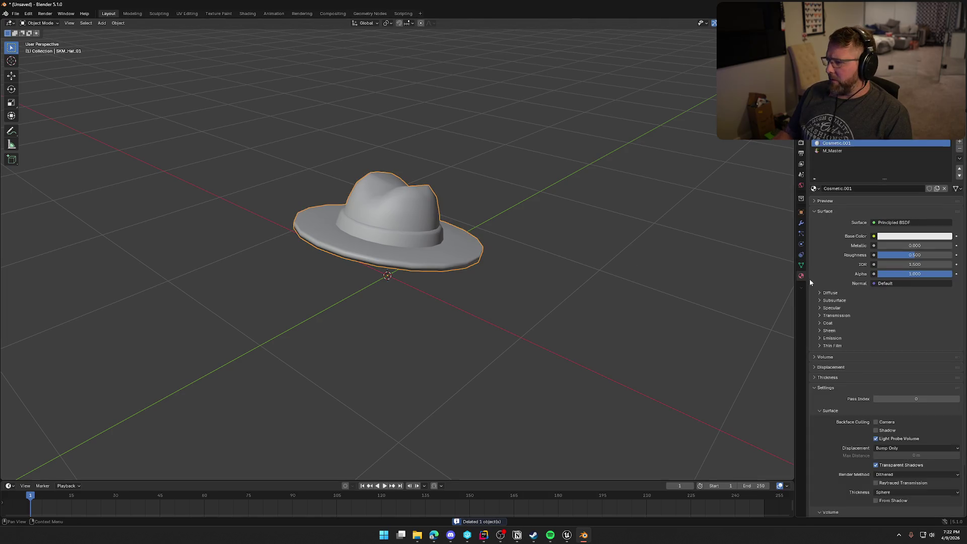
left_click(814, 189)
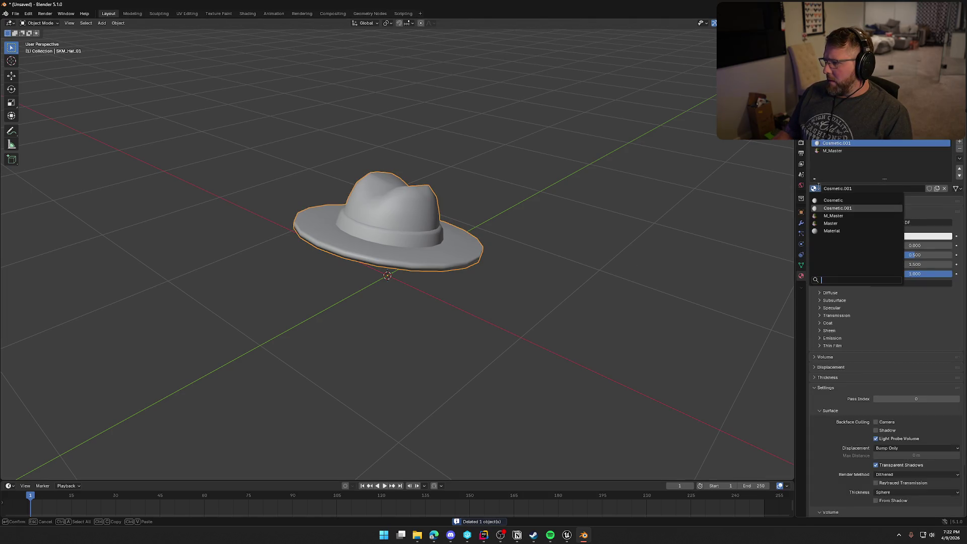
left_click(831, 204)
left_click(831, 151)
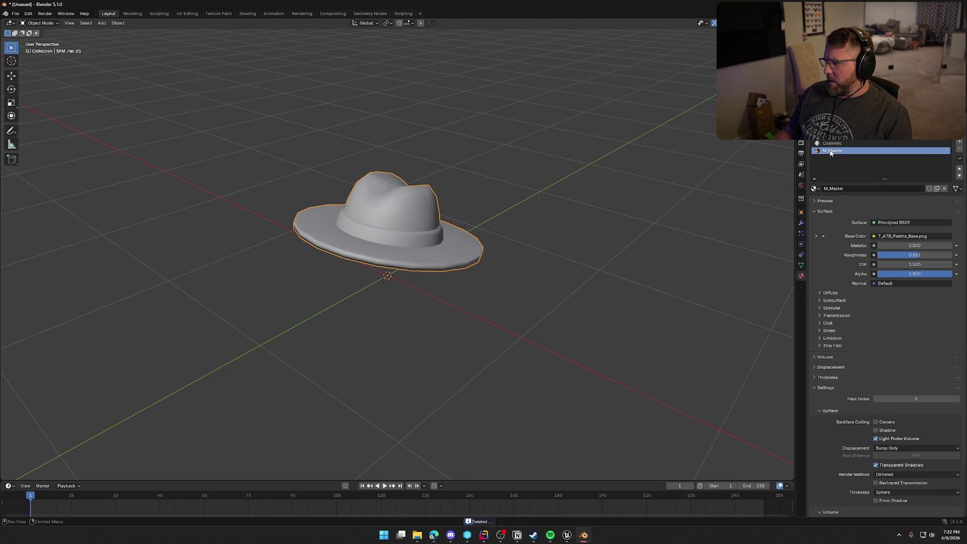
left_click(815, 189)
left_click(837, 222)
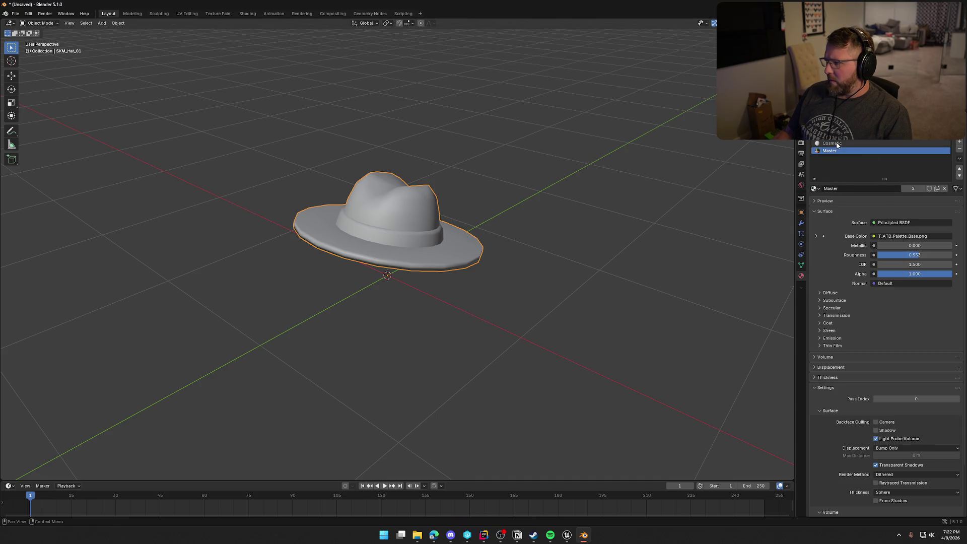
Export the fixed hat as FBX, overwriting SKM_Hat_01.FBX.
left_click(16, 13)
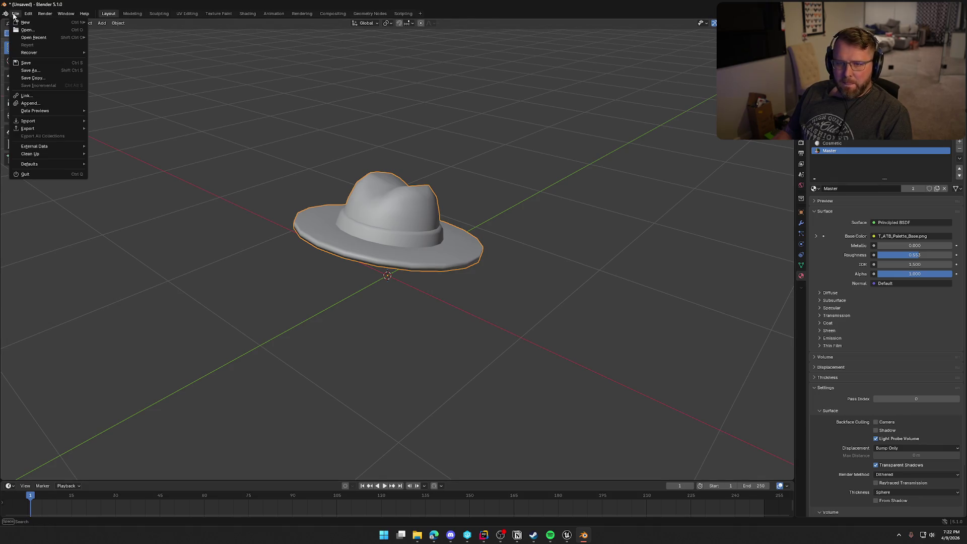
mouse_move(50, 129)
left_click(121, 189)
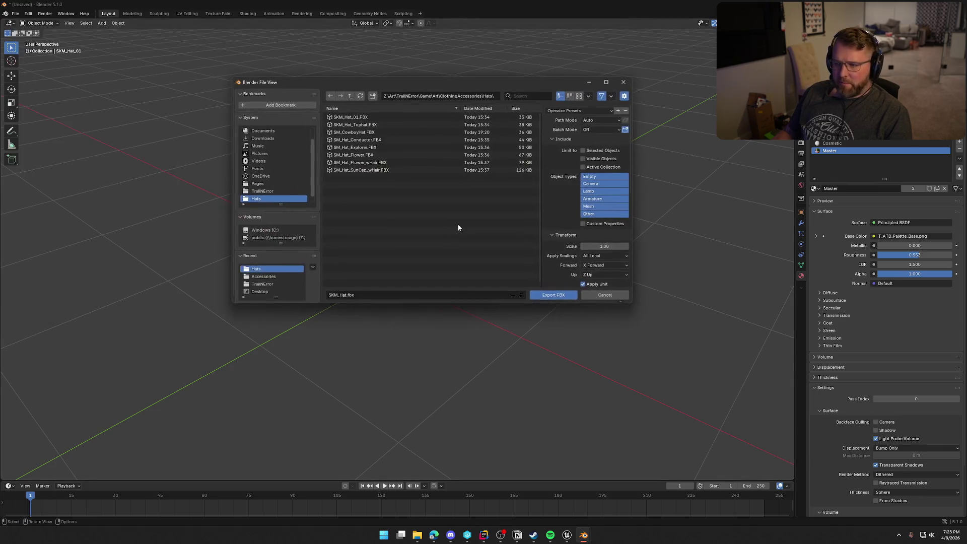
left_click(388, 118)
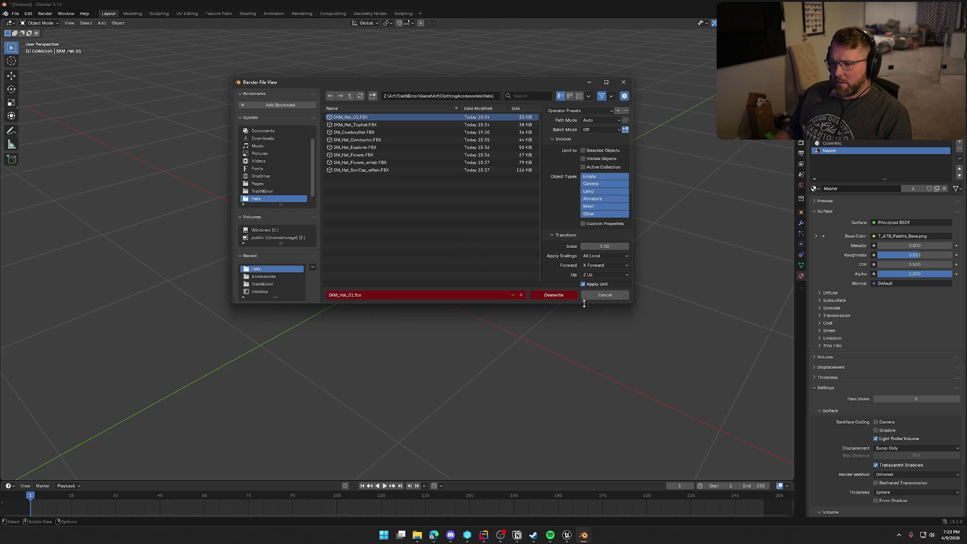
left_click(557, 295)
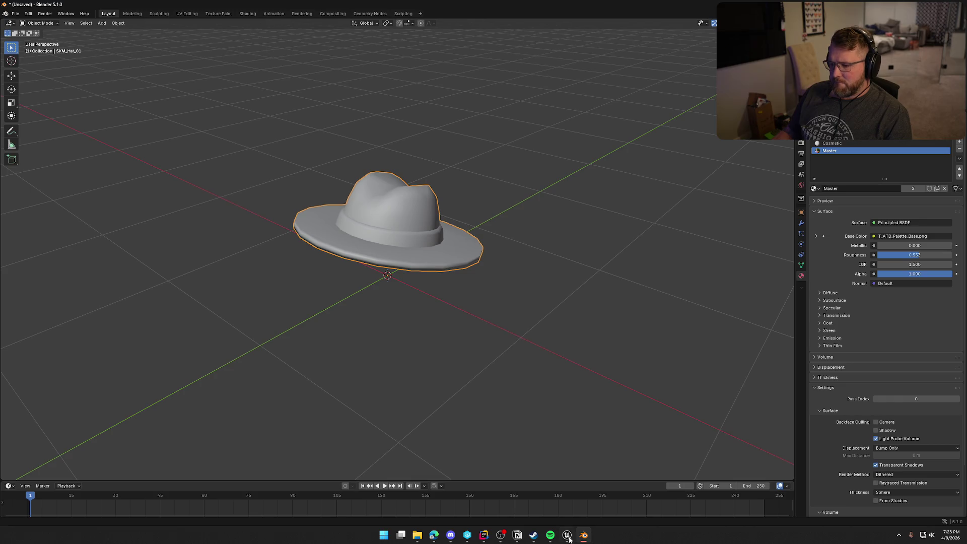
left_click(573, 540)
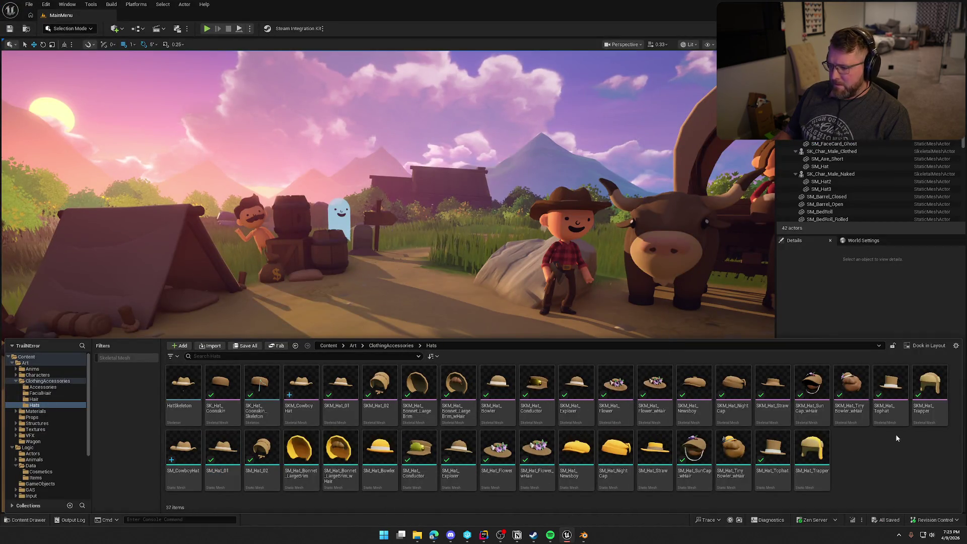
Reimport SM_Hat_01 using SKM_Hat_01.FBX as its new source file.
left_click(223, 448)
right_click(227, 449)
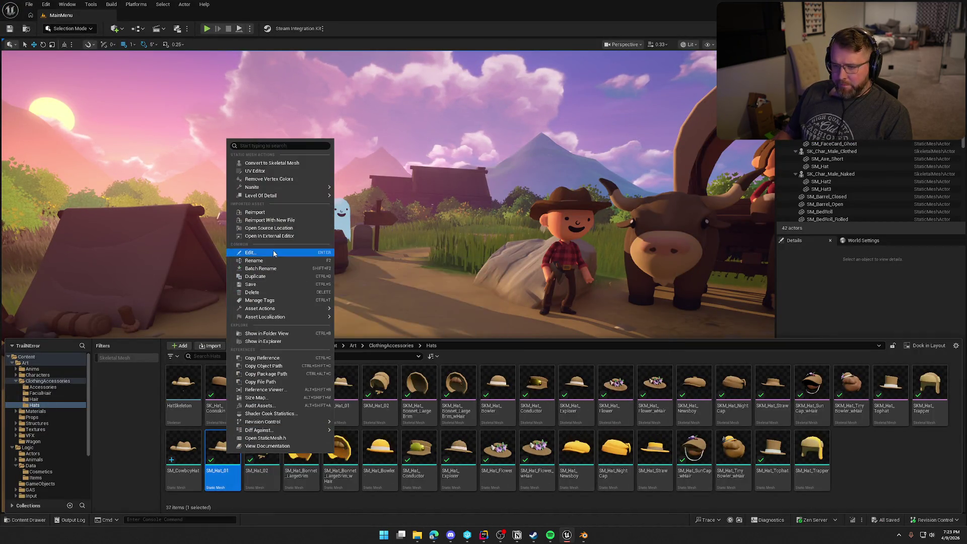
left_click(315, 231)
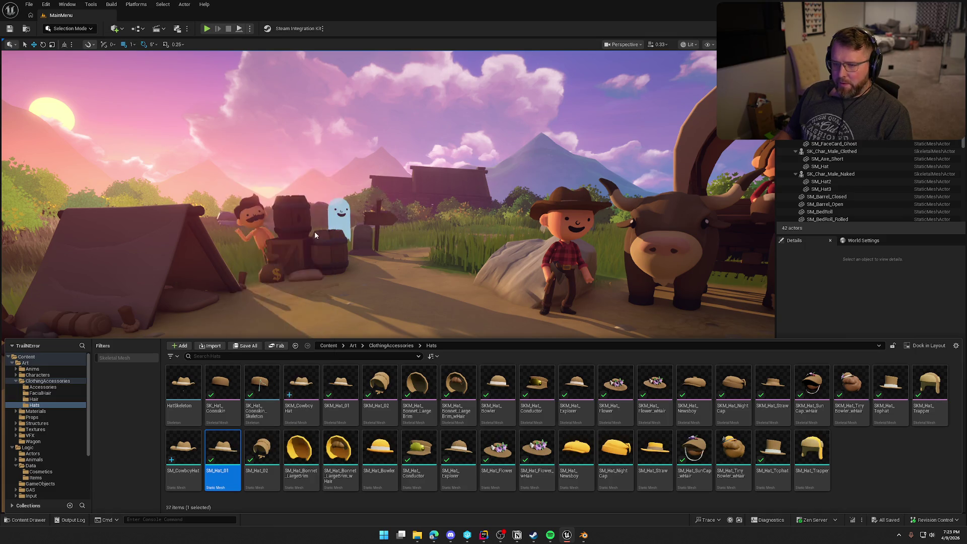
left_click(325, 108)
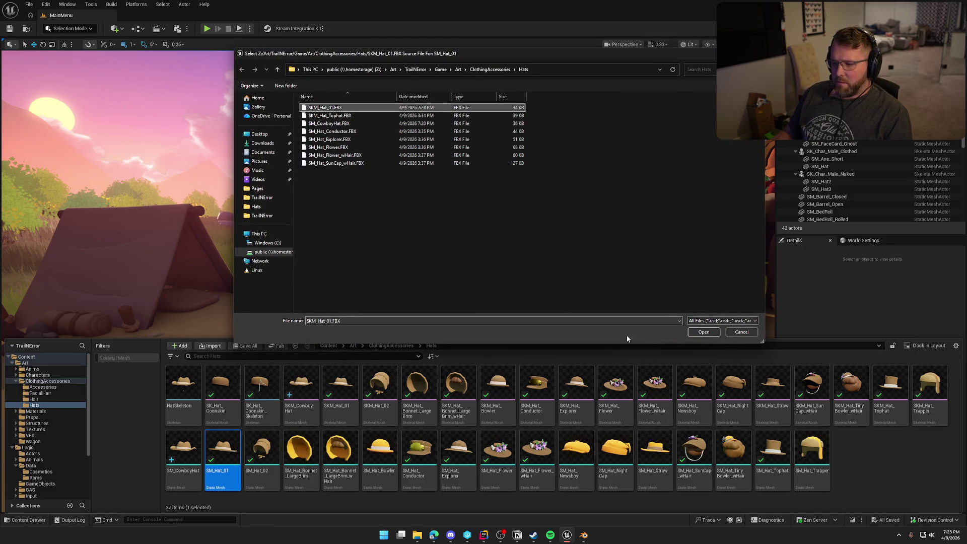
left_click(704, 332)
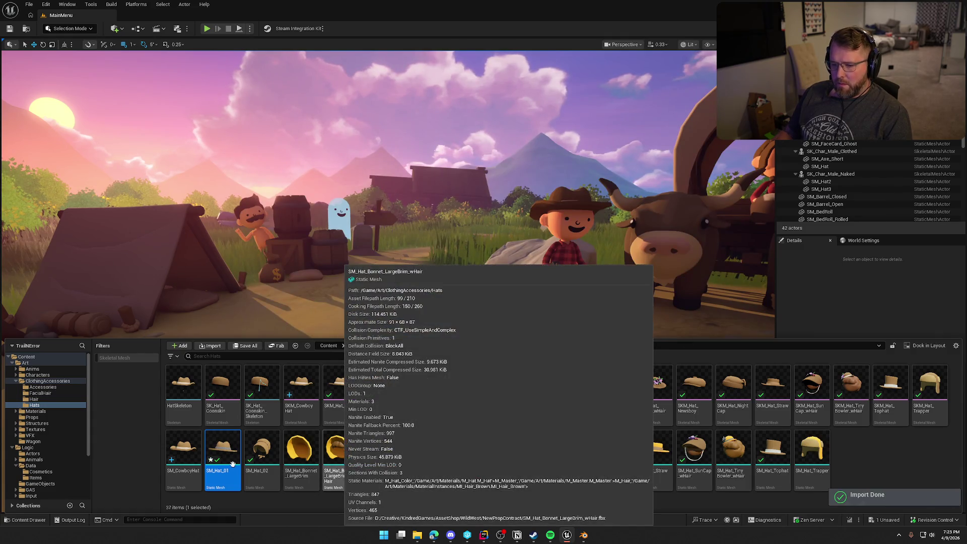
Inspect the reimported SM_Hat_01, then drag SM_FlatBrimHat.FBX into the Hats folder.
double_click(235, 463)
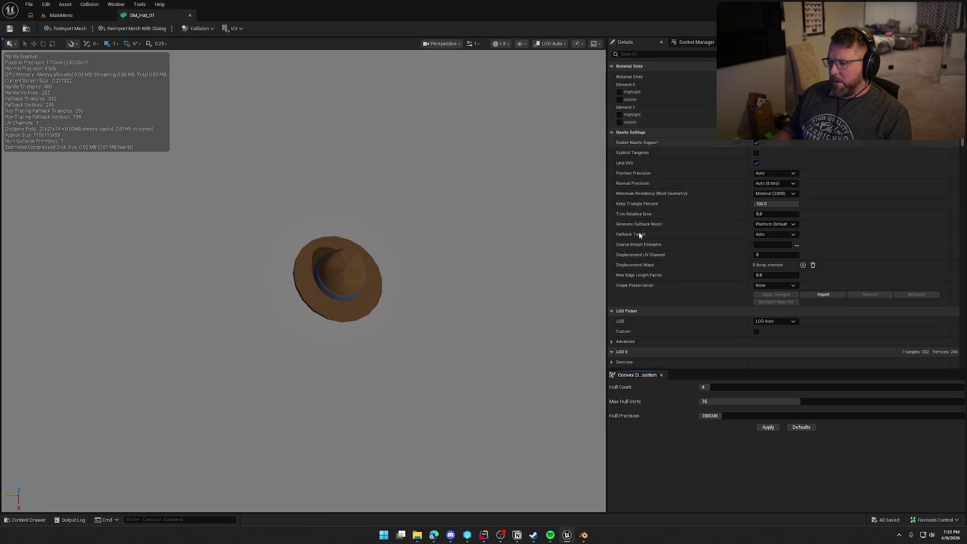
left_click(61, 15)
key("ctrl+space")
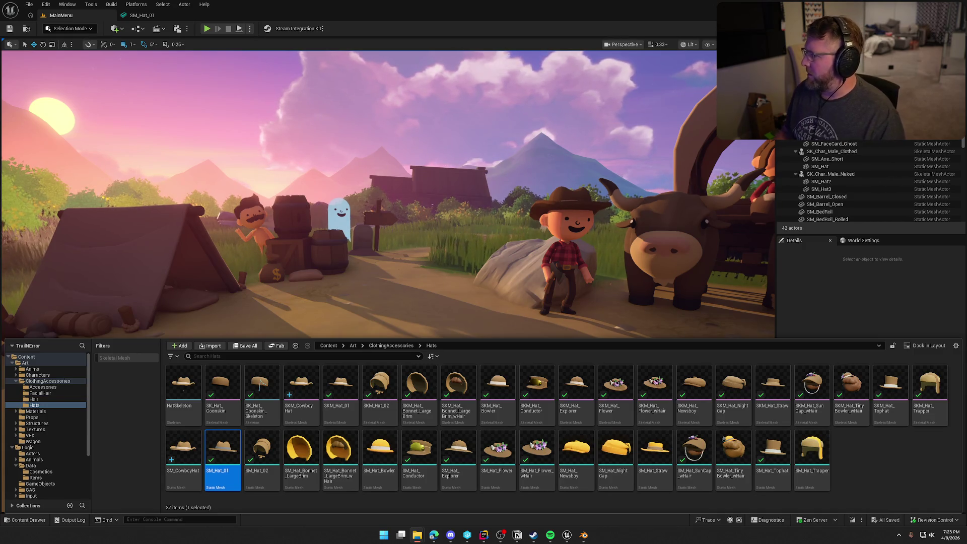
left_click_drag(966, 465, 866, 466)
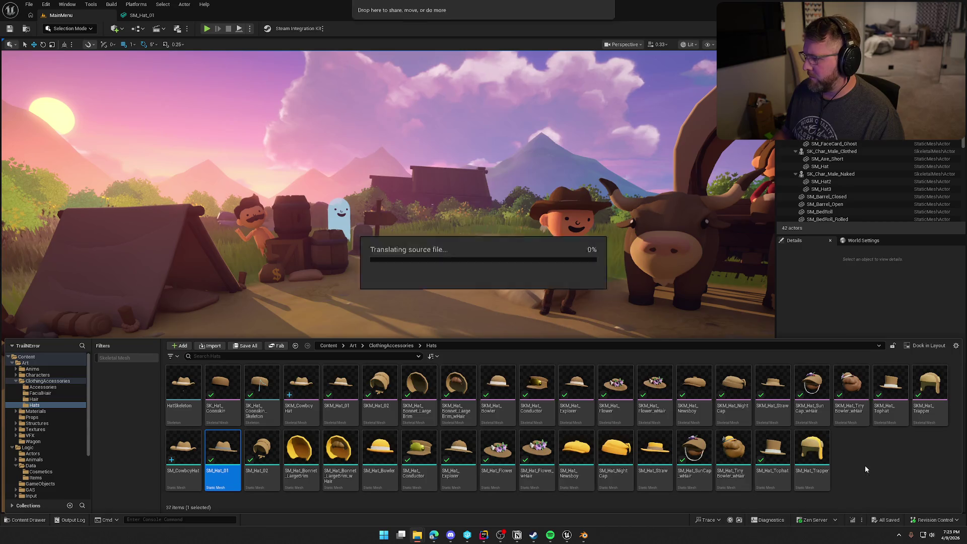
Confirm the SM_FlatBrimHat import and save all assets.
left_click(571, 384)
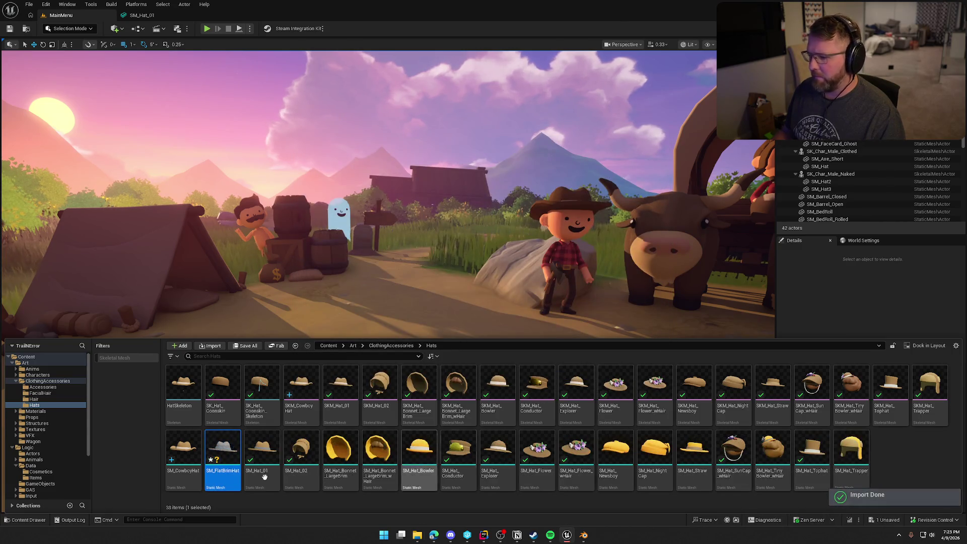
key("ctrl+shift+s")
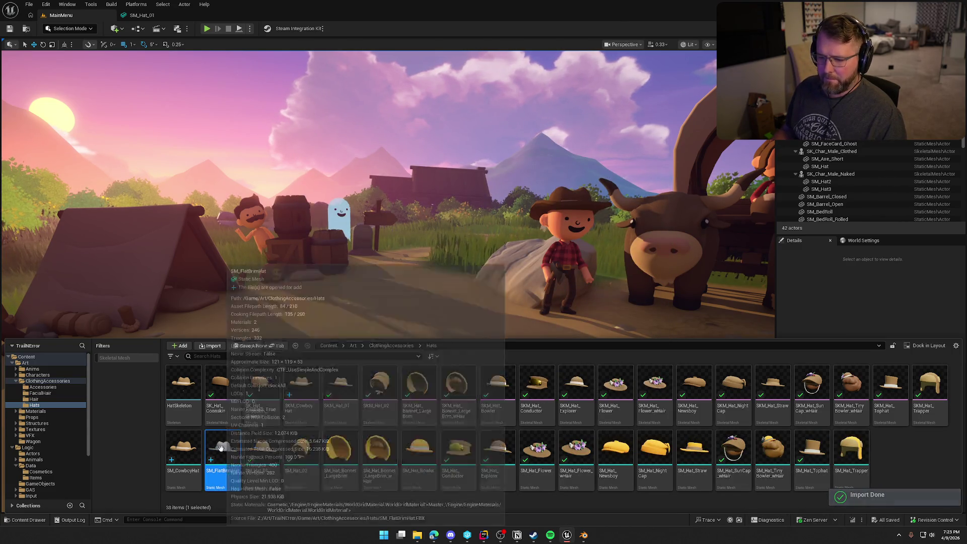
key("ctrl+space")
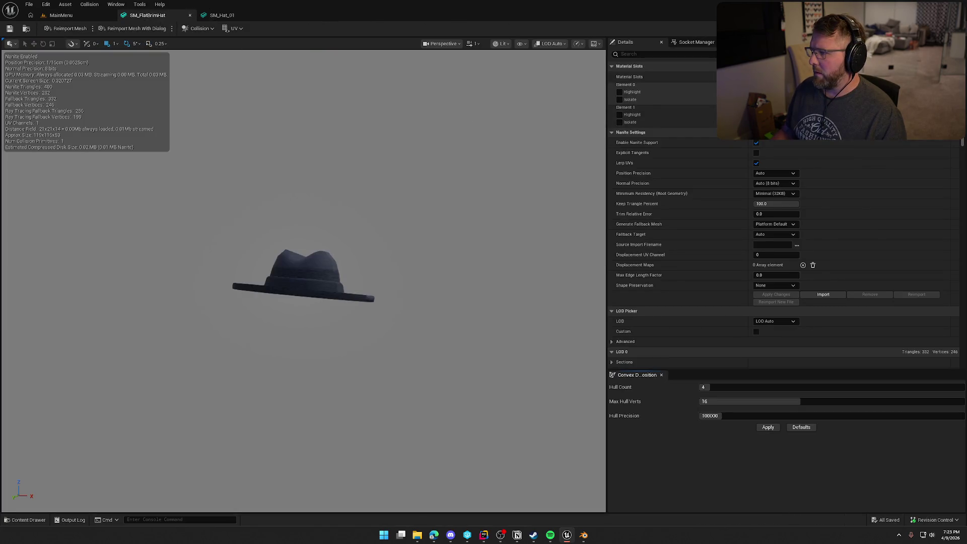
Give the flat-brim hat master materials on its body and band slots, then close both mesh editors.
left_click(831, 121)
type("m cos")
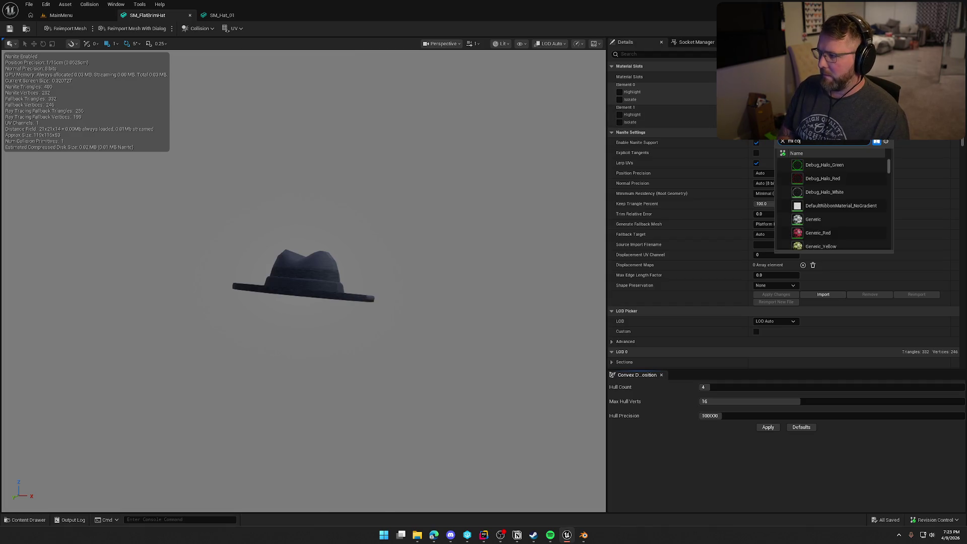
key("Return")
left_click(831, 121)
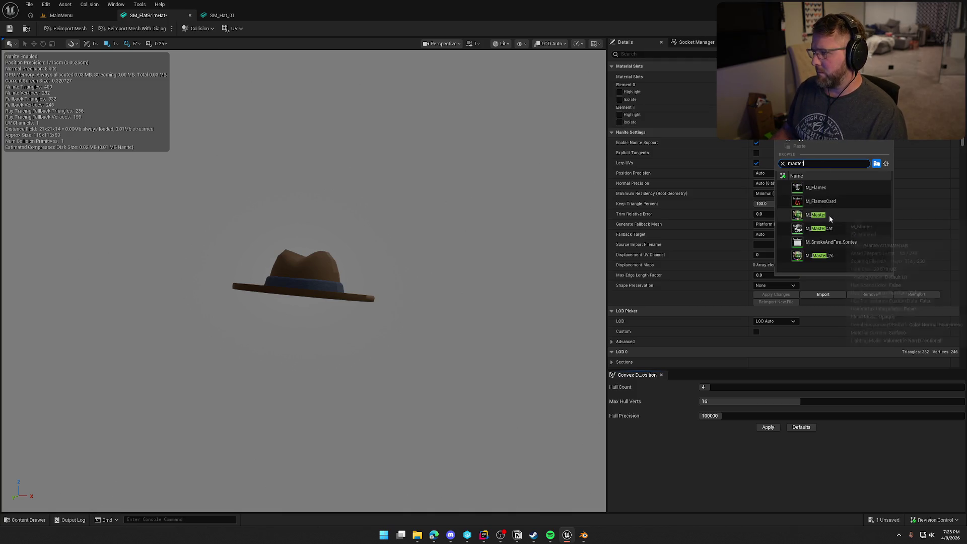
left_click(829, 215)
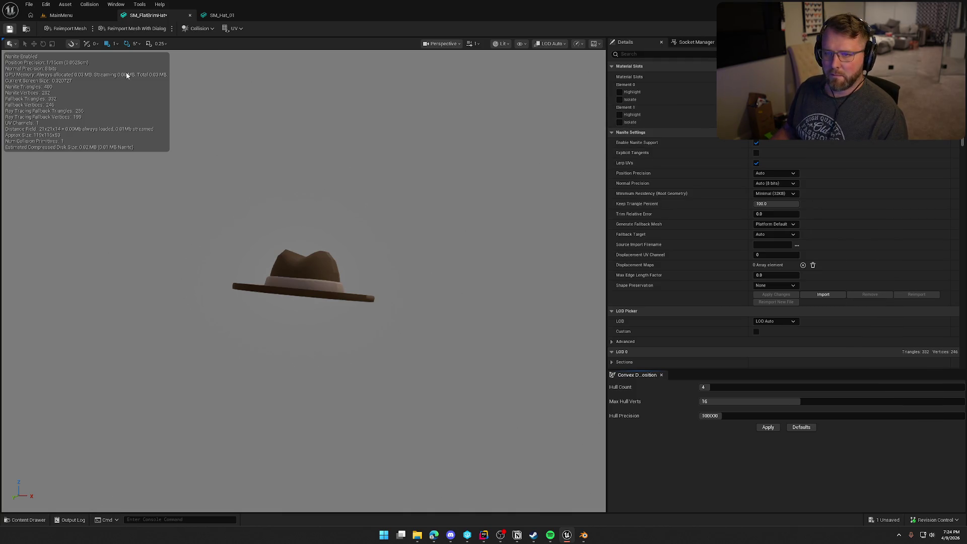
middle_click(168, 14)
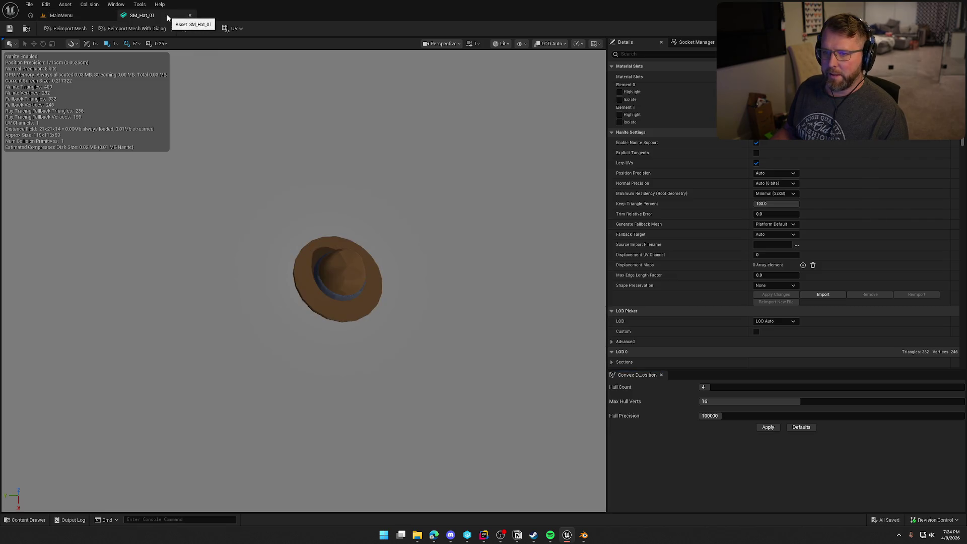
middle_click(167, 15)
key("ctrl+space")
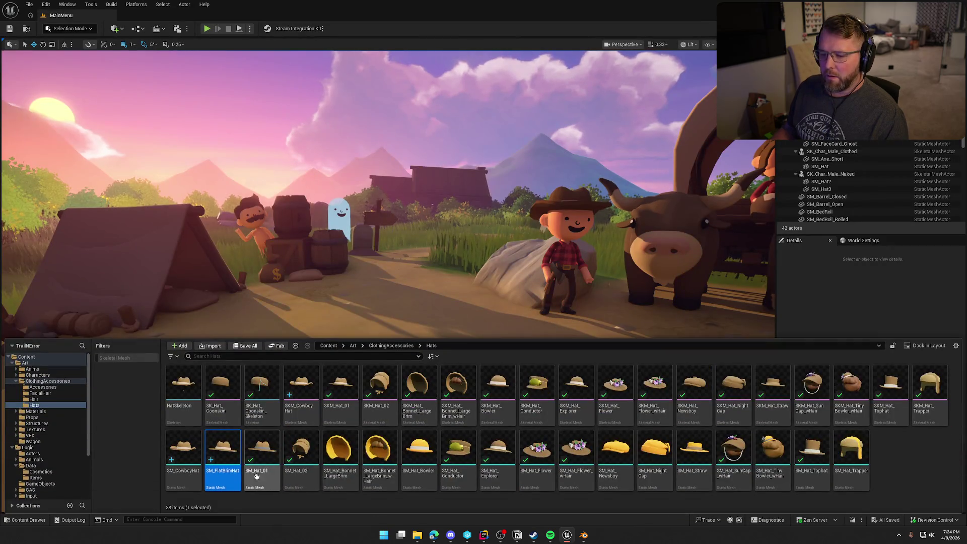
Delete SM_Hat_01, redirect its references to SM_FlatBrimHat, and save the changed content.
right_click(270, 455)
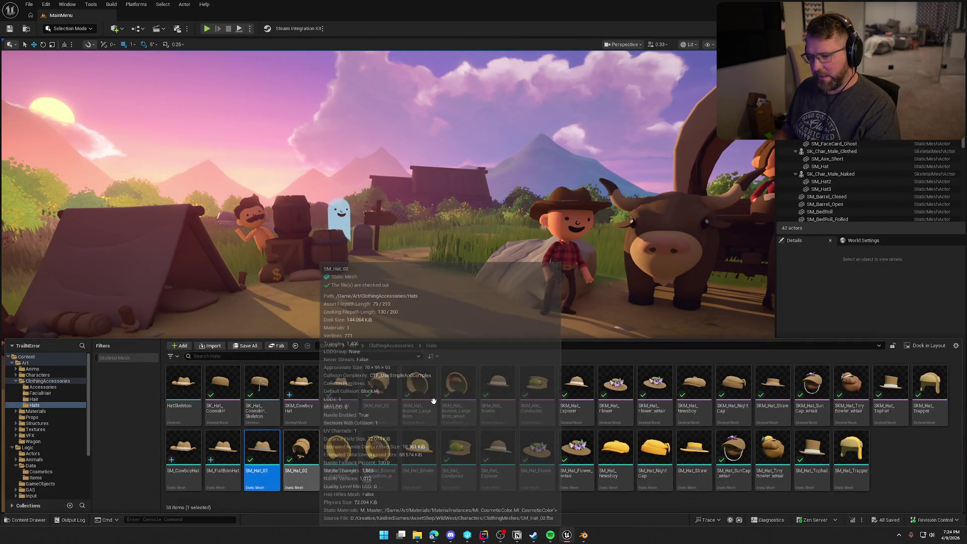
left_click(438, 399)
left_click(426, 378)
type("flatbr")
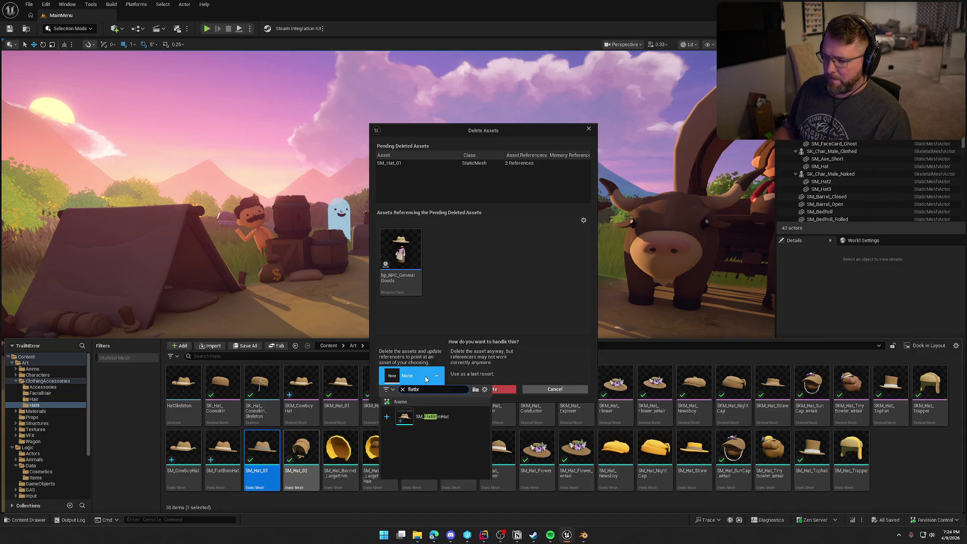
left_click(418, 414)
left_click(425, 390)
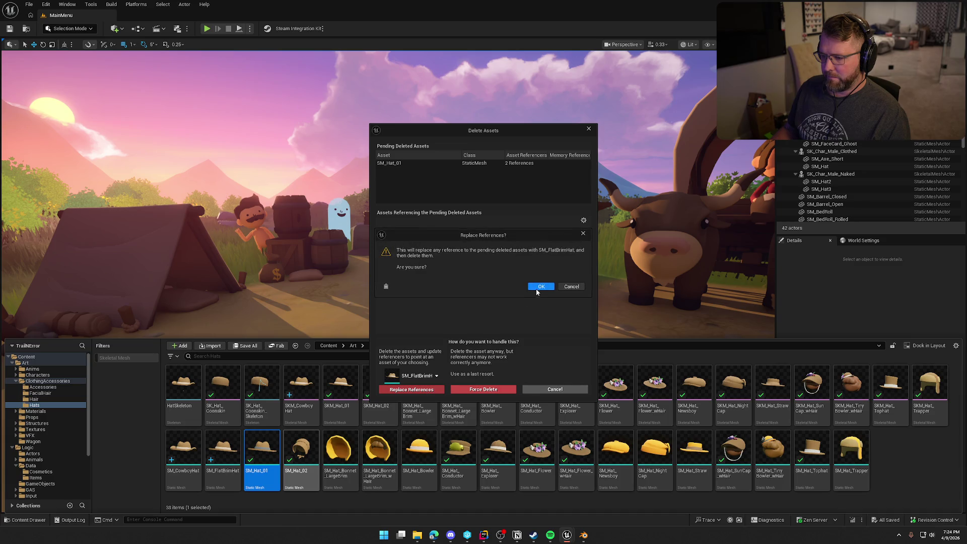
left_click(539, 287)
left_click(522, 352)
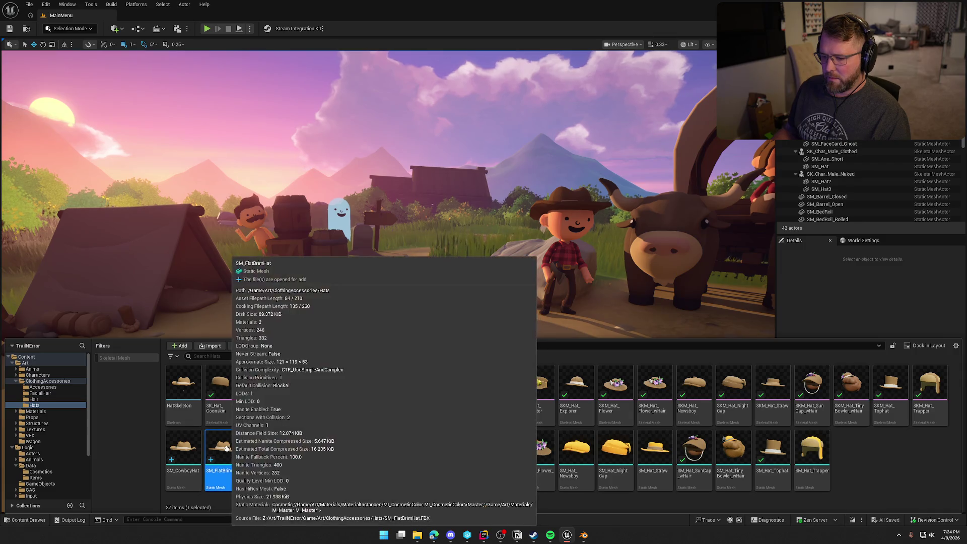
Convert SM_FlatBrimHat into skeletal mesh SKM_FlatBrimHat using HatSkeleton.
right_click(229, 450)
left_click(286, 160)
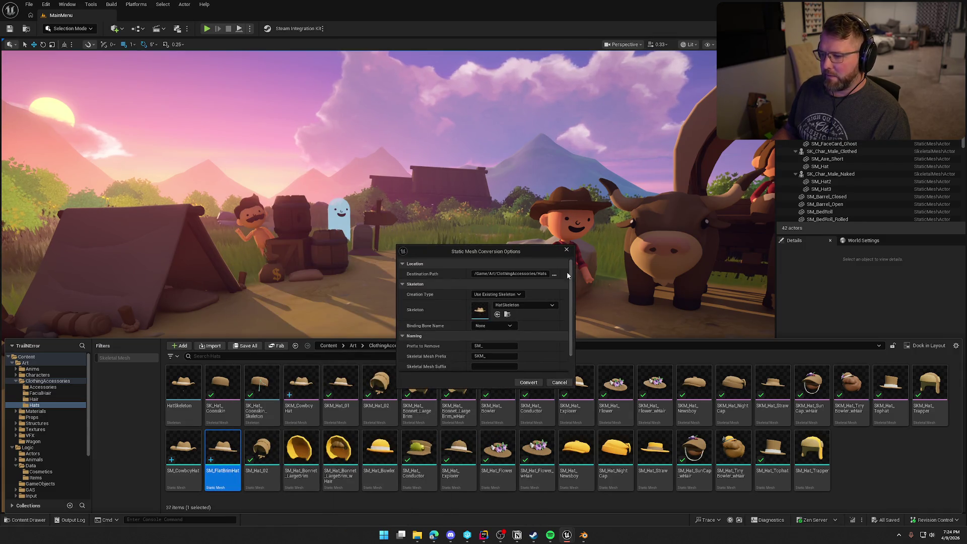
left_click(528, 381)
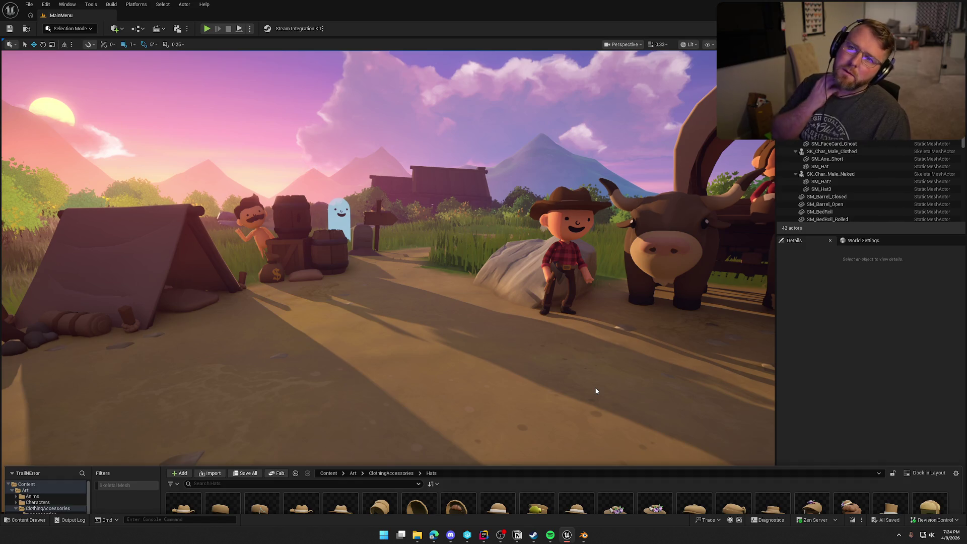
key("ctrl+space")
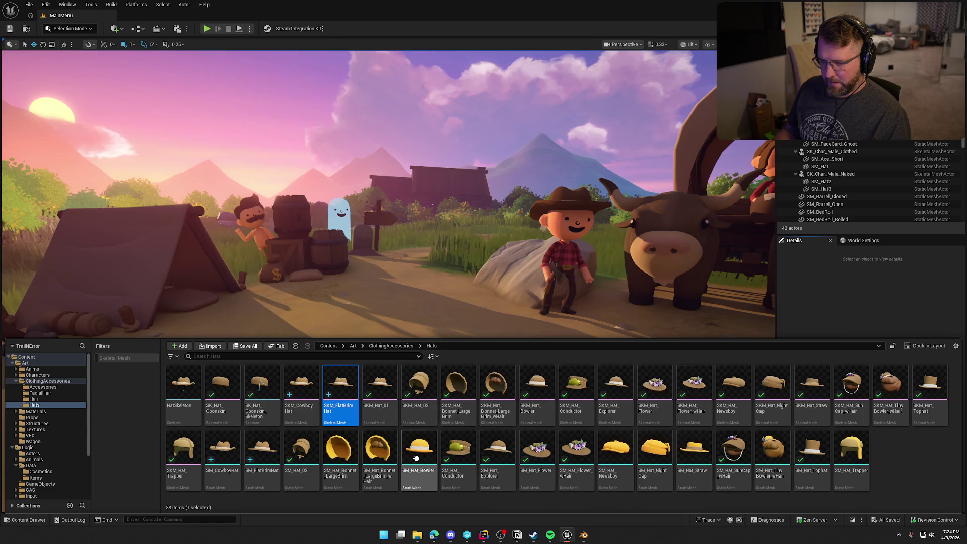
Delete SKM_Hat_01, move its DT_Accessories reference to SKM_FlatBrimHat, save, then filter Hats to Skeletal Mesh.
left_click(388, 403)
key("Delete")
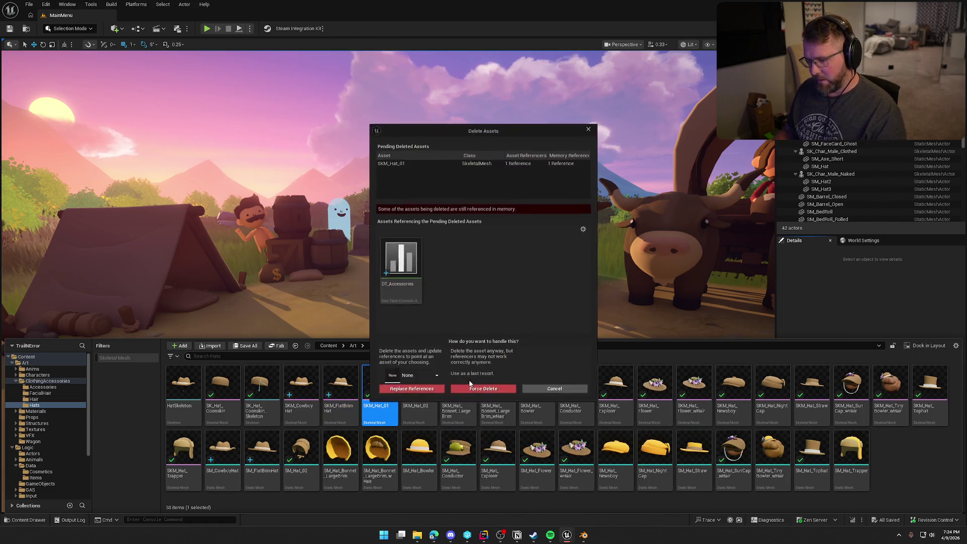
left_click(427, 380)
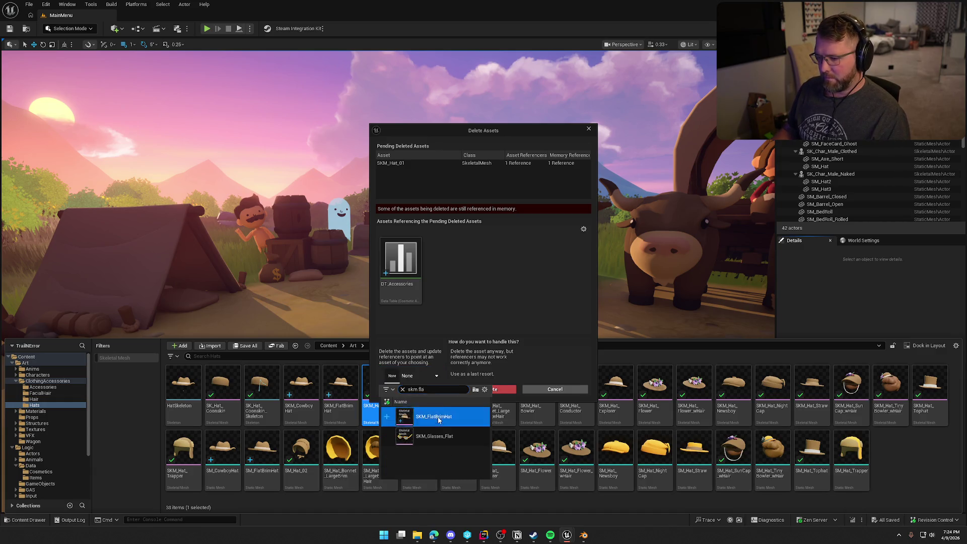
left_click(428, 416)
left_click(412, 389)
left_click(543, 287)
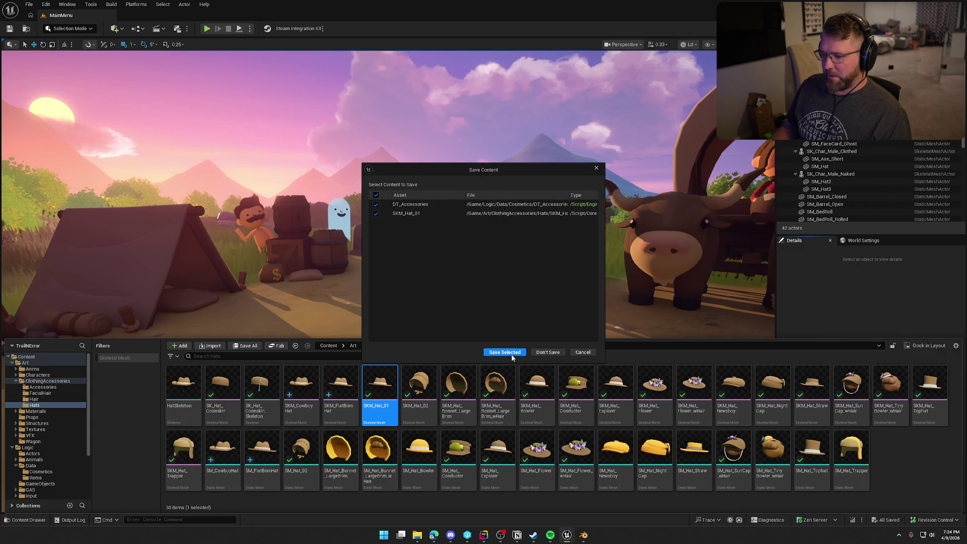
left_click(512, 354)
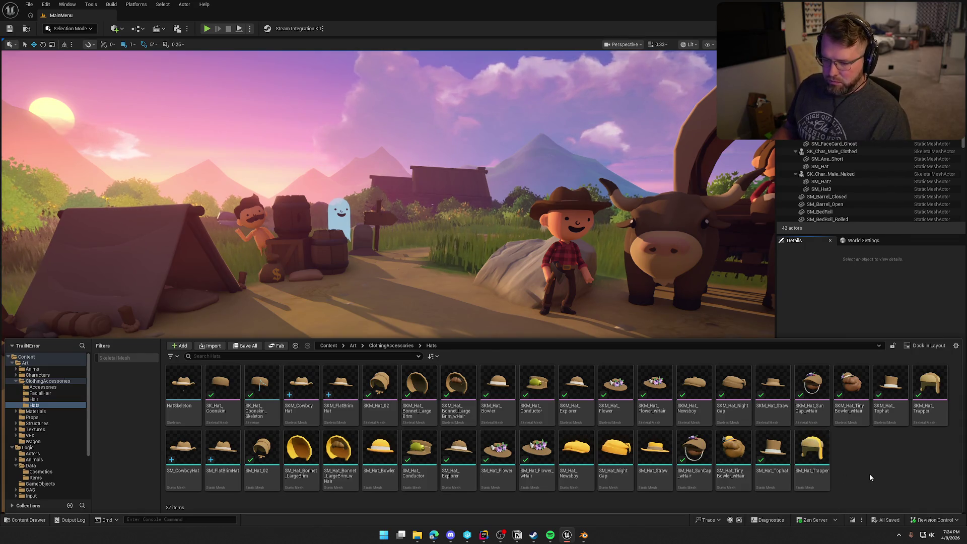
left_click(115, 359)
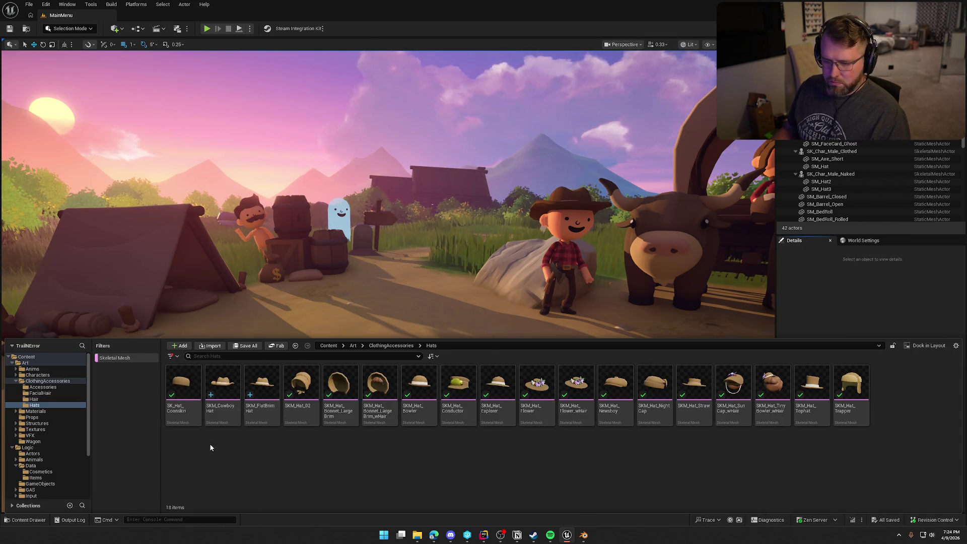
Inspect SK_Hat_Coonskin, SKM_CowboyHat and SKM_FlatBrimHat.
left_click(184, 387)
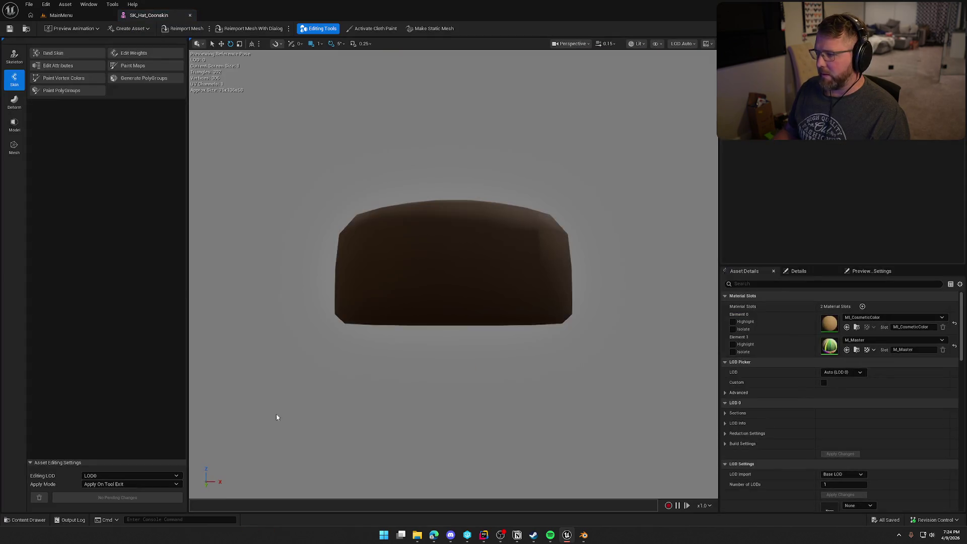
key("ctrl+space")
left_click(227, 386)
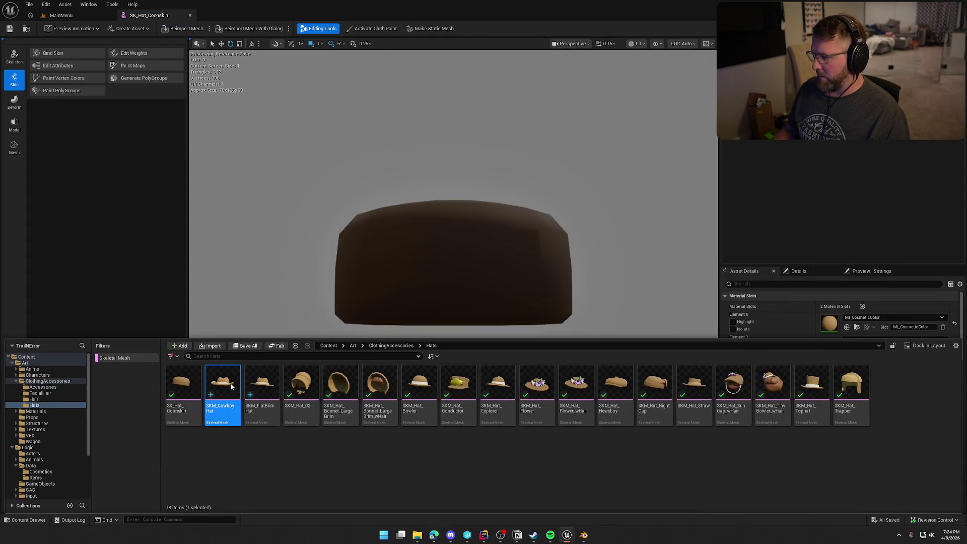
key("ctrl+space")
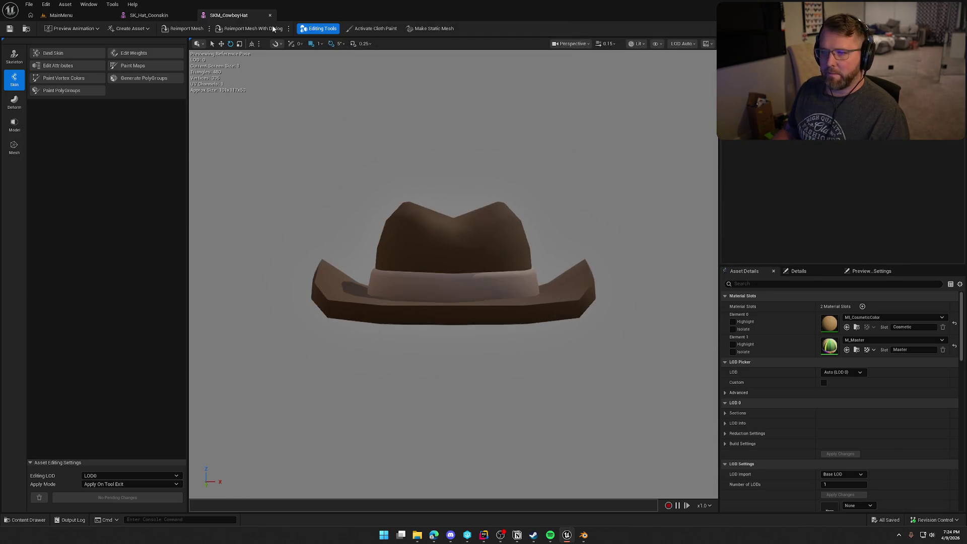
key("ctrl+space")
left_click(262, 391)
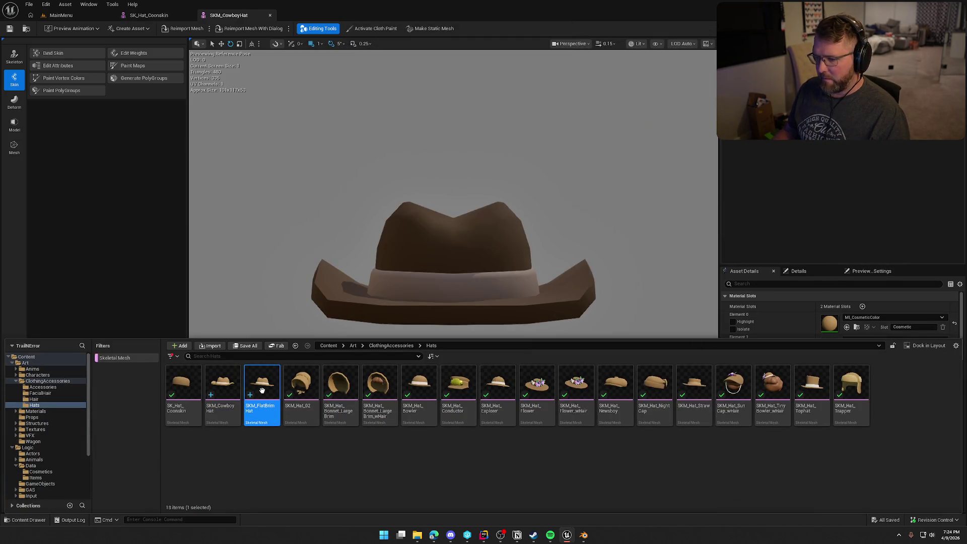
double_click(263, 395)
key("ctrl+space")
Inspect SKM_Hat_02, the large-brim bonnet, the bonnet with hair, and the Bowler hat.
left_click(307, 390)
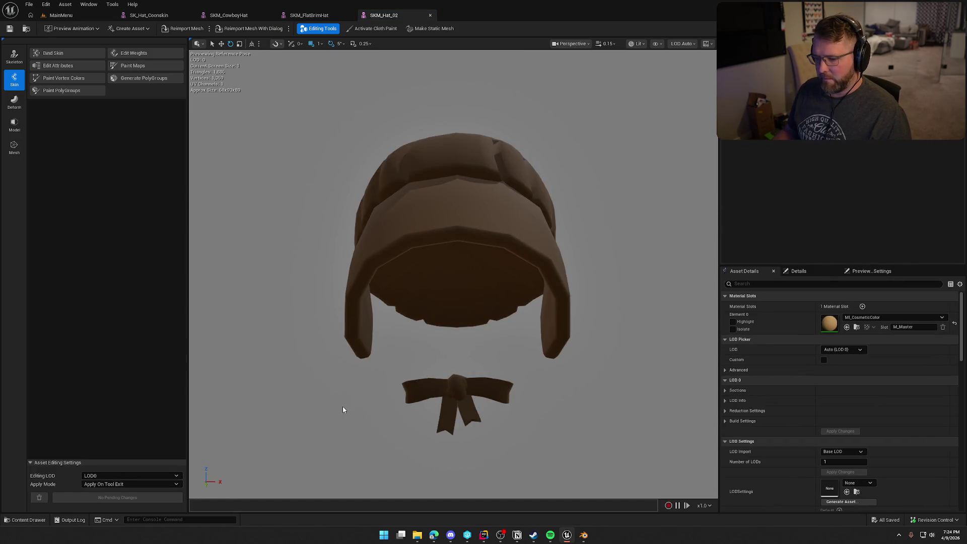
key("ctrl+space")
left_click(345, 387)
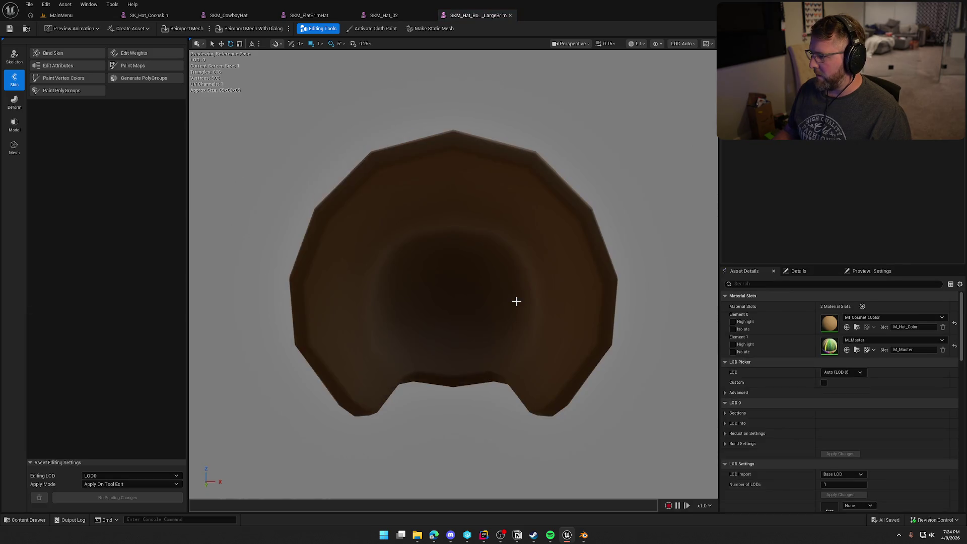
key("ctrl+space")
left_click(385, 384)
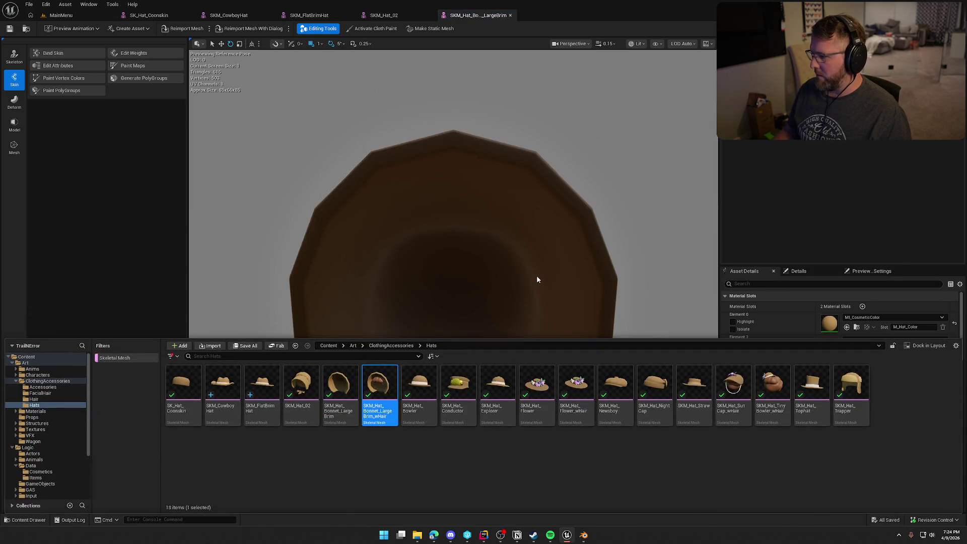
key("ctrl+space")
left_click(426, 384)
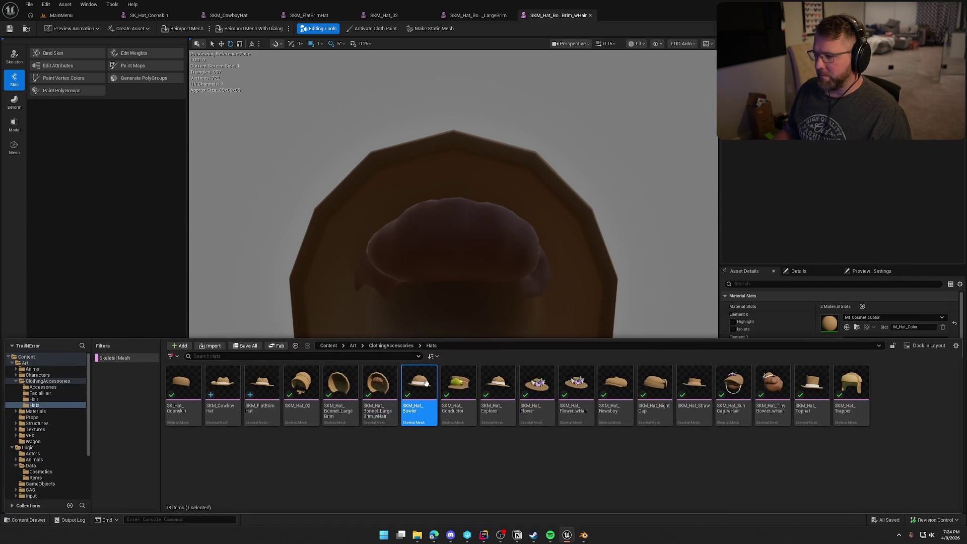
key("Return")
key("ctrl+space")
Open the Conductor, Explorer, Flower, and Flower-with-hair hats to review them.
left_click(461, 386)
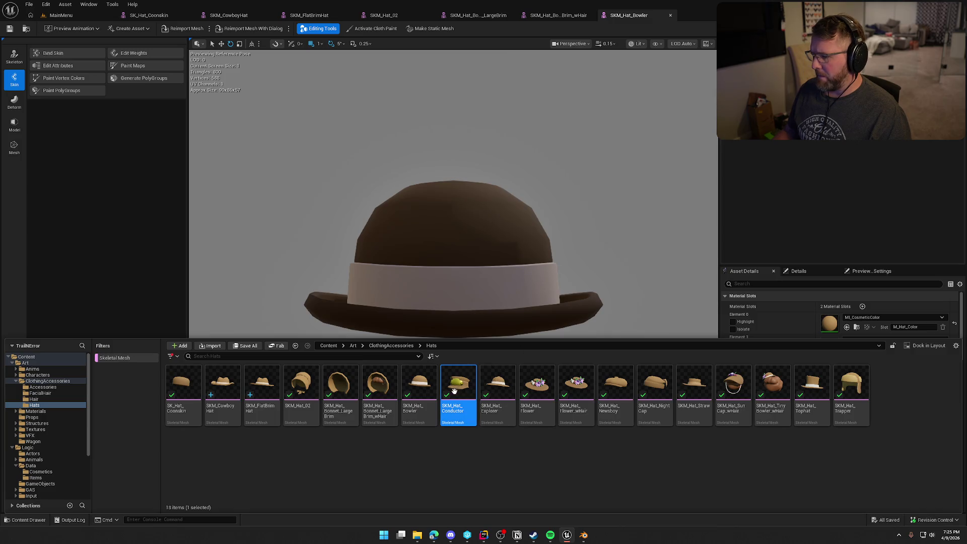
key("Return")
key("ctrl+space")
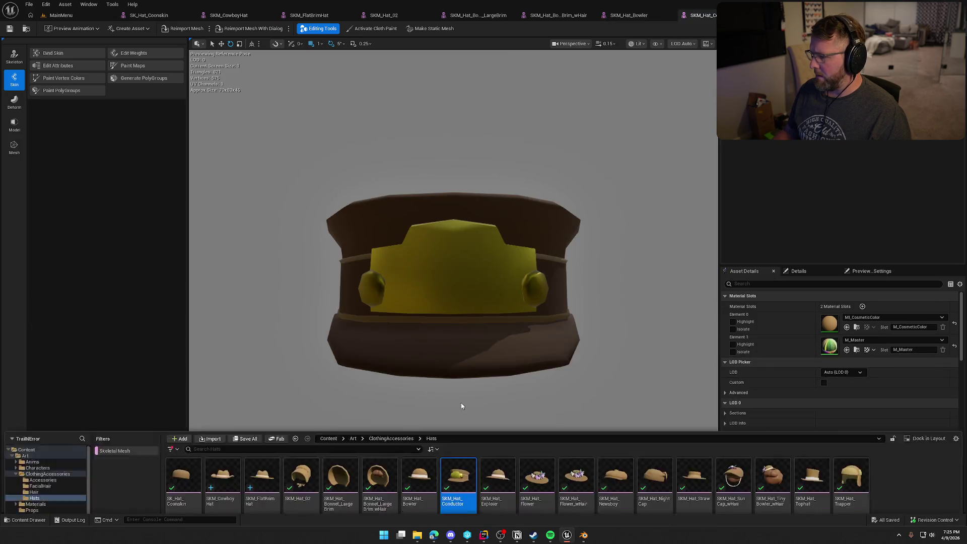
left_click(501, 386)
key("Return")
key("ctrl+space")
left_click(543, 388)
key("Return")
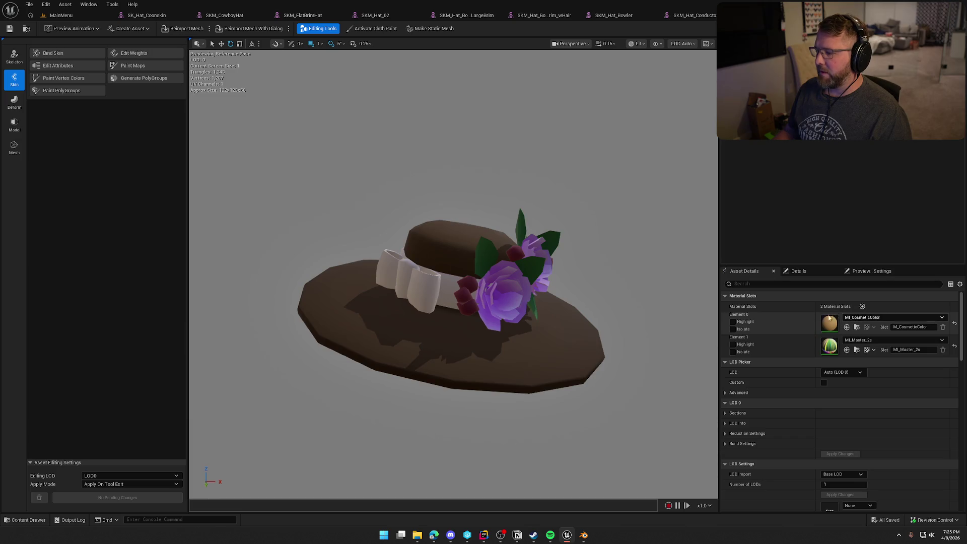
key("ctrl+space")
left_click(578, 396)
key("Return")
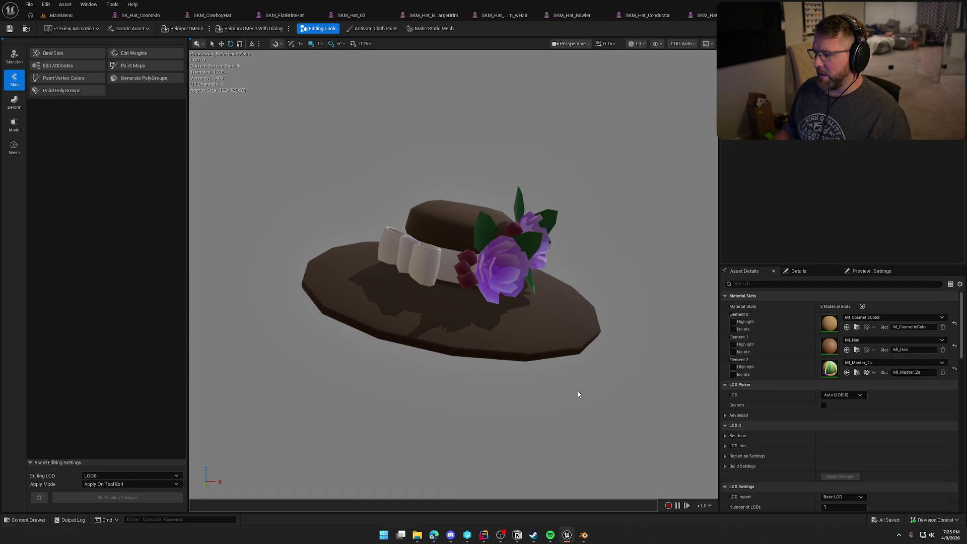
key("ctrl+space")
Review the Newsboy hat, Night Cap, Straw hat, and sun cap with hair.
left_click(614, 386)
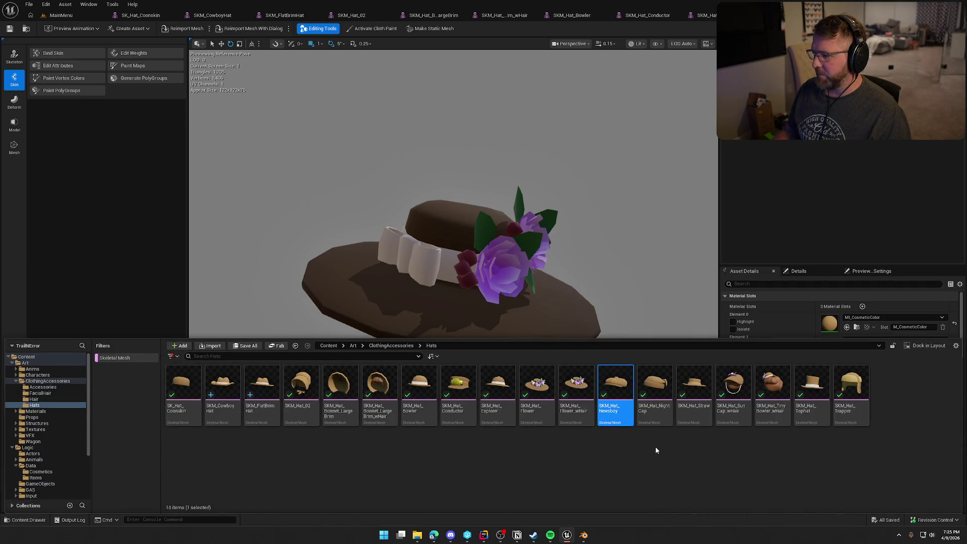
key("Return")
key("ctrl+space")
left_click(657, 381)
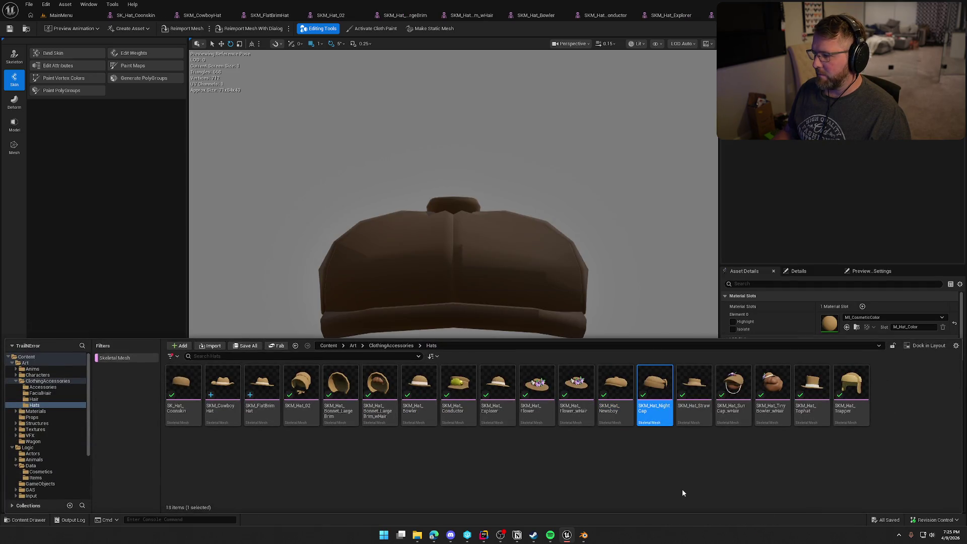
key("Return")
key("ctrl+space")
left_click(692, 386)
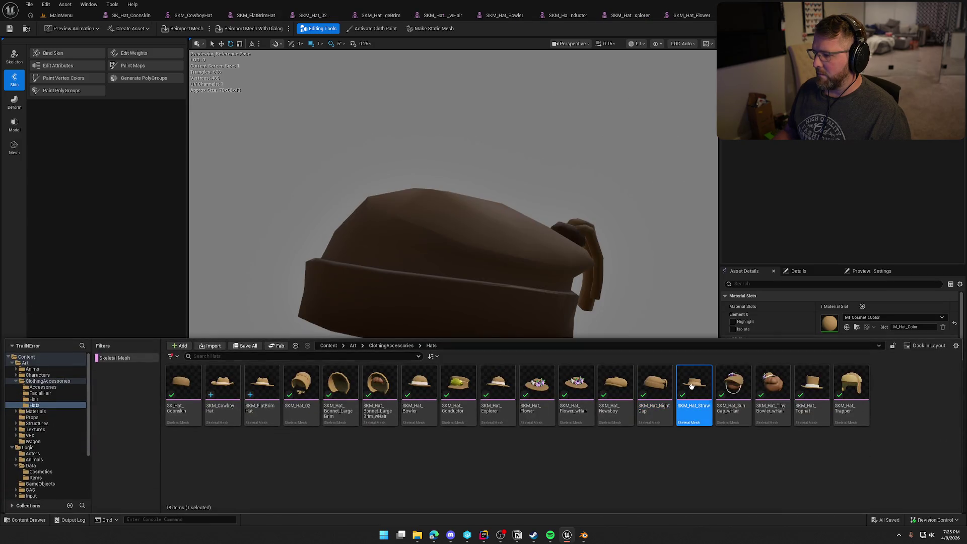
key("Return")
key("ctrl+space")
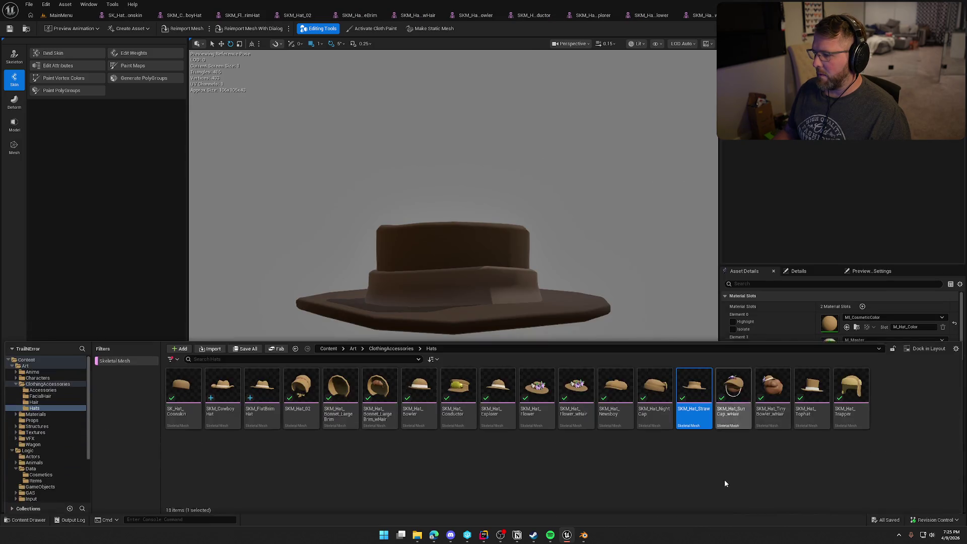
left_click(737, 387)
key("Return")
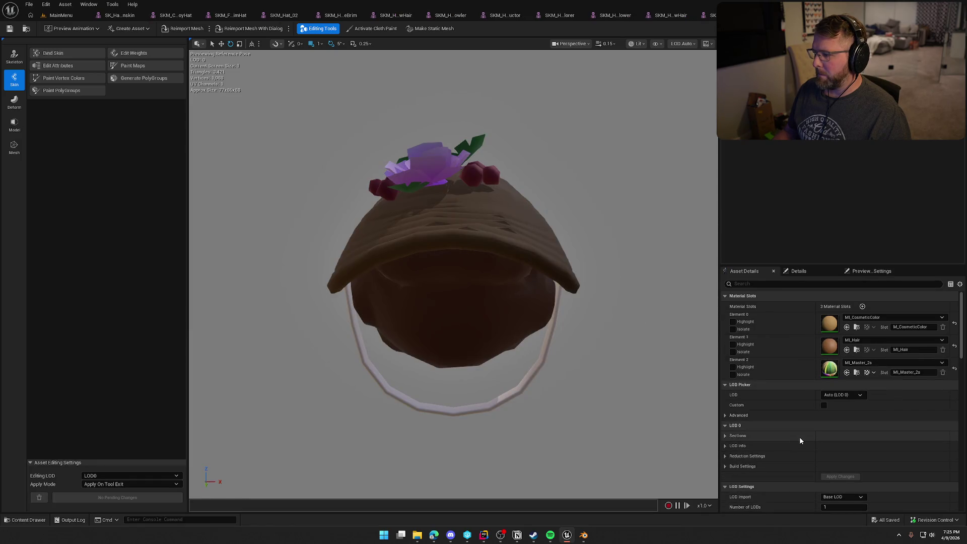
key("ctrl+space")
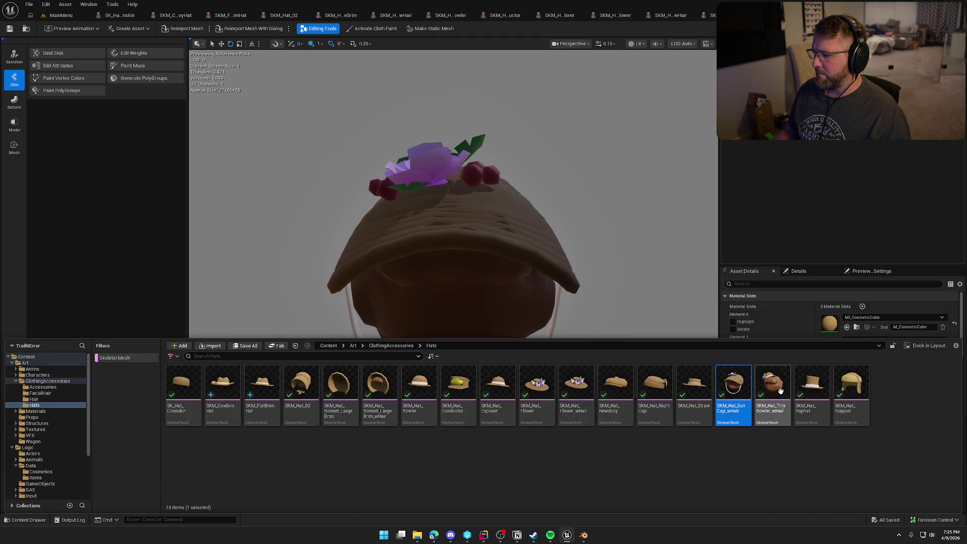
Check the tiny bowler with hair and SKM_Hat_Tophat, then open SKM_Hat_Trapper.
left_click(778, 386)
key("Return")
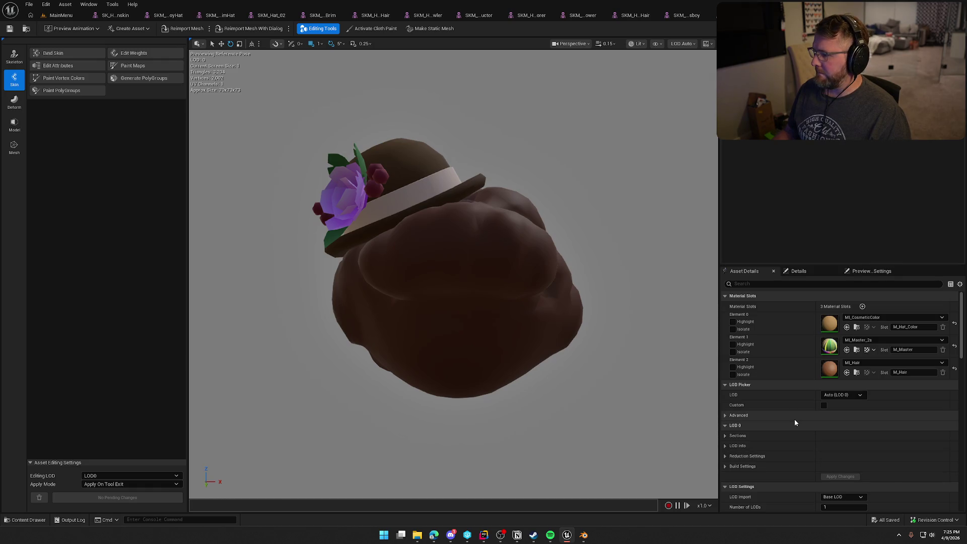
key("ctrl+space")
left_click(812, 422)
key("Return")
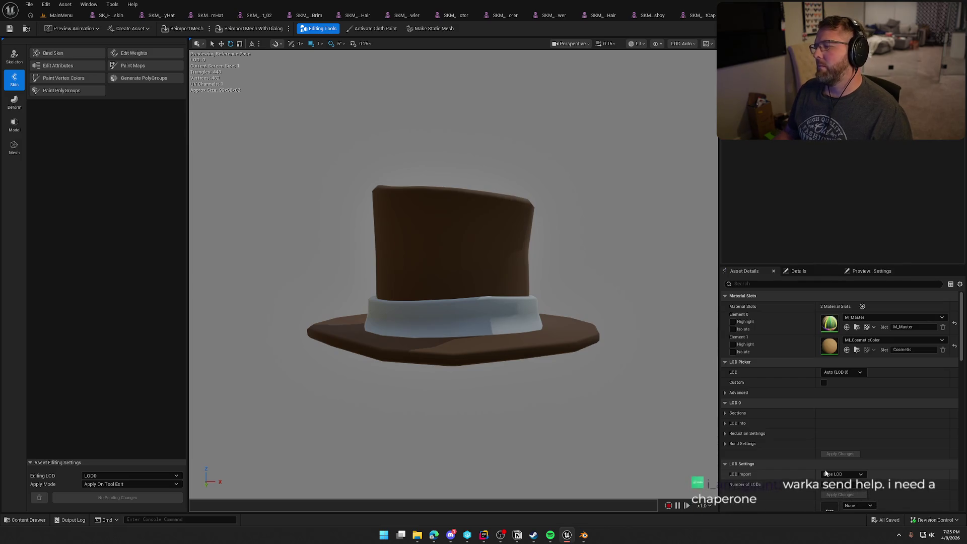
key("ctrl+space")
left_click(848, 392)
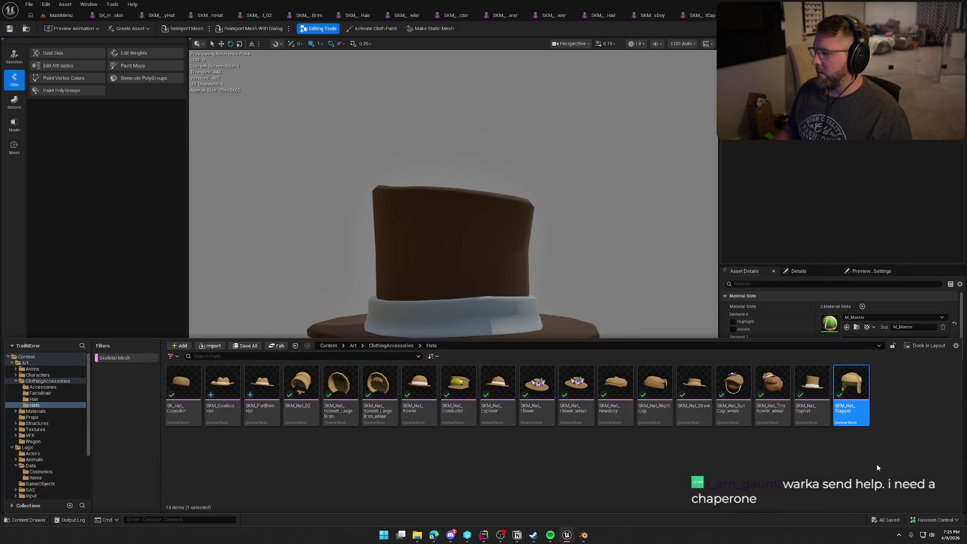
key("Return")
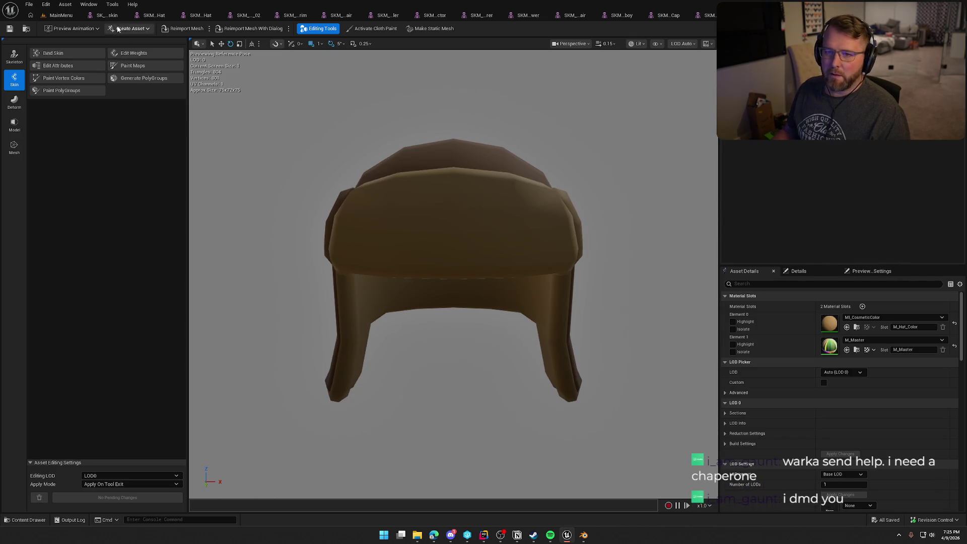
Close every open hat editor tab, including SK_Hat_Coonskin.
left_click(120, 19)
right_click(122, 22)
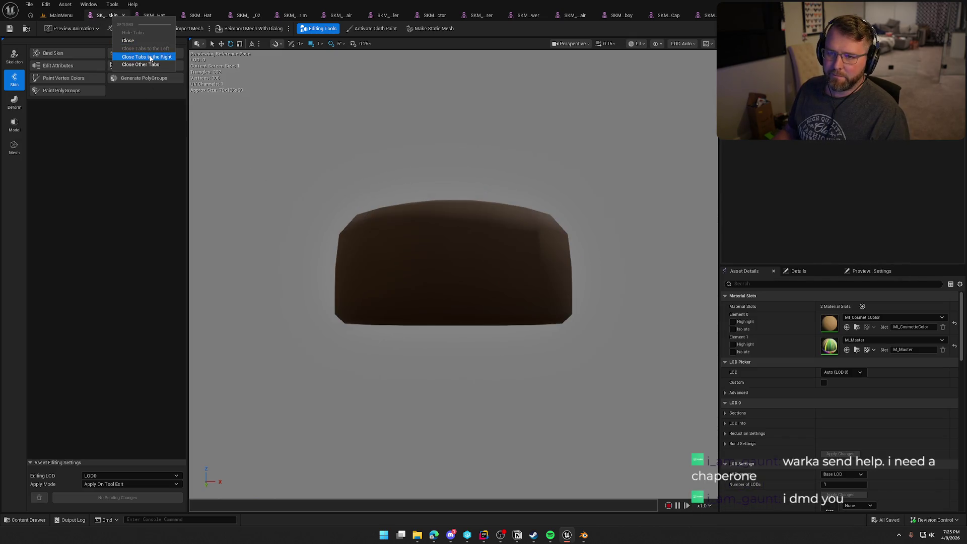
left_click(181, 145)
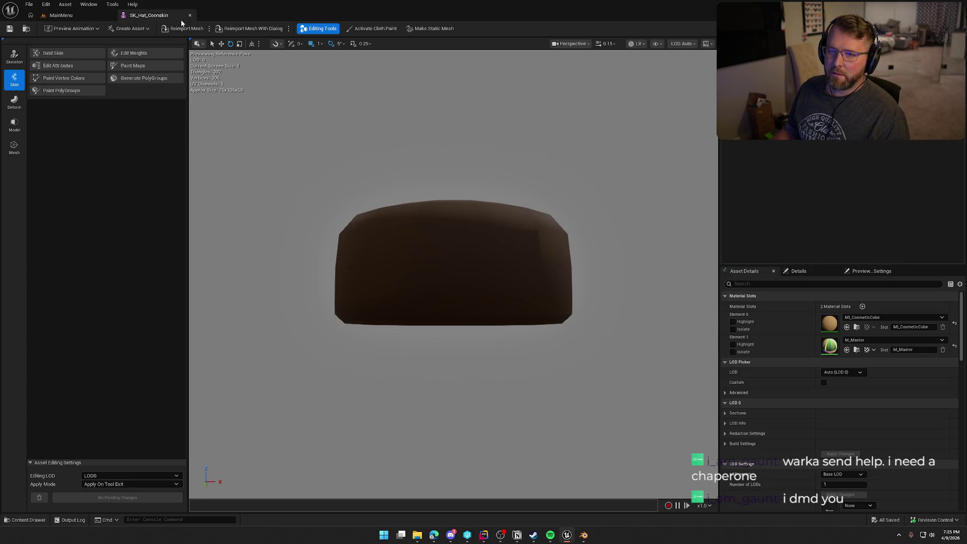
key("ctrl+w")
Turn off the Skeletal Mesh filter and select the SM_Hat_Tophat static mesh.
key("ctrl+space")
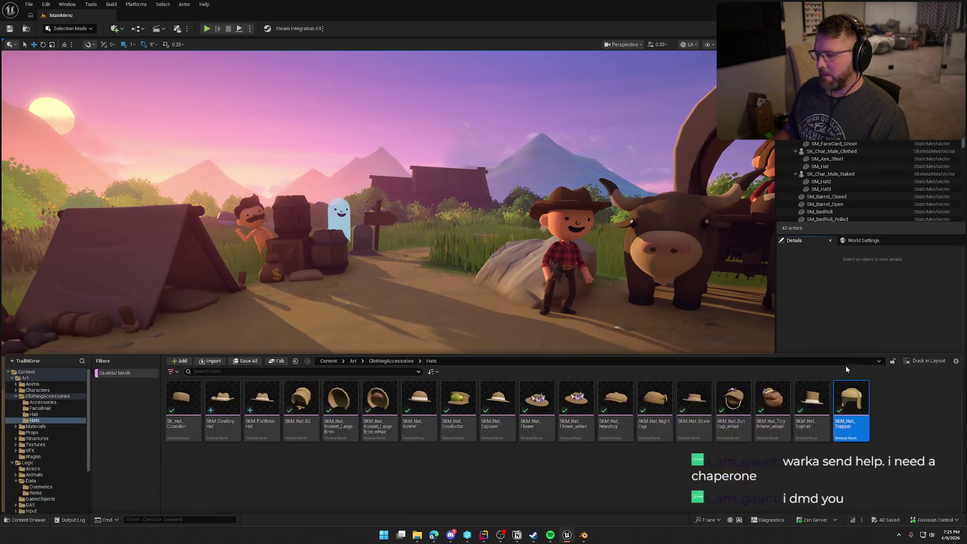
left_click(116, 359)
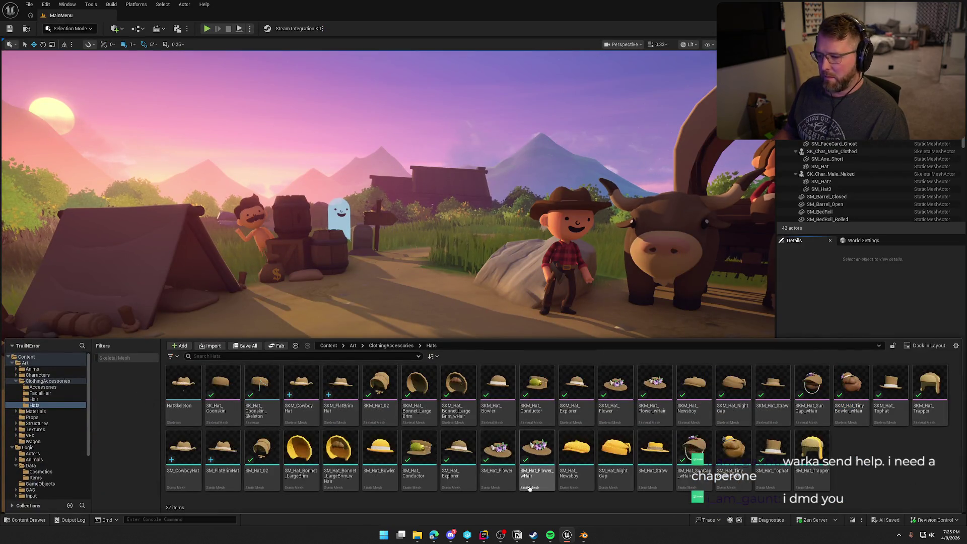
left_click(773, 456)
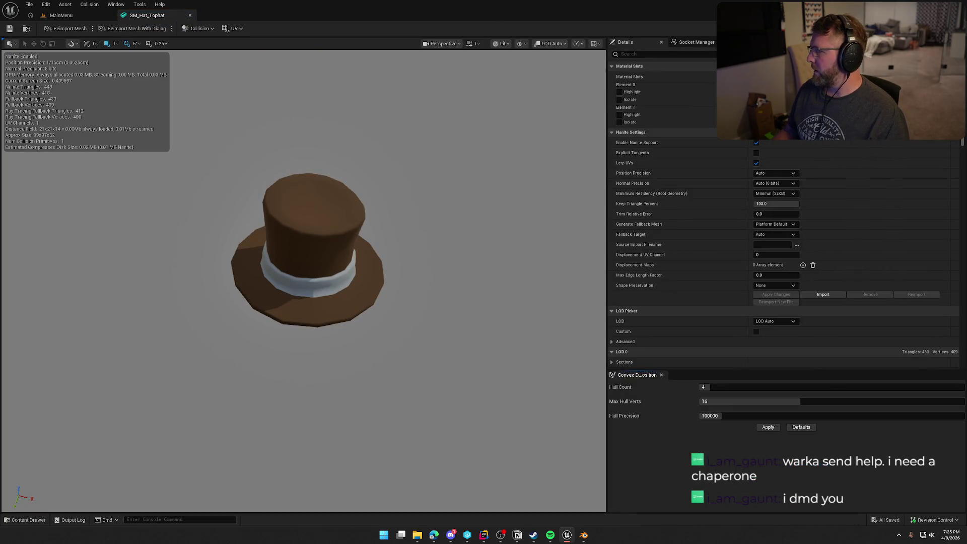
In Blender, delete the old hat and import SKM_Hat_Tophat.FBX.
left_click(585, 536)
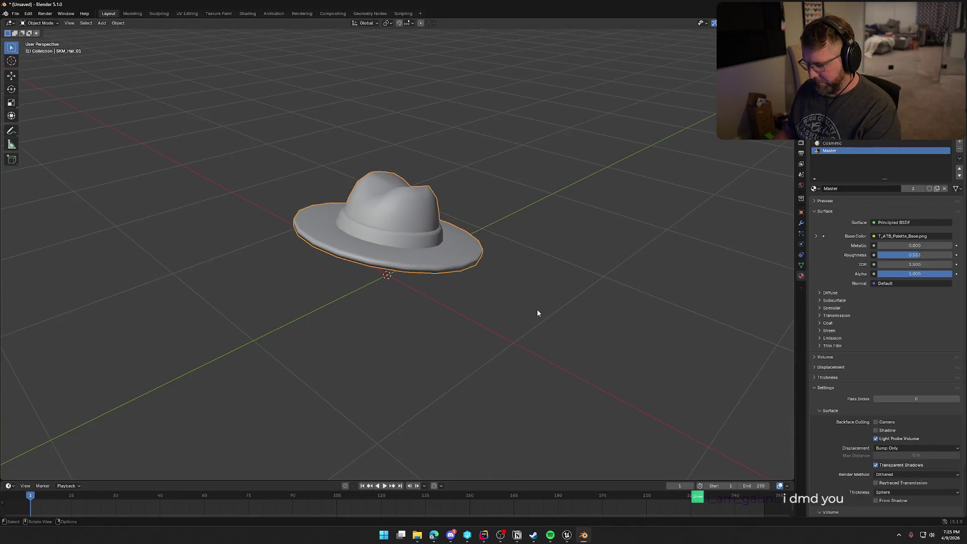
key("Delete")
left_click(15, 13)
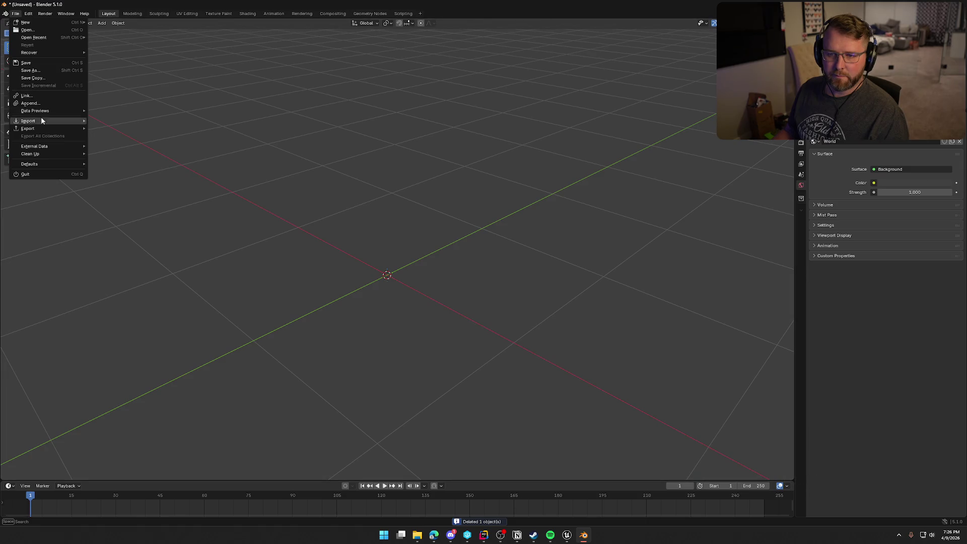
mouse_move(44, 120)
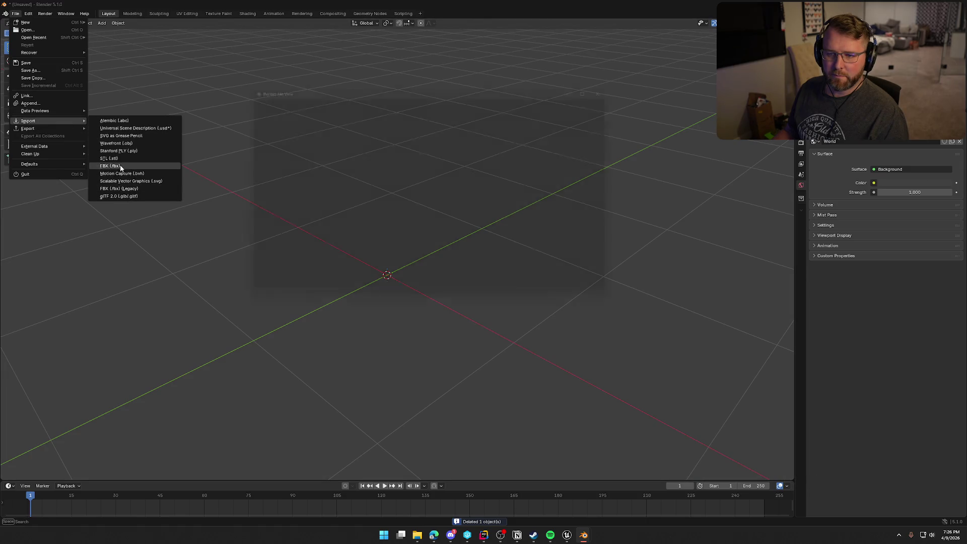
left_click(113, 166)
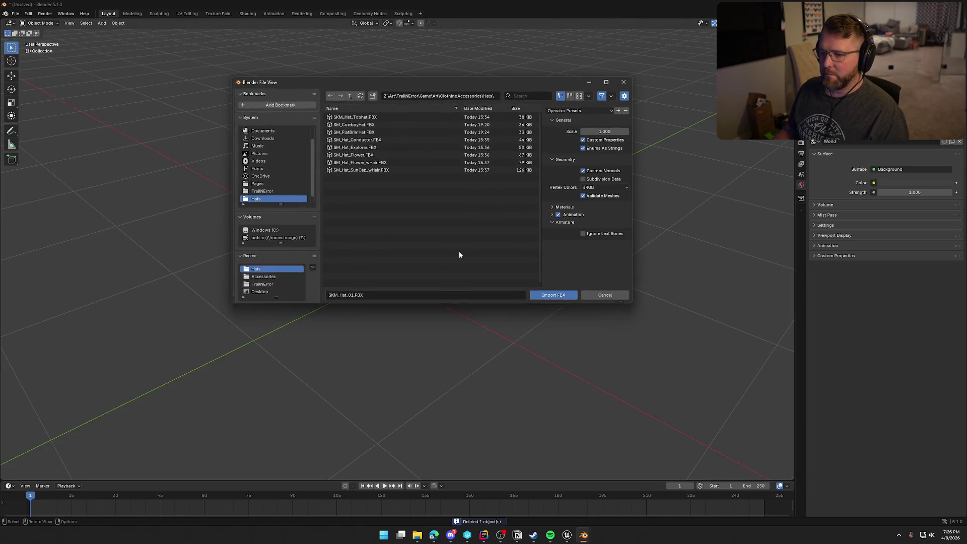
left_click(366, 118)
double_click(366, 118)
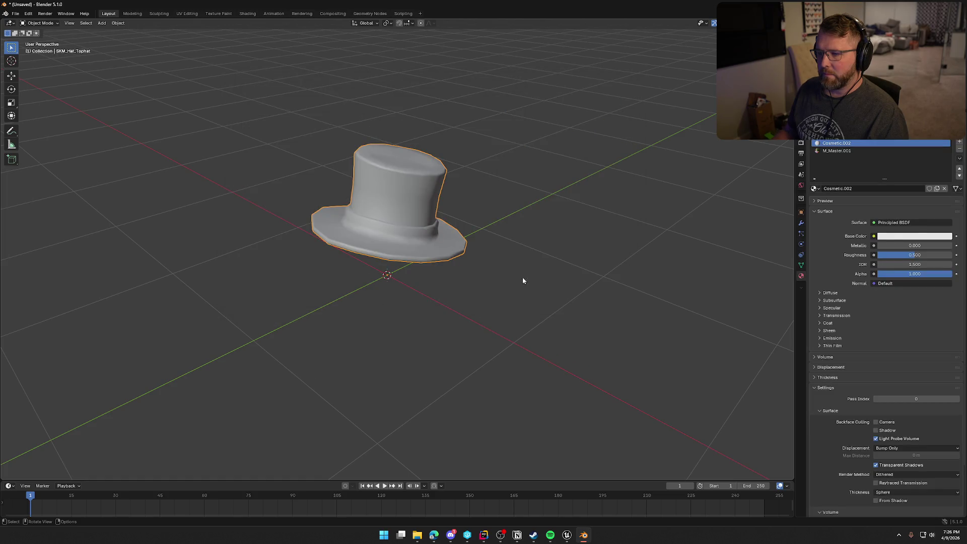
Assign the Cosmetic material to the first slot and Master to the second.
left_click(815, 188)
left_click(851, 216)
left_click(837, 150)
left_click(817, 189)
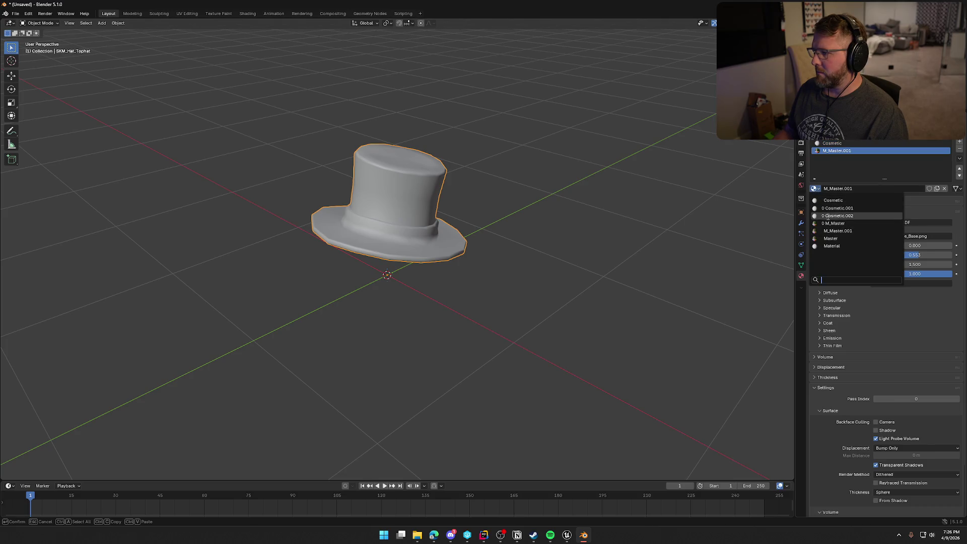
left_click(851, 239)
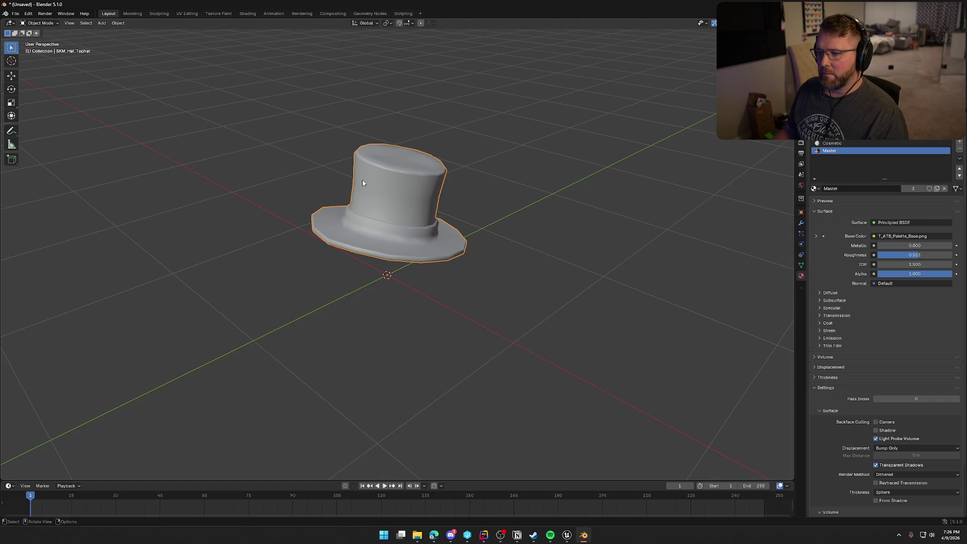
left_click(16, 14)
Export the top hat as FBX, overwriting SKM_Hat_Tophat.FBX, and return to Unreal Engine.
mouse_move(46, 128)
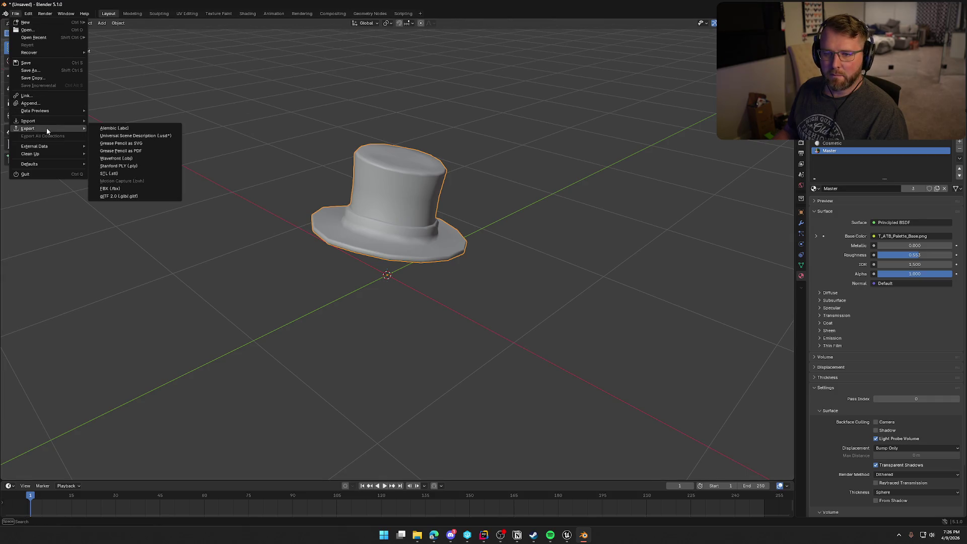
left_click(116, 188)
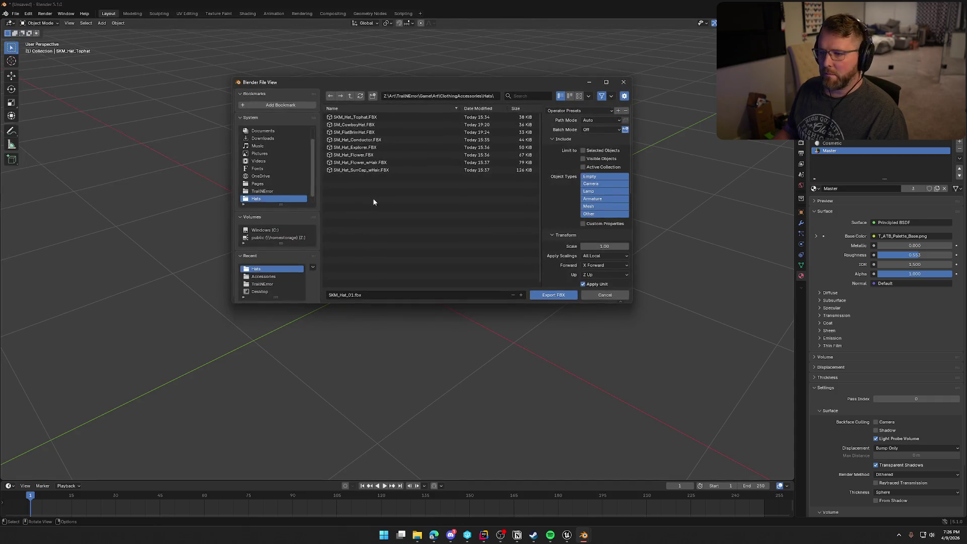
left_click(367, 118)
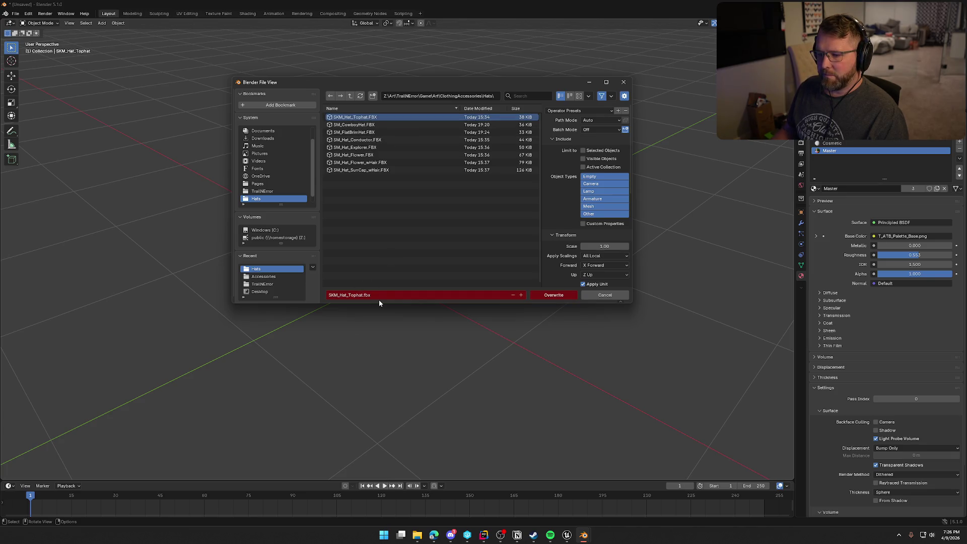
left_click(564, 295)
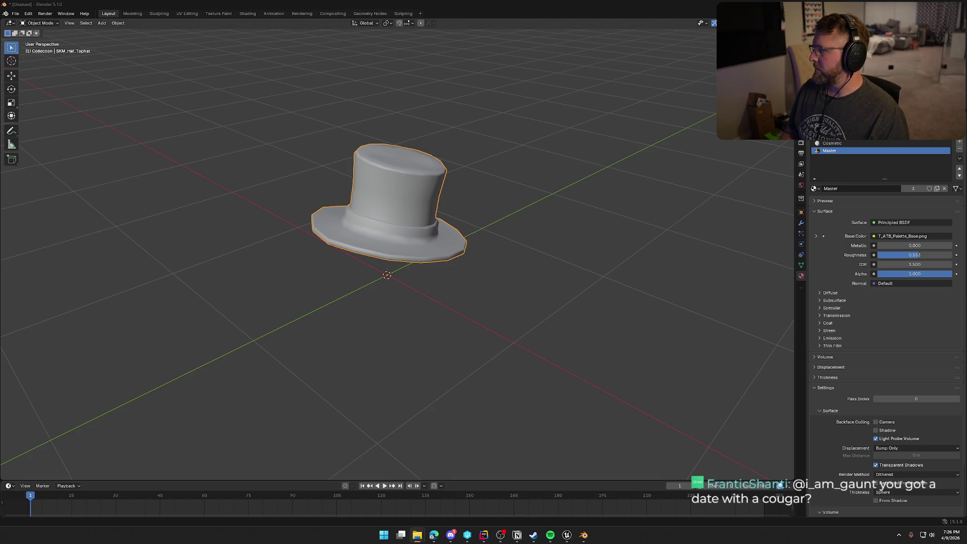
left_click(567, 536)
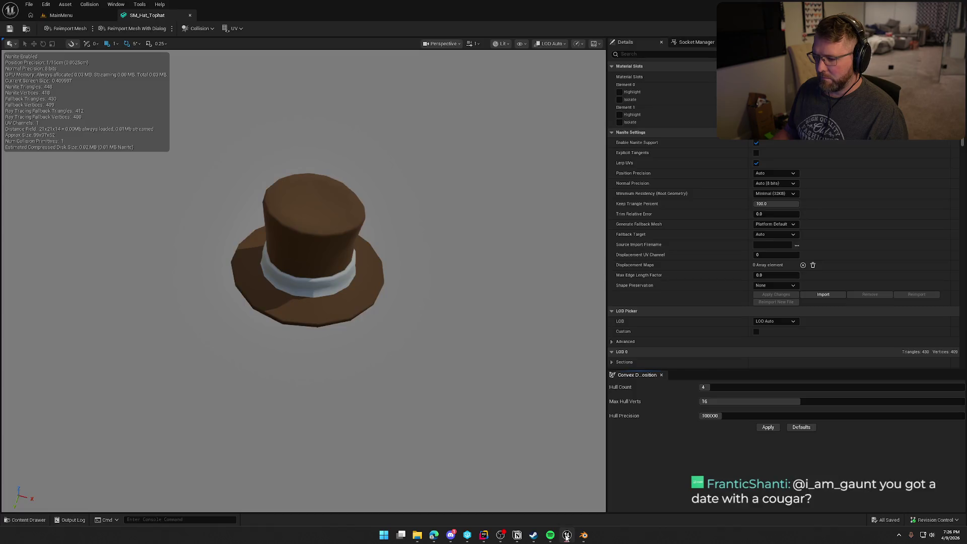
Confirm the Import Content dialog to bring in SM_Tophat, then open the new static mesh.
key("ctrl+space")
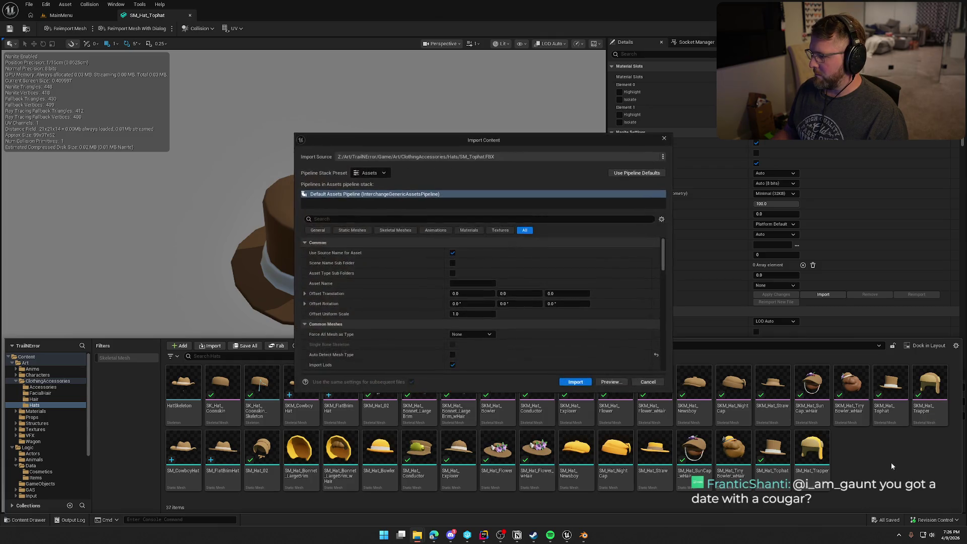
left_click(576, 382)
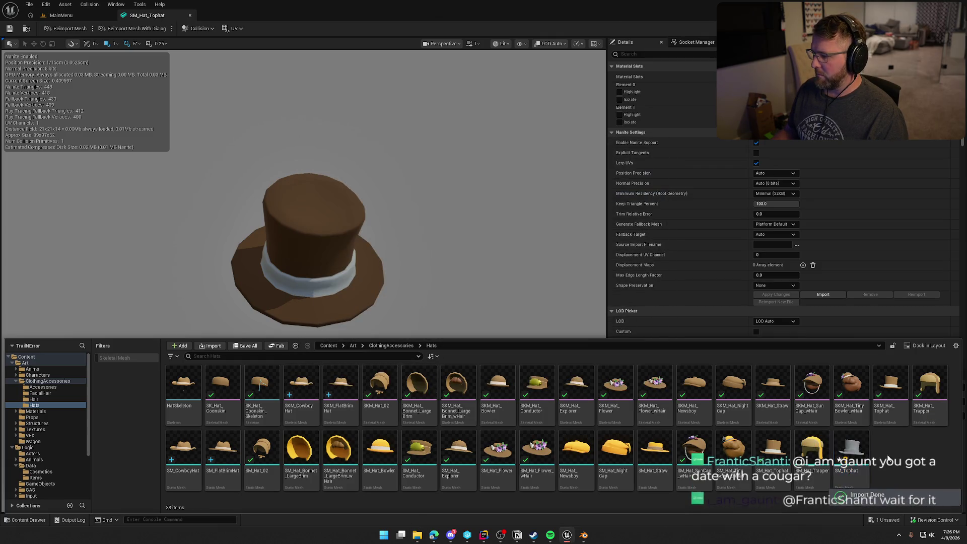
double_click(851, 450)
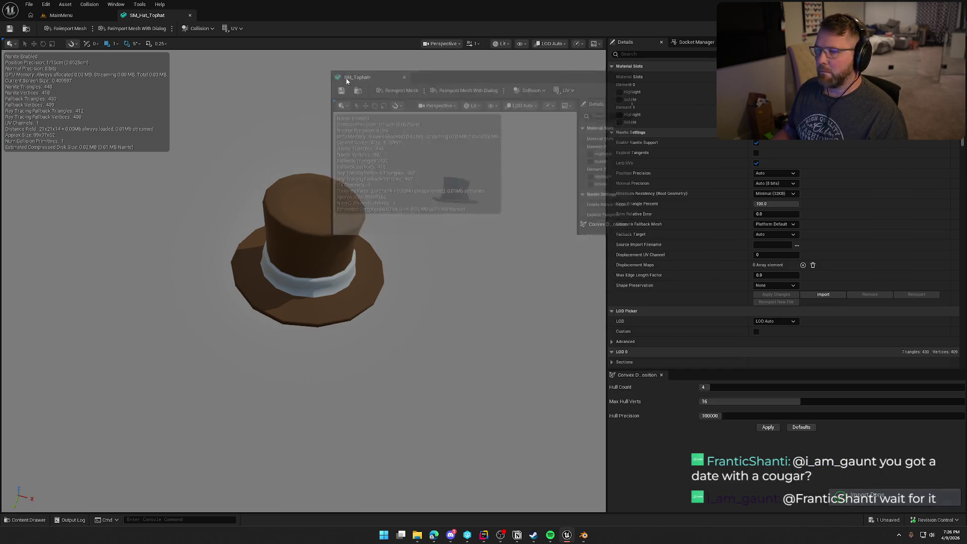
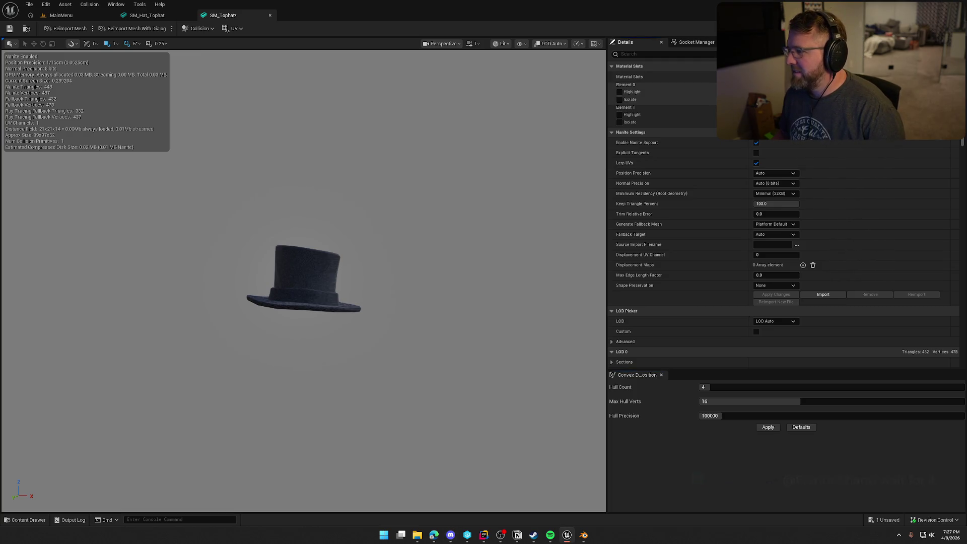
Give SM_Tophat a brown material on element 0 and M_Master on element 1, then save.
left_click(817, 121)
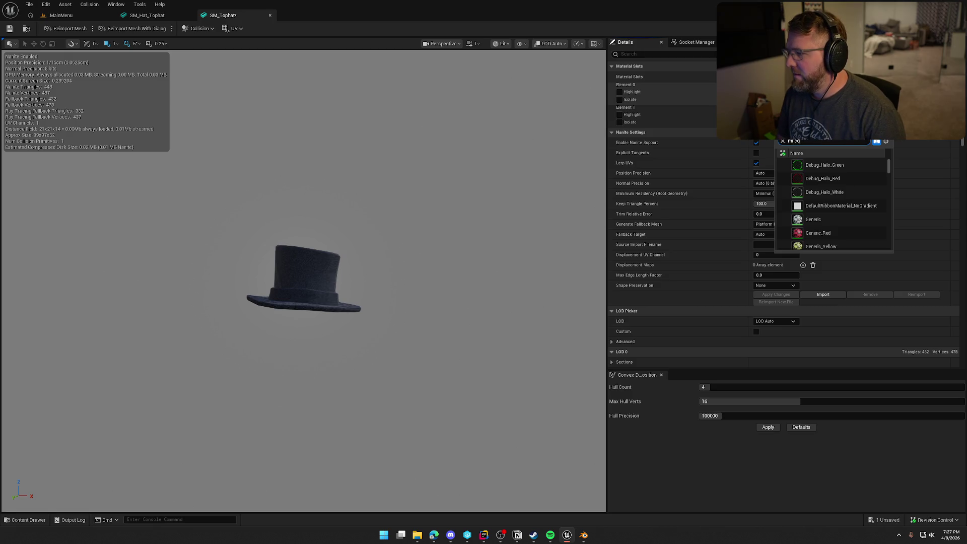
left_click(836, 165)
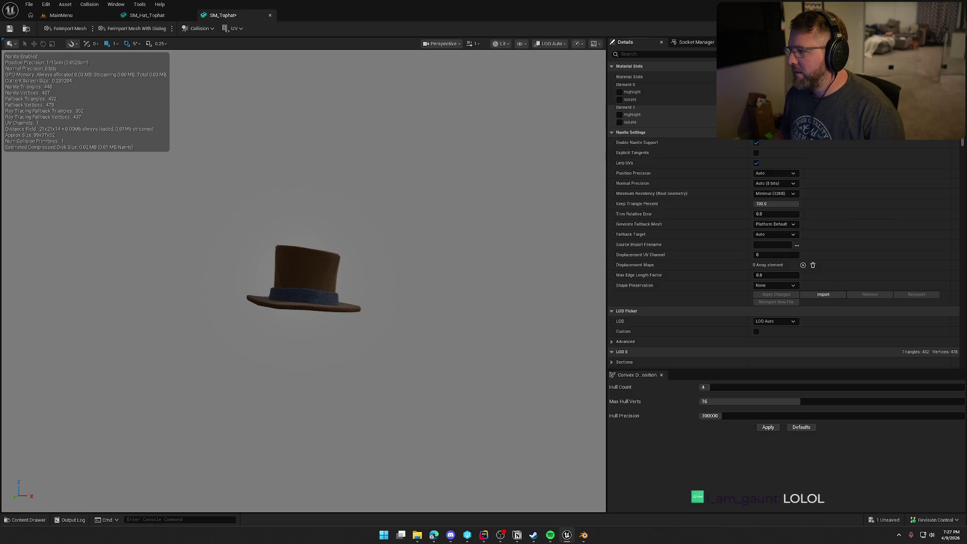
left_click(806, 121)
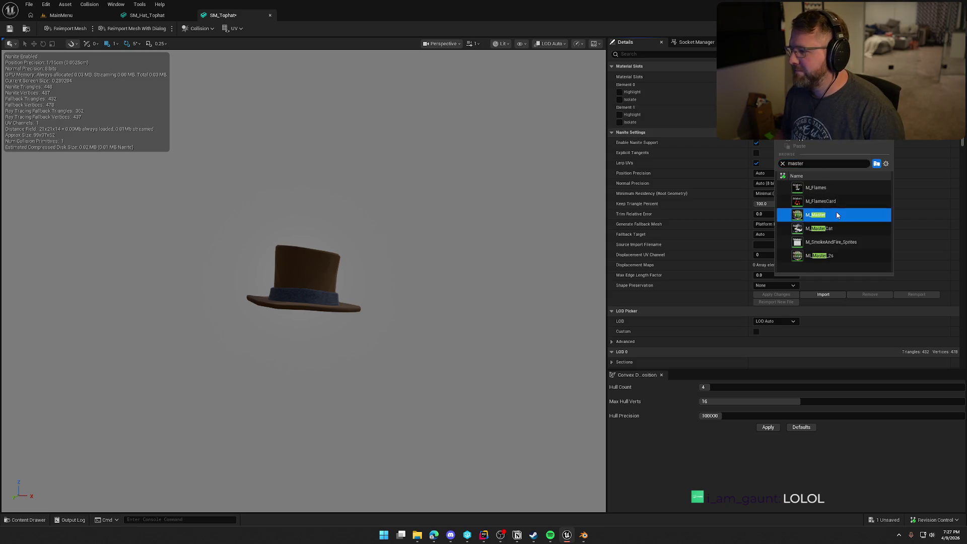
left_click(836, 211)
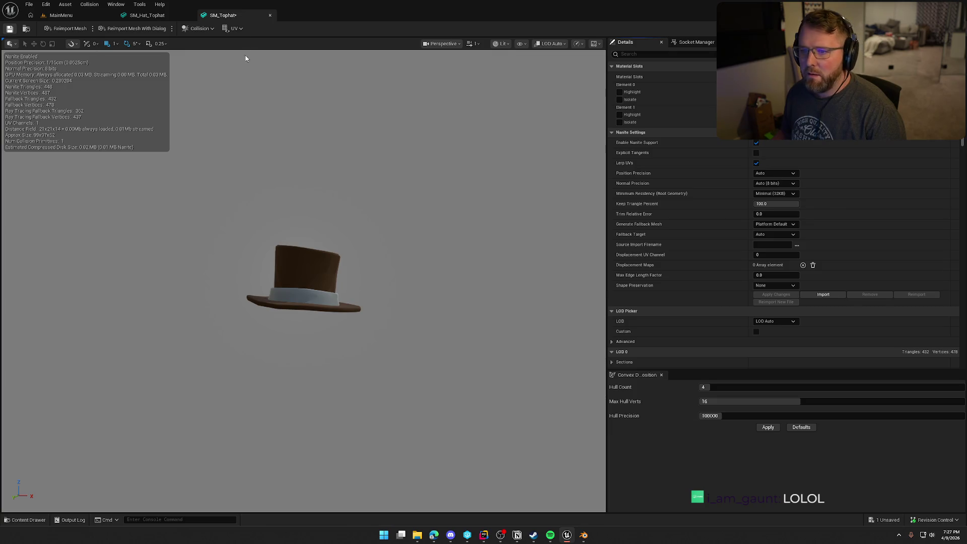
key("ctrl+s")
key("ctrl+space")
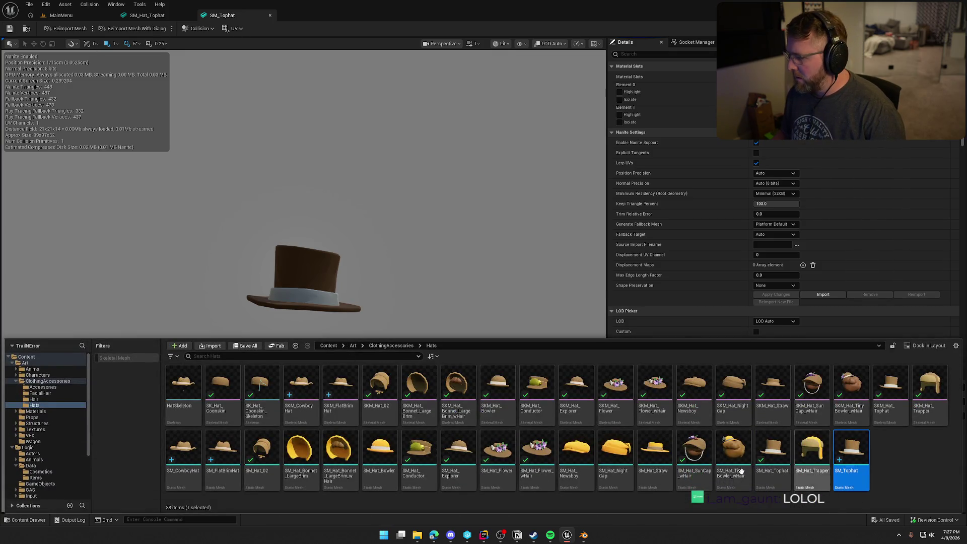
Delete SM_Hat_Tophat, replacing its references with SM_Tophat, and save the affected assets.
left_click(775, 467)
key("Delete")
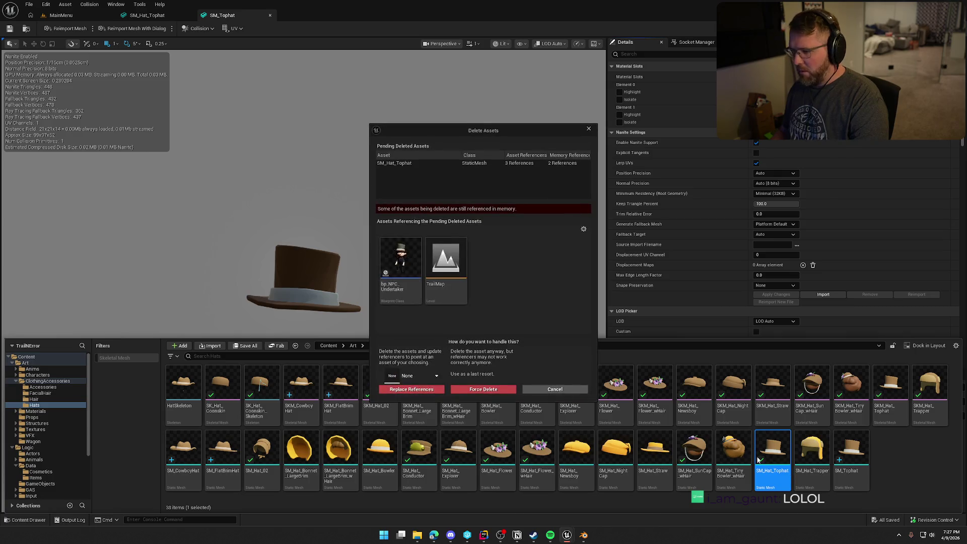
left_click(414, 380)
type("sm")
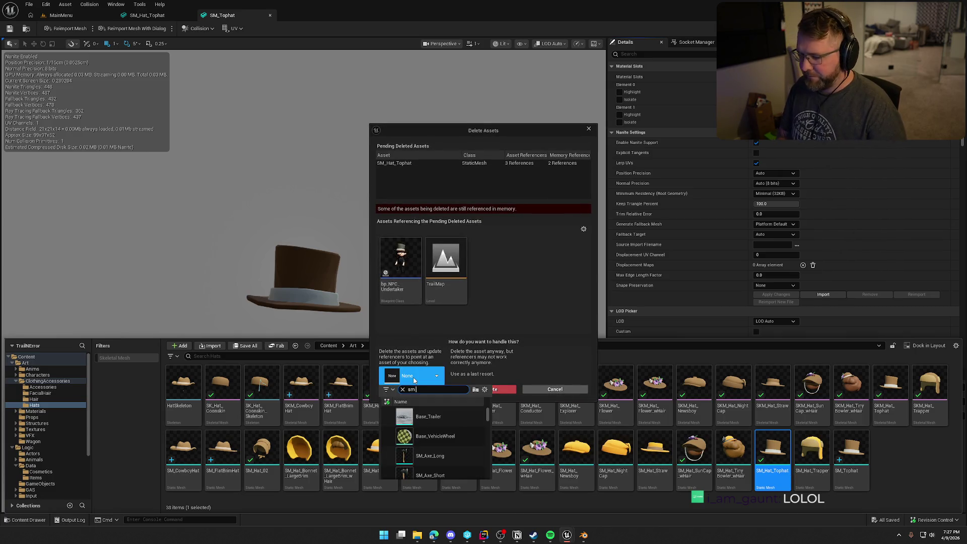
type("_tophat")
left_click(418, 416)
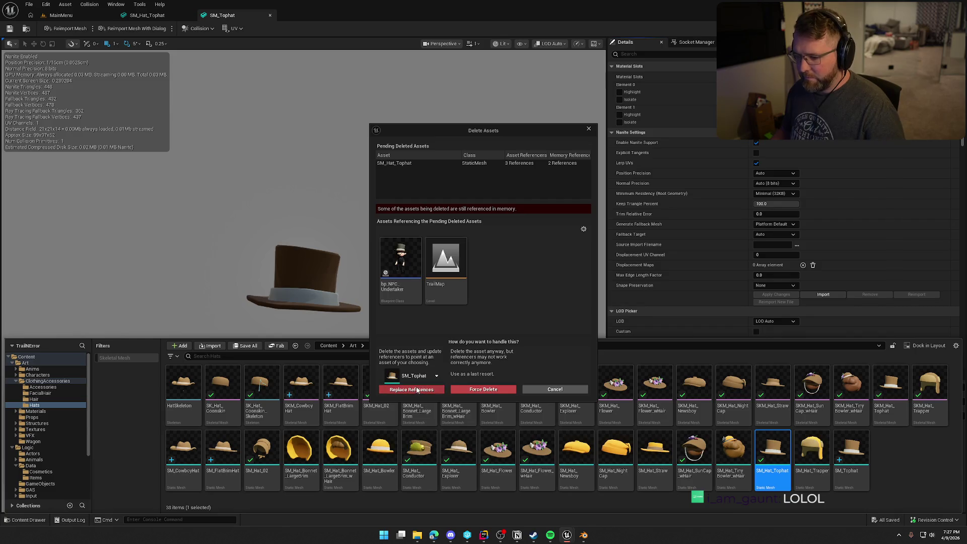
left_click(418, 390)
left_click(541, 290)
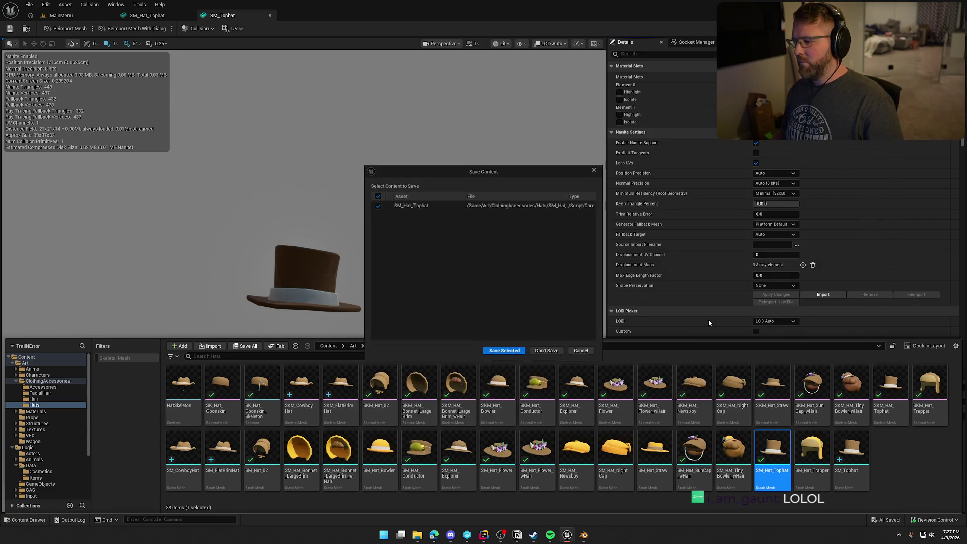
left_click(503, 352)
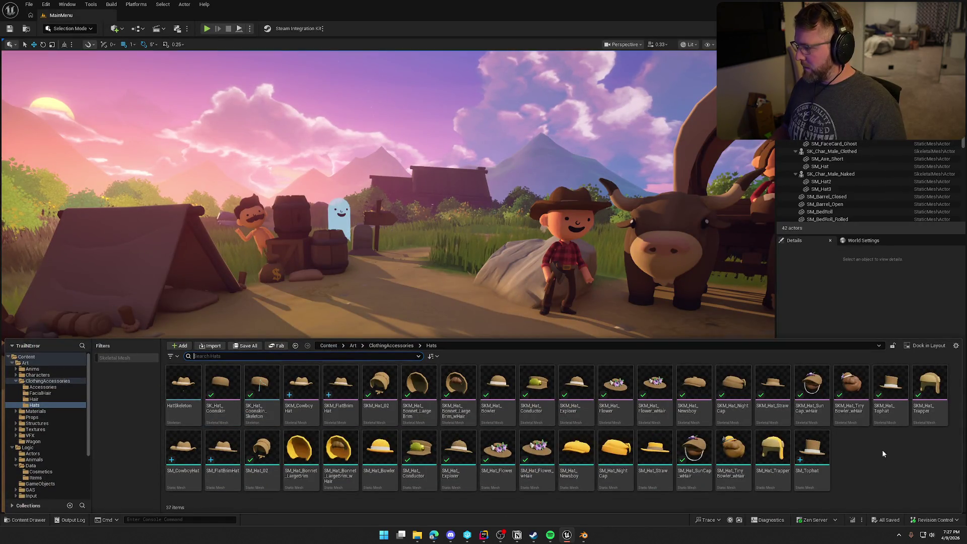
Convert SM_Tophat into the skeletal mesh SKM_Tophat and save all assets.
left_click(817, 450)
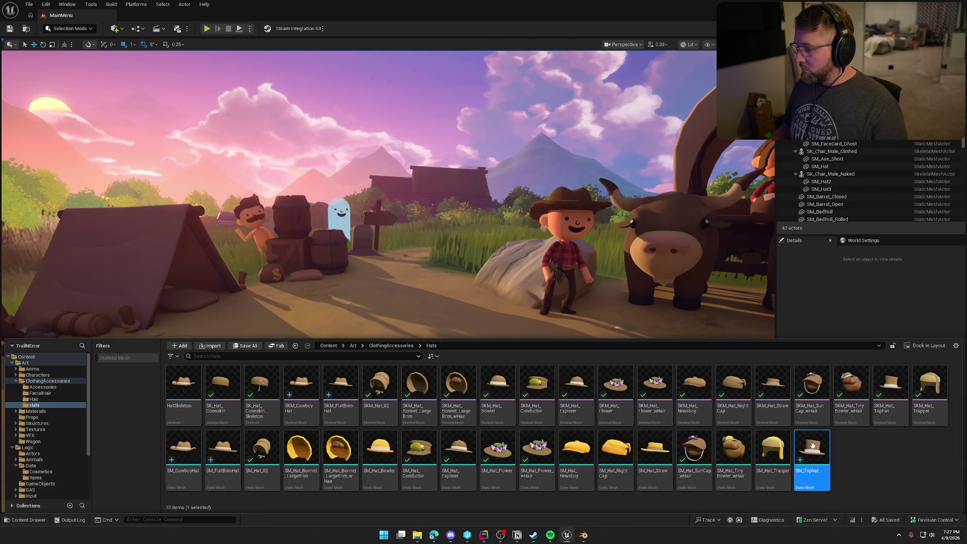
right_click(811, 448)
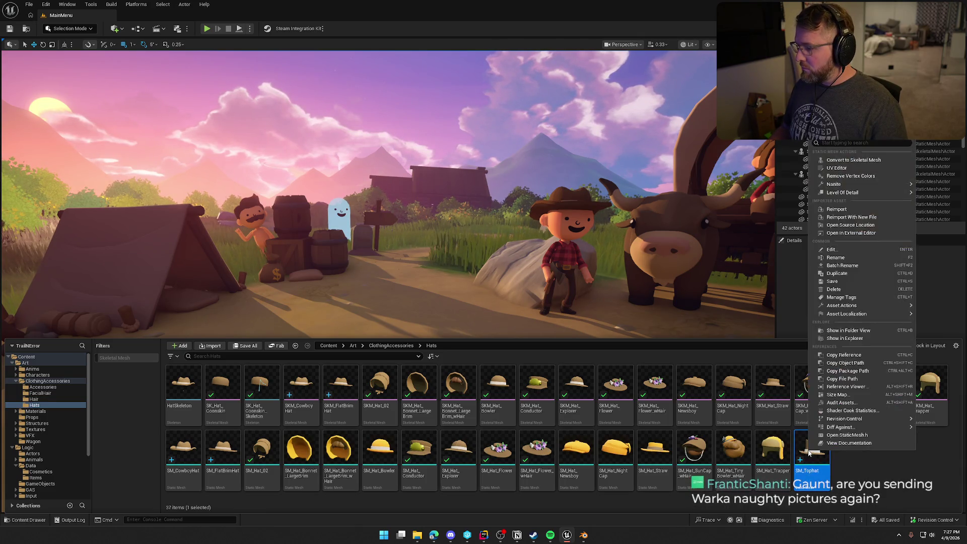
left_click(859, 162)
left_click(560, 382)
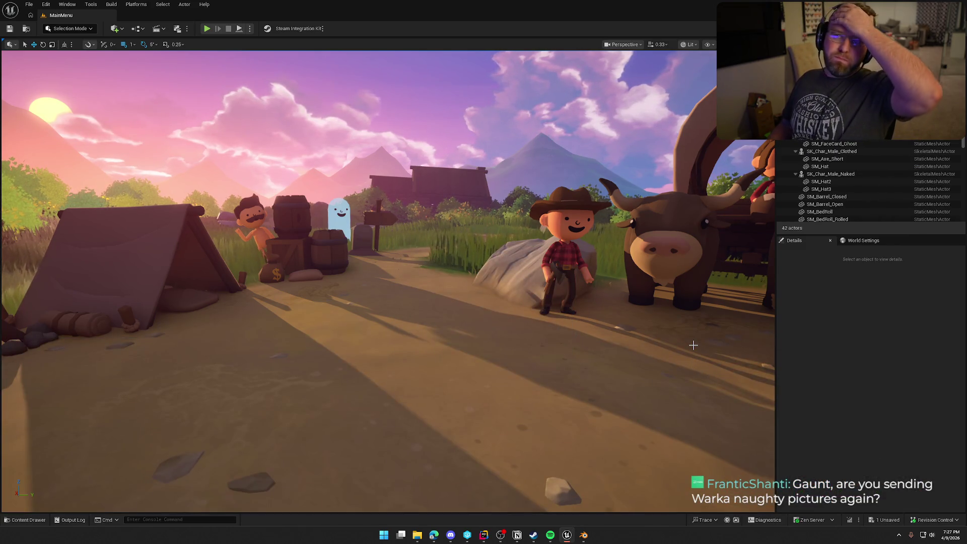
left_click(860, 301)
key("ctrl+space")
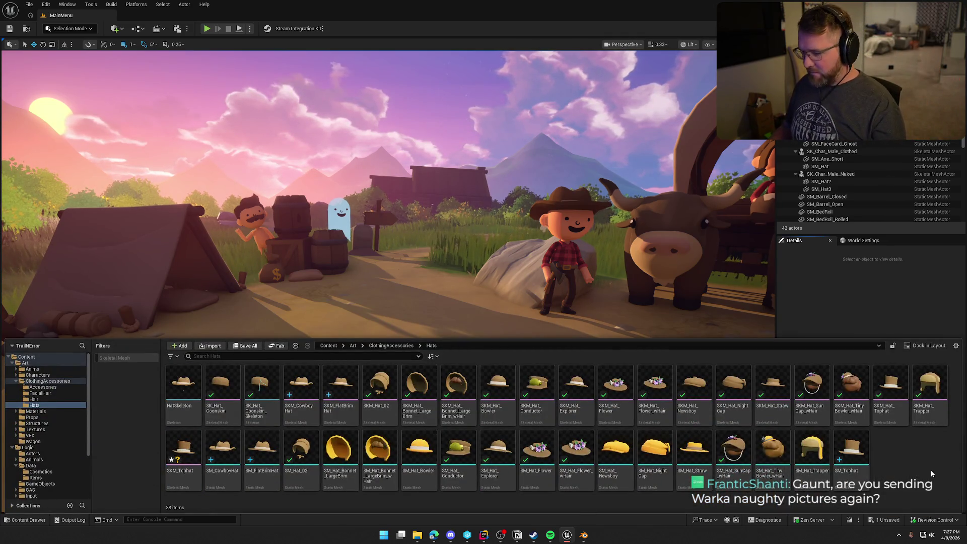
key("ctrl+shift+s")
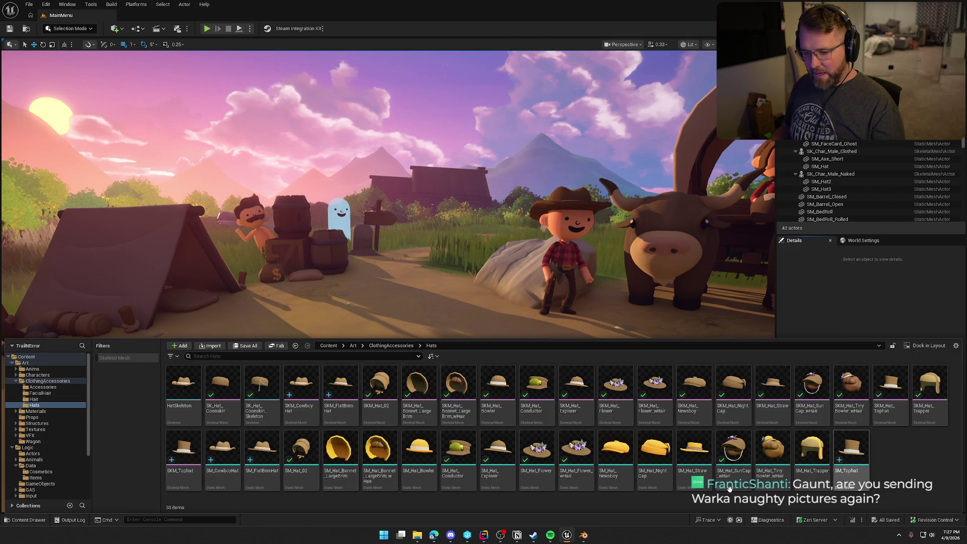
Delete SKM_Hat_Tophat, redirecting its references to SKM_Tophat, and save DT_Accessories.
left_click(891, 382)
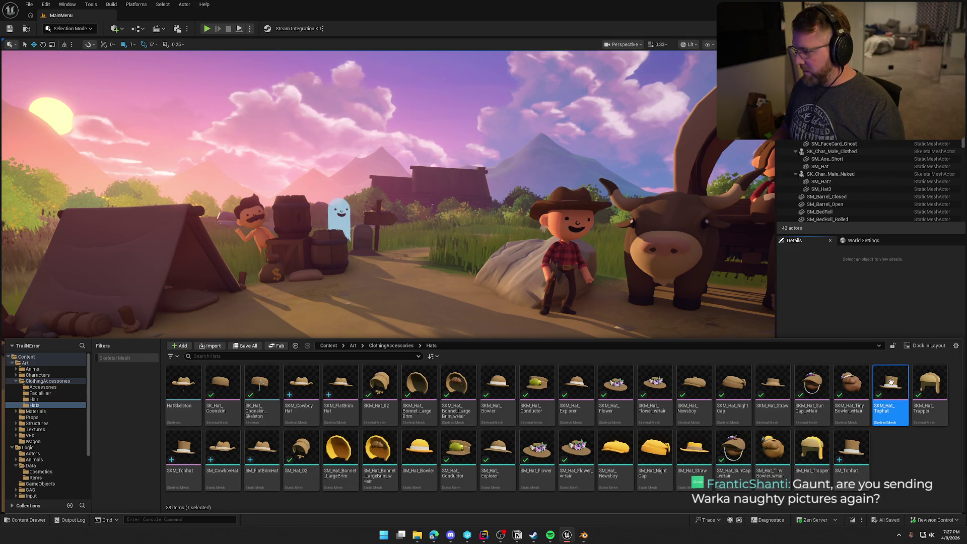
key("Delete")
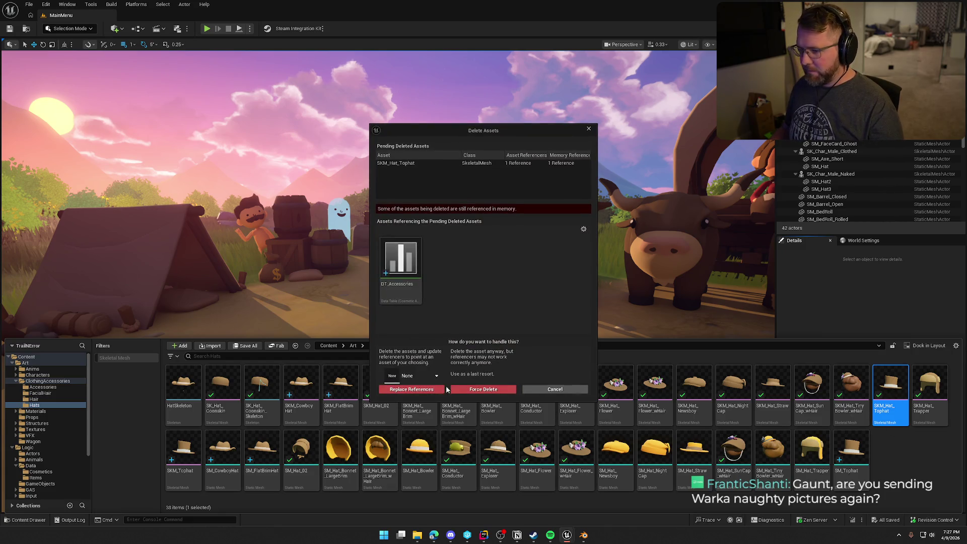
left_click(419, 376)
type("m to")
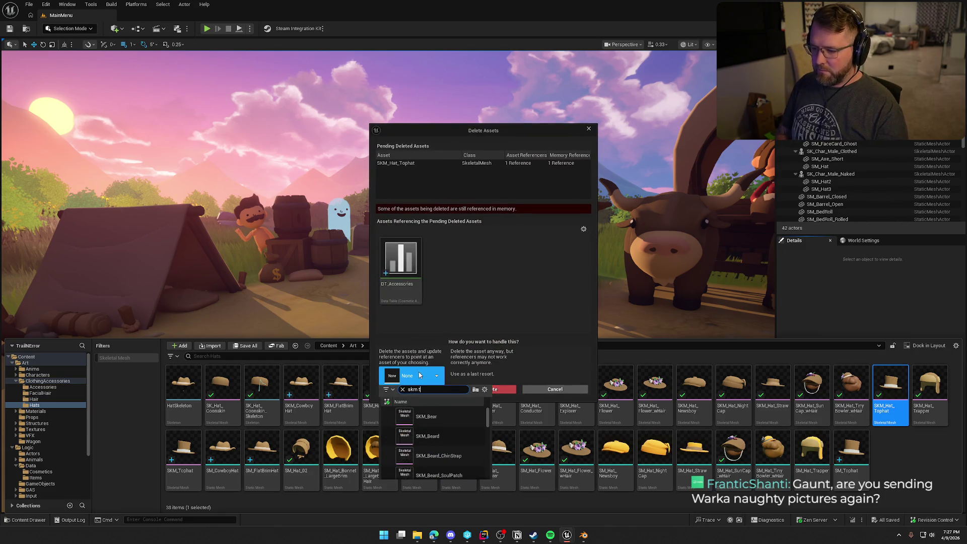
left_click(429, 436)
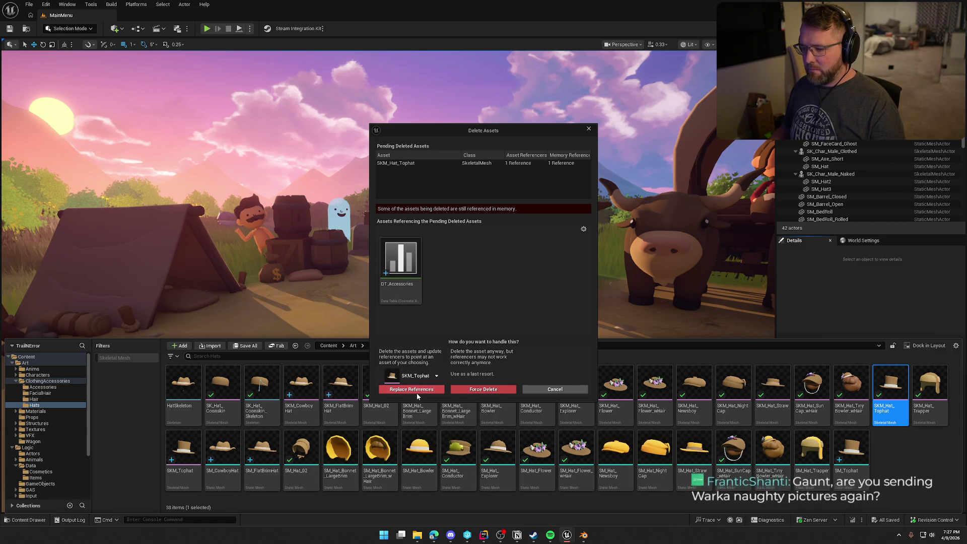
left_click(416, 392)
left_click(543, 288)
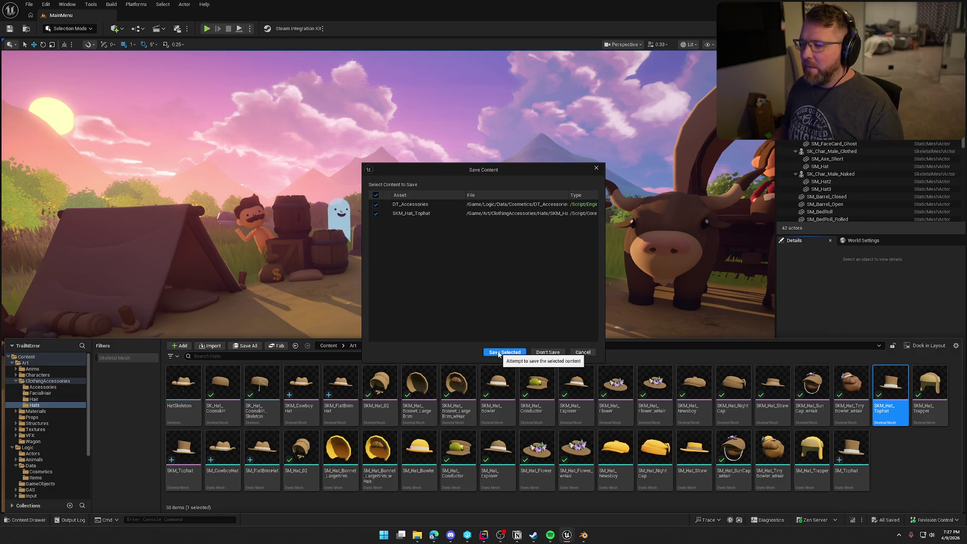
left_click(499, 353)
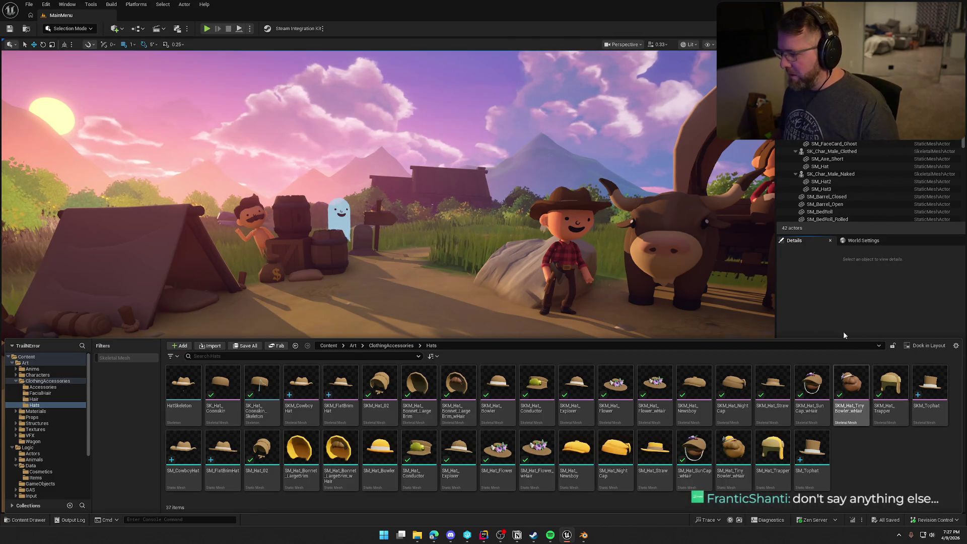
Filter the drawer to skeletal meshes, go to the Accessories folder and open SK_Bandana.
left_click(833, 306)
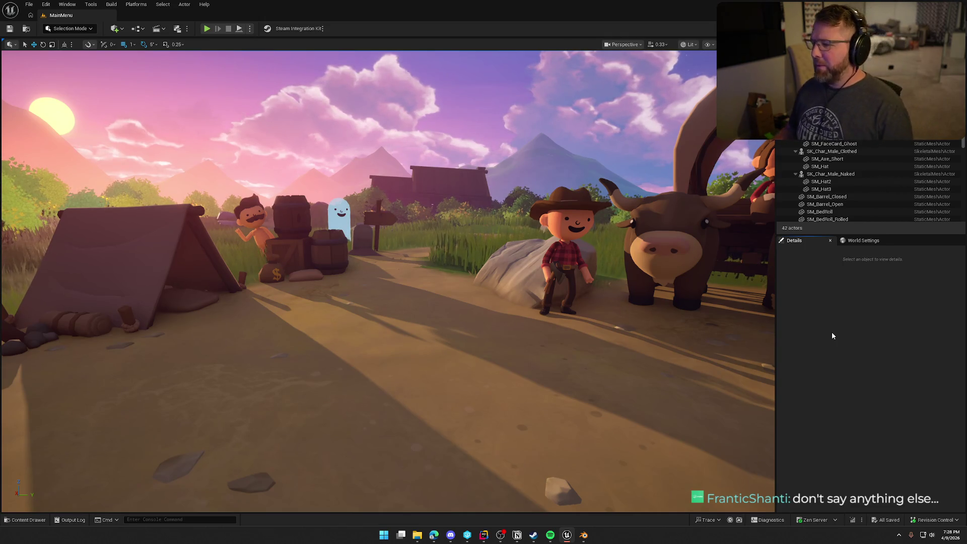
mouse_move(581, 303)
left_mouse_down()
mouse_move(581, 323)
mouse_move(582, 303)
left_mouse_up()
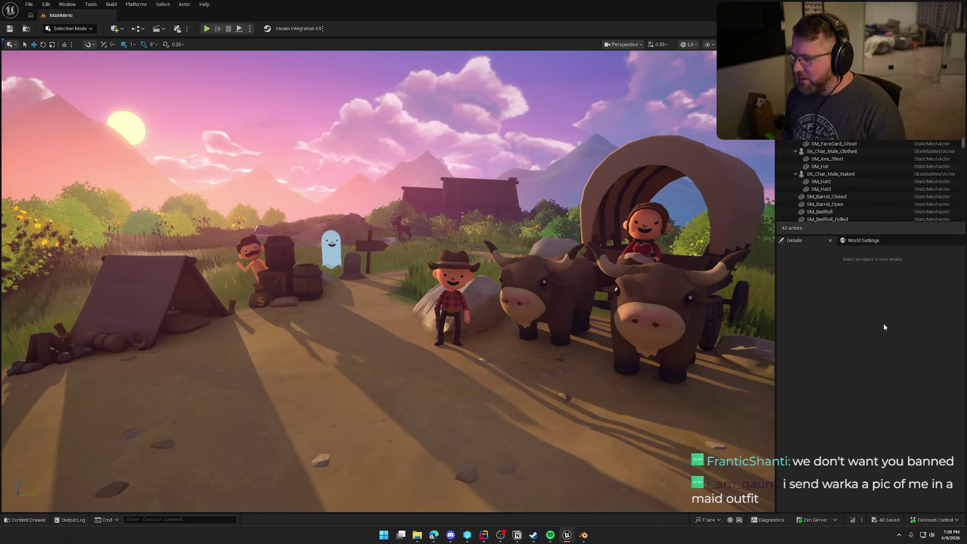
key("ctrl+space")
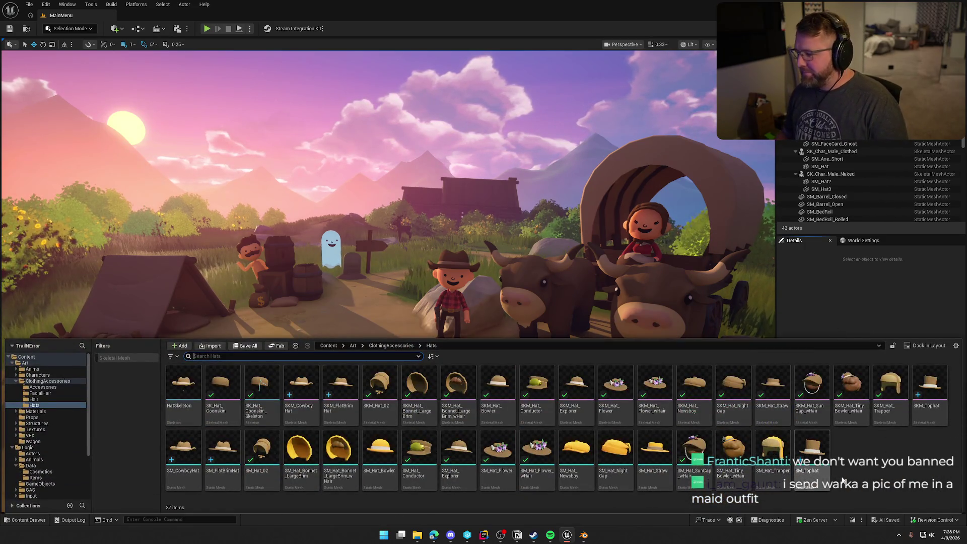
left_click(35, 400)
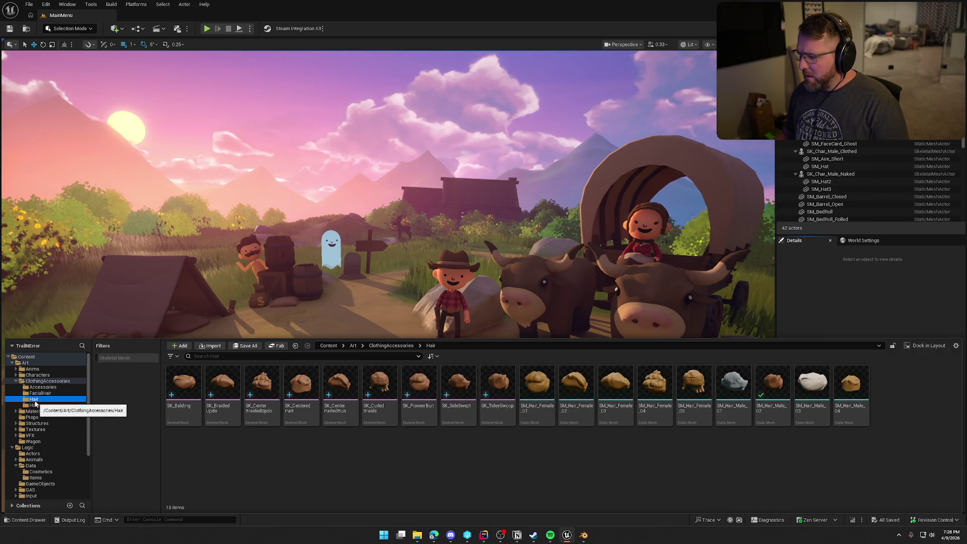
left_click(114, 358)
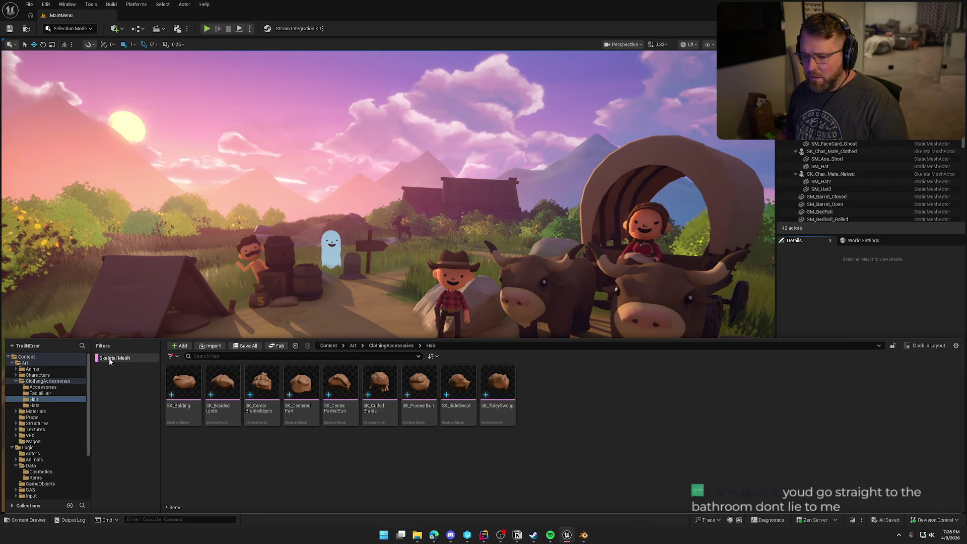
left_click(40, 394)
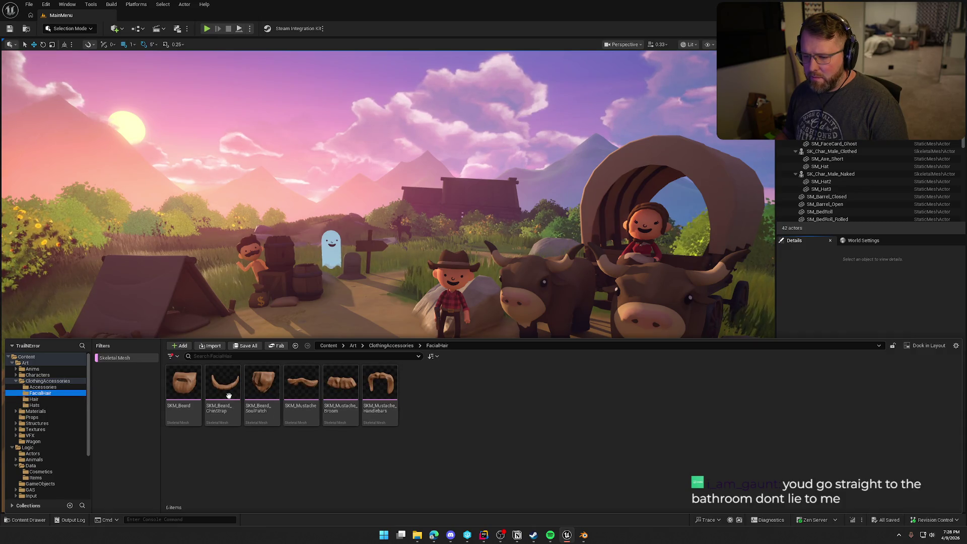
left_click(43, 387)
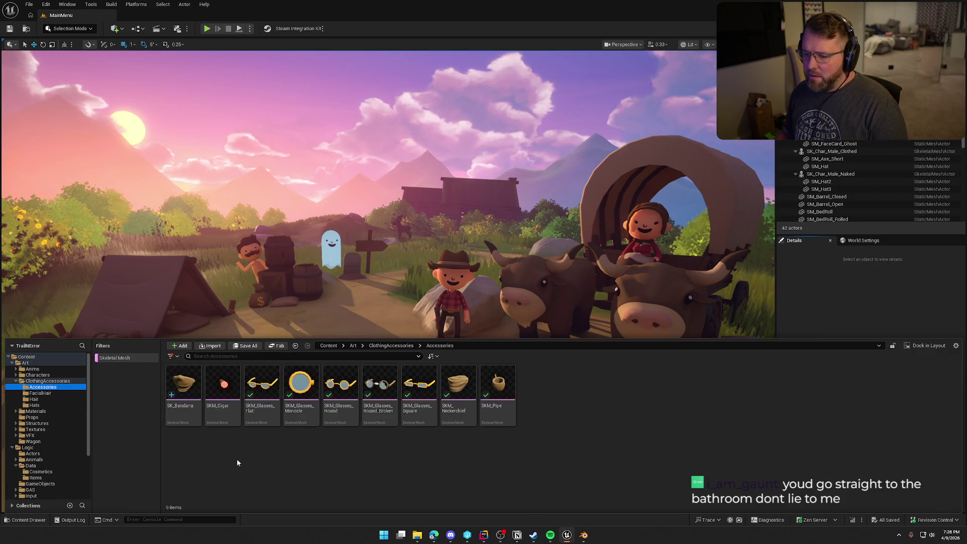
left_click(190, 384)
key("ctrl+space")
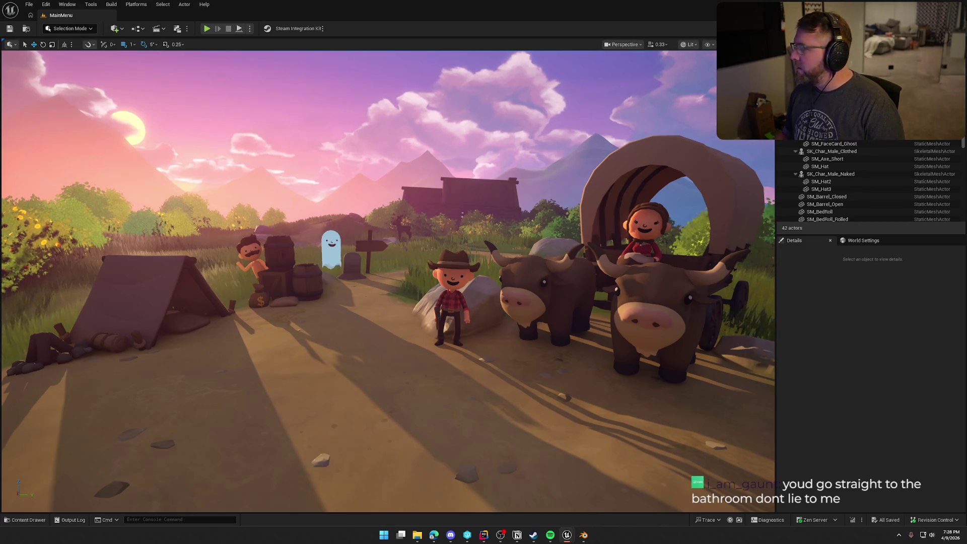
key("ctrl+space")
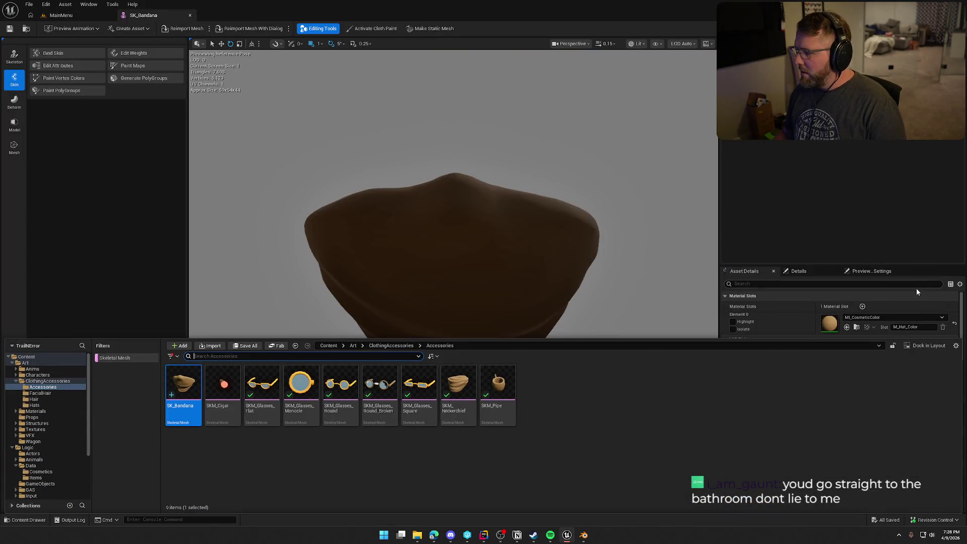
Set the flat glasses frame slot to MI_CosmeticColor.
left_click(231, 394)
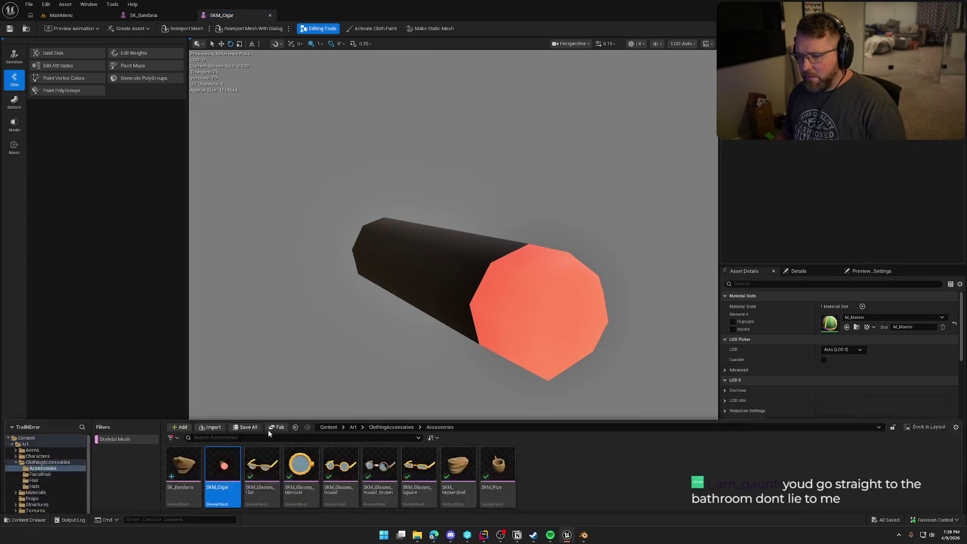
left_click(262, 387)
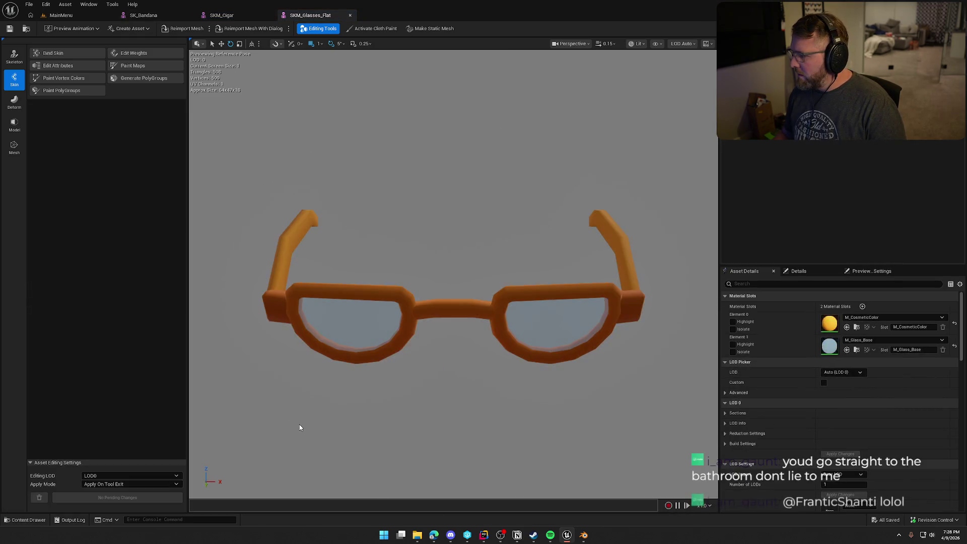
left_click(877, 319)
type("mi co")
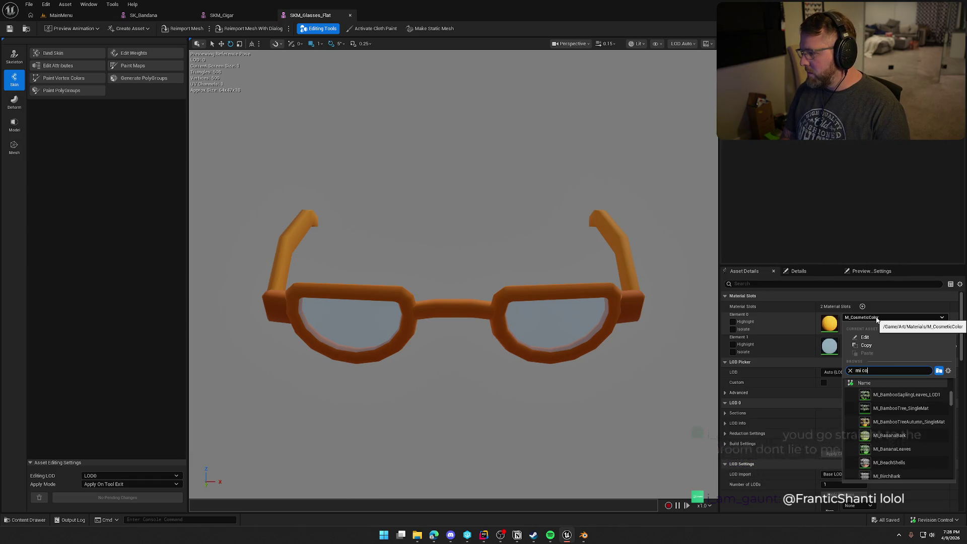
type("s")
left_click(889, 395)
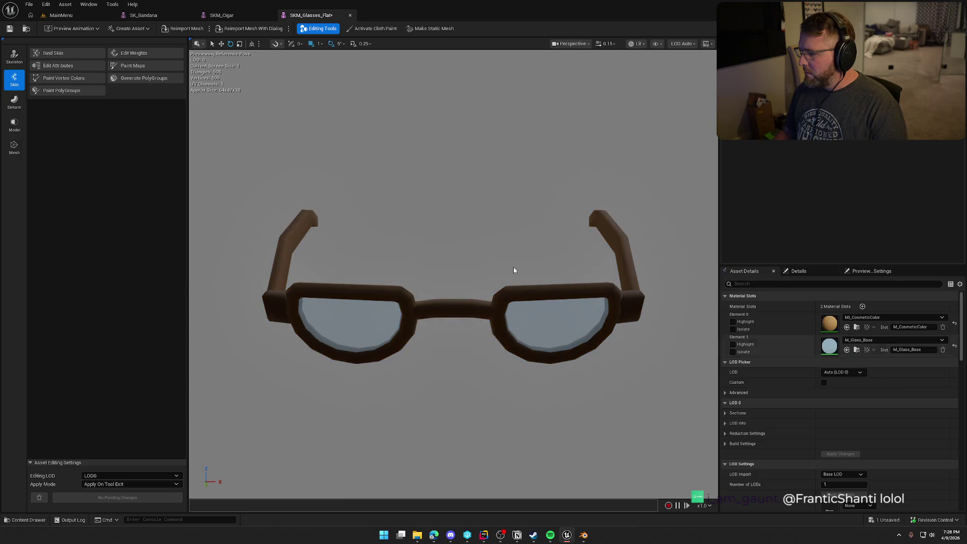
Copy MI_CosmeticColor from the flat glasses and paste it onto SKM_Glasses_Monocle's frame.
key("ctrl+space")
double_click(302, 383)
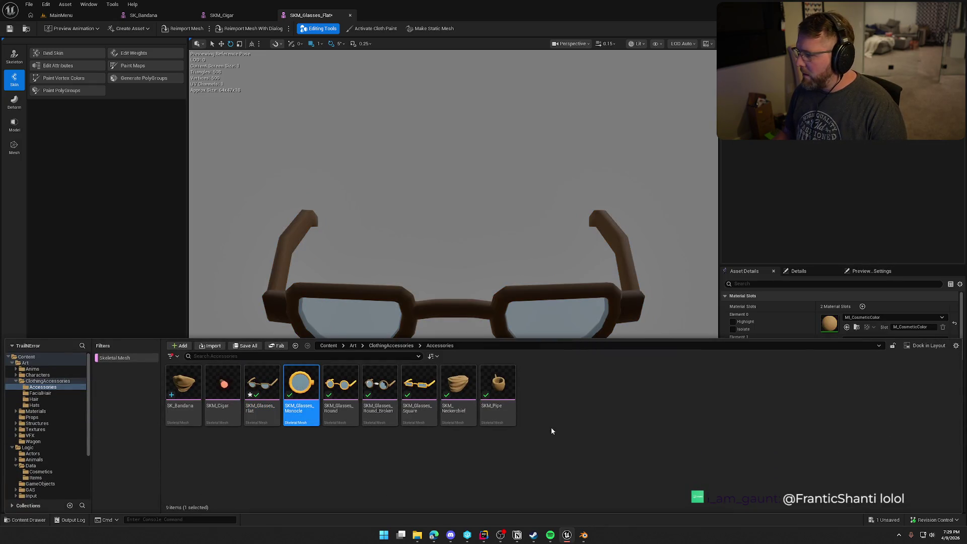
left_click(317, 15)
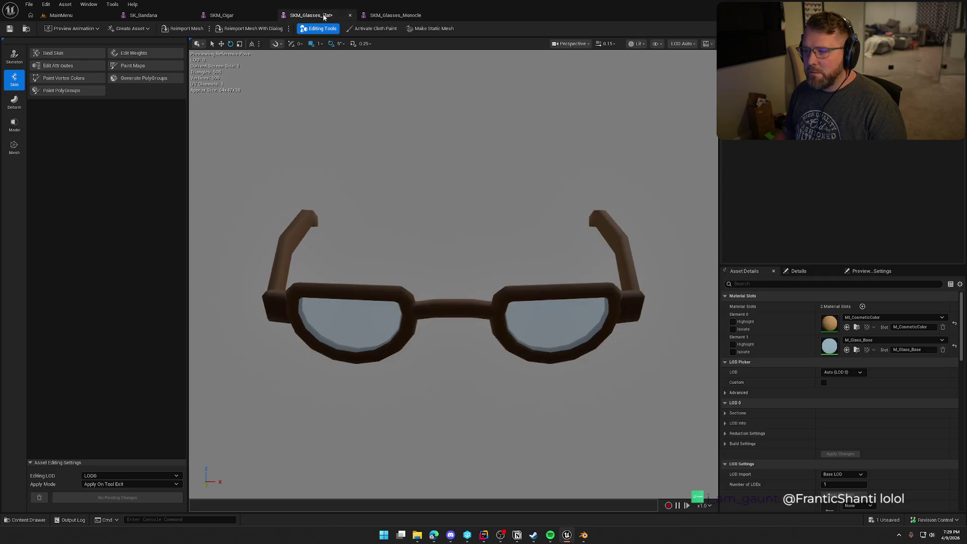
right_click(804, 327)
left_click(827, 340)
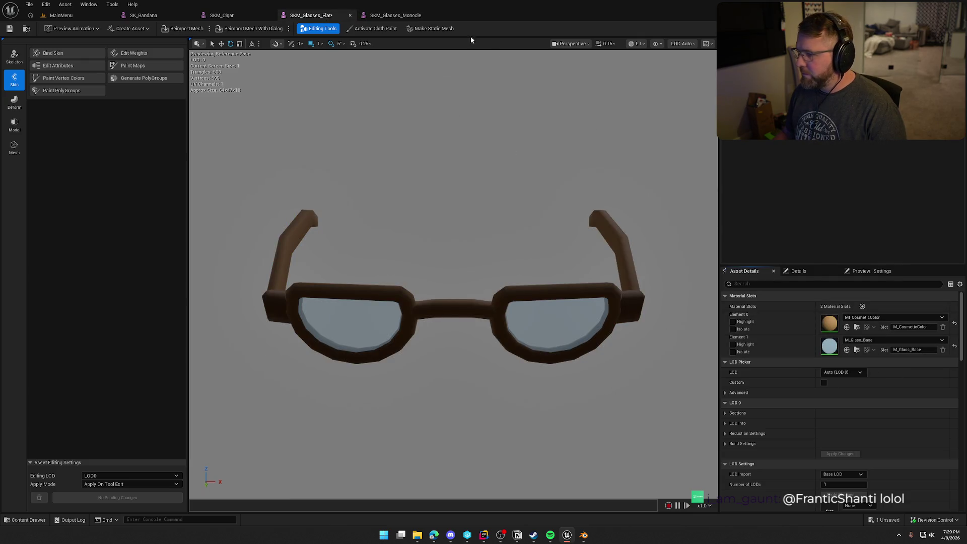
left_click(396, 15)
left_click(793, 325, "shift")
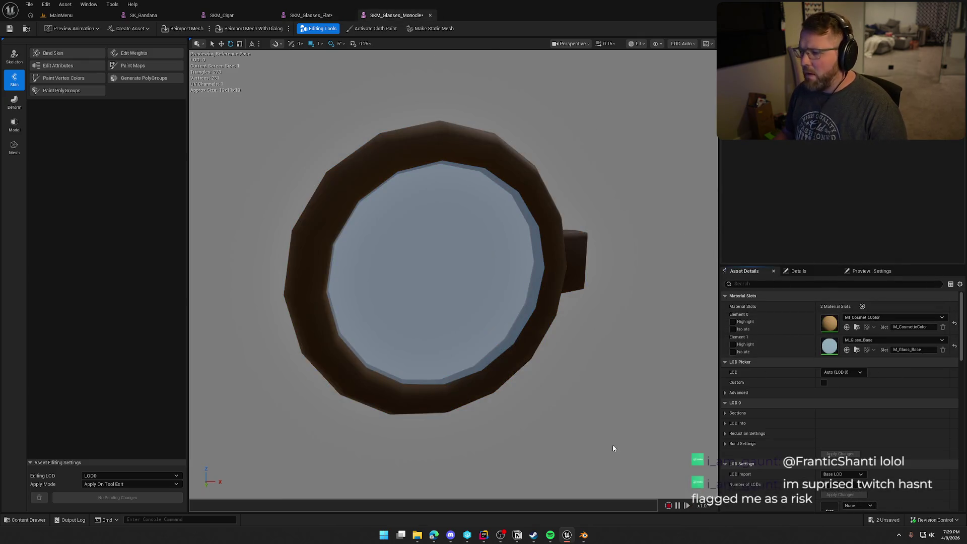
Paste MI_CosmeticColor onto the round and square glasses frames, also opening the broken round glasses.
key("ctrl+space")
key("Right")
key("Return")
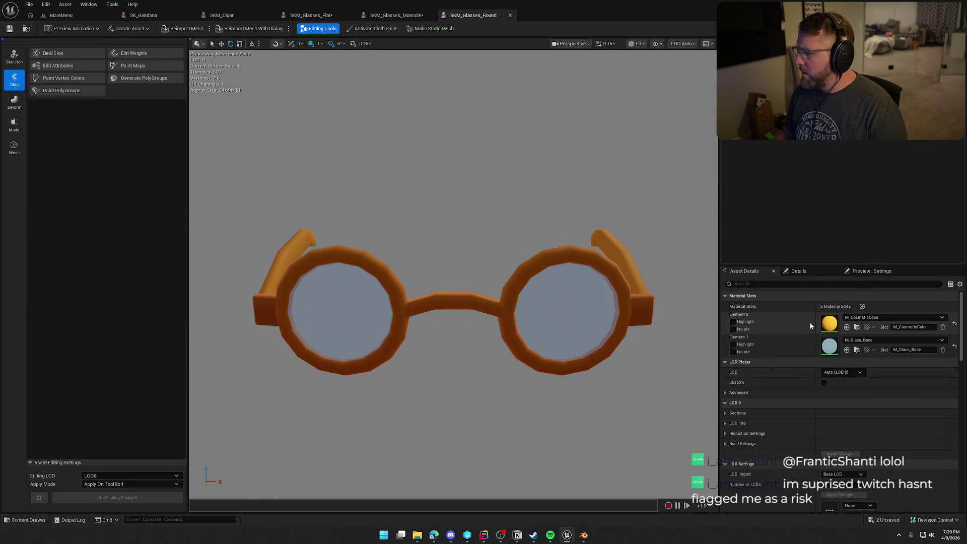
left_click(806, 325, "shift")
key("ctrl+space")
key("Right")
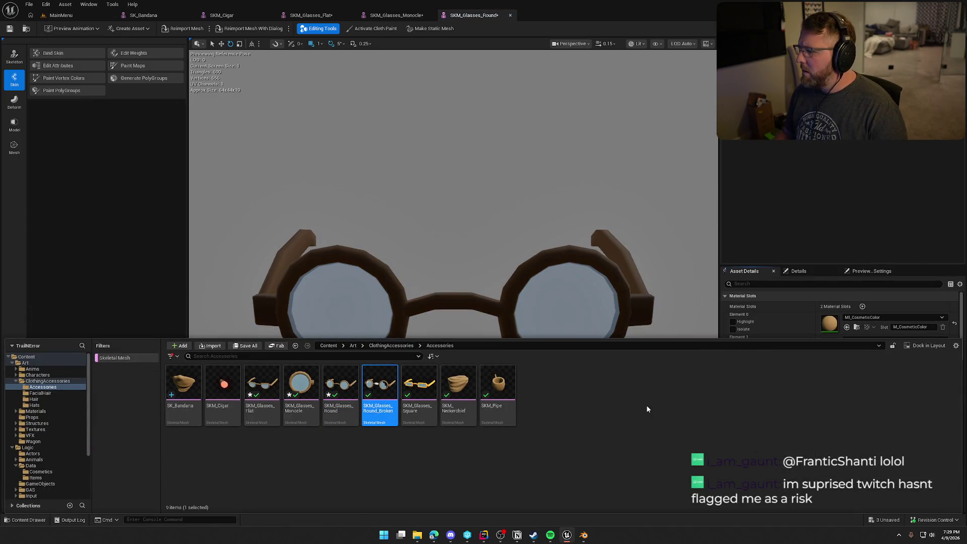
key("Return")
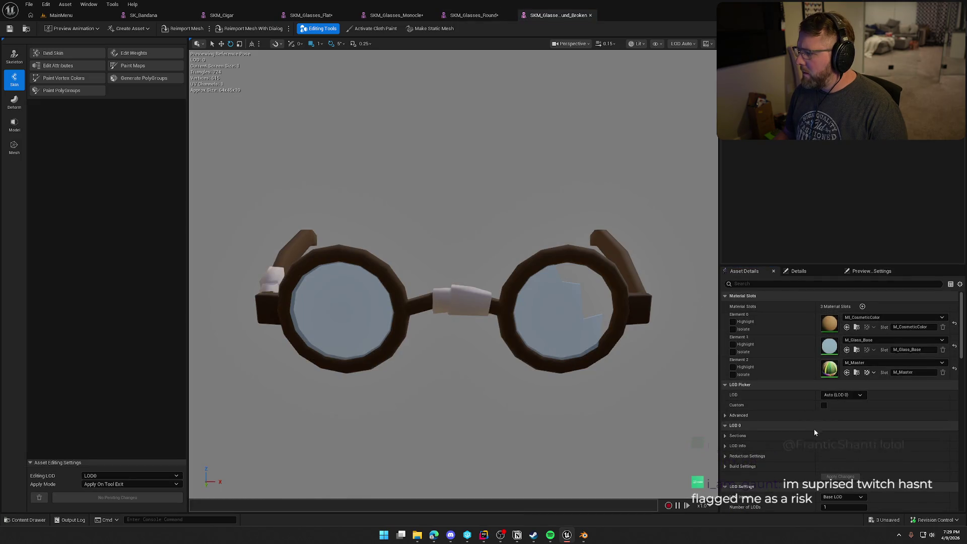
key("ctrl+space")
left_click(424, 392)
key("Return")
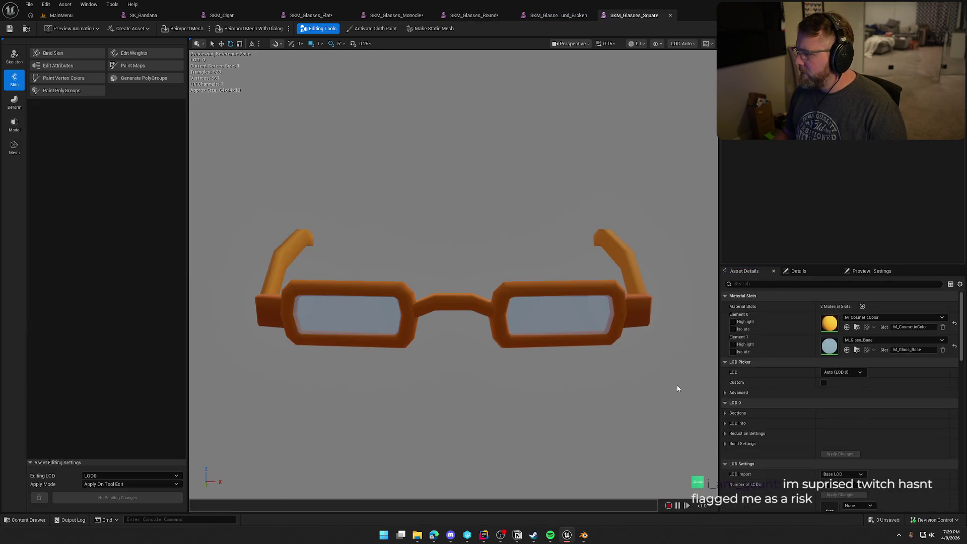
left_click(797, 314, "shift")
Open SKM_Neckerchief and SKM_Pipe in their mesh editors.
key("ctrl+space")
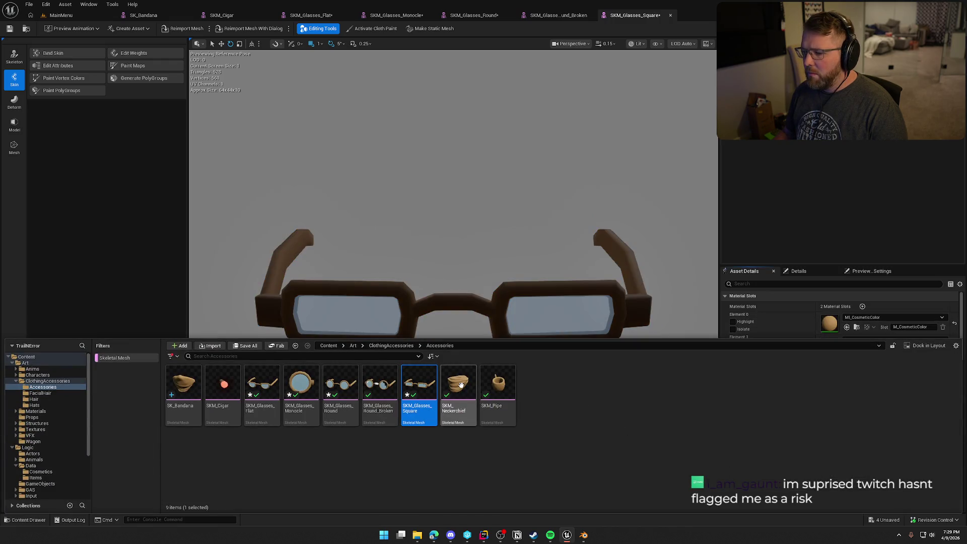
key("Right")
key("Return")
key("ctrl+space")
key("Right")
key("Return")
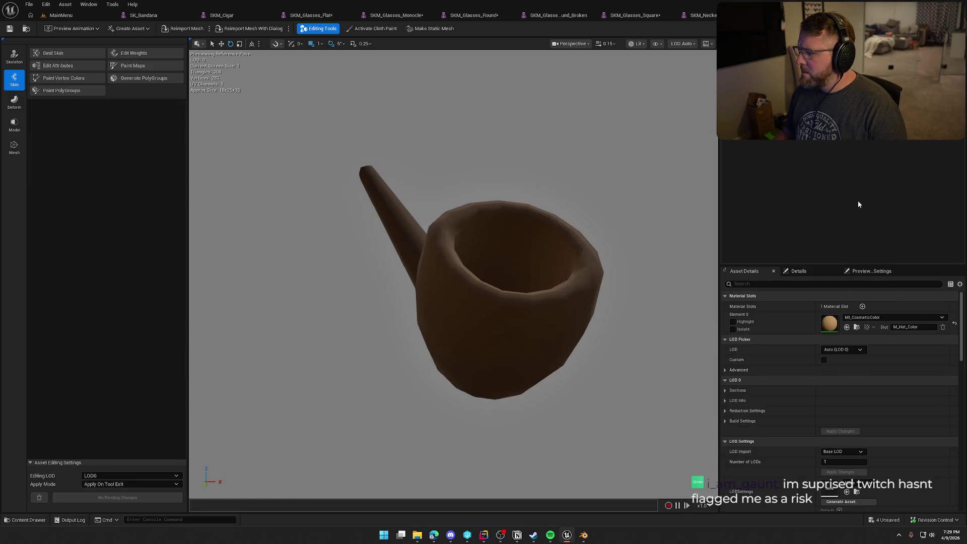
Close all the accessory editors, including SK_Bandana, returning to the level.
right_click(157, 17)
left_click(189, 60)
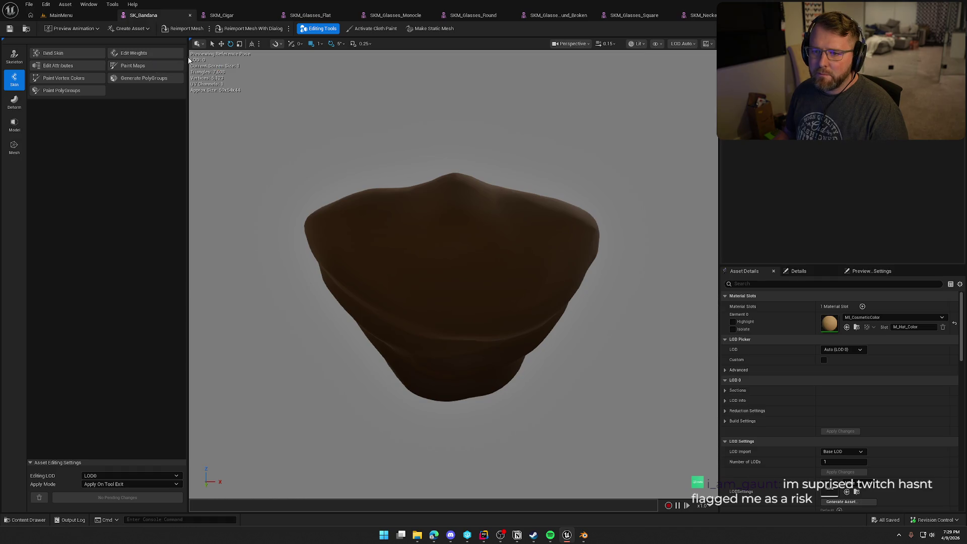
left_click(190, 15)
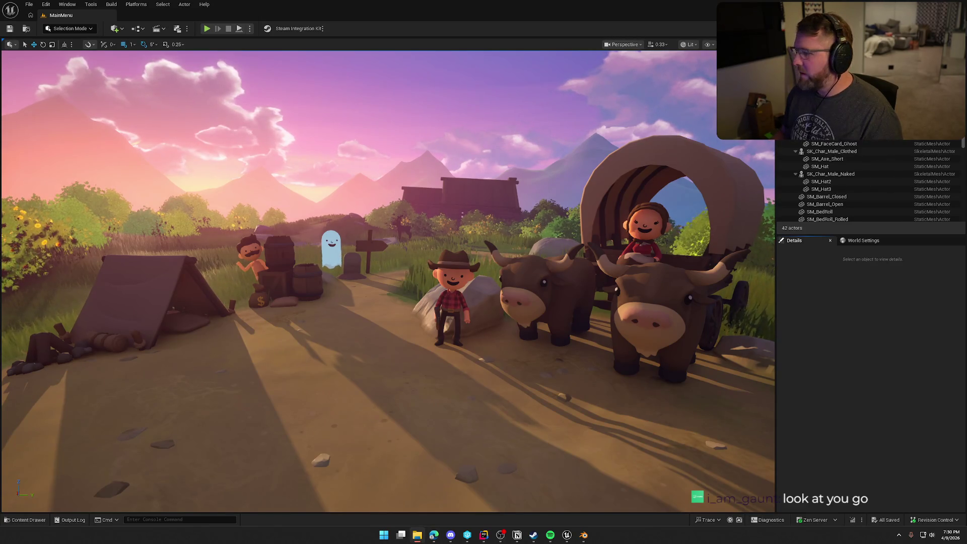
key("ctrl+space")
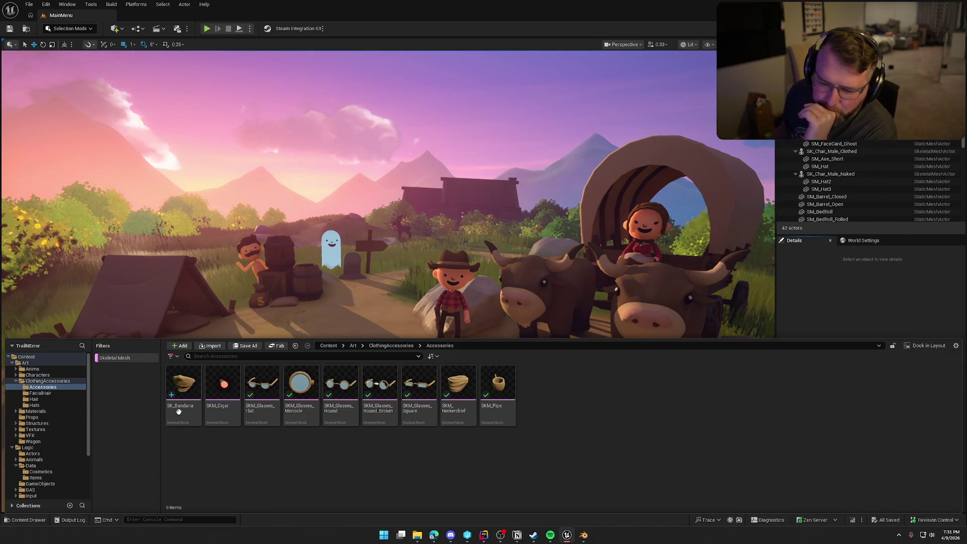
Show all 42 skeletal meshes in the ClothingAccessories folder.
left_click(51, 381)
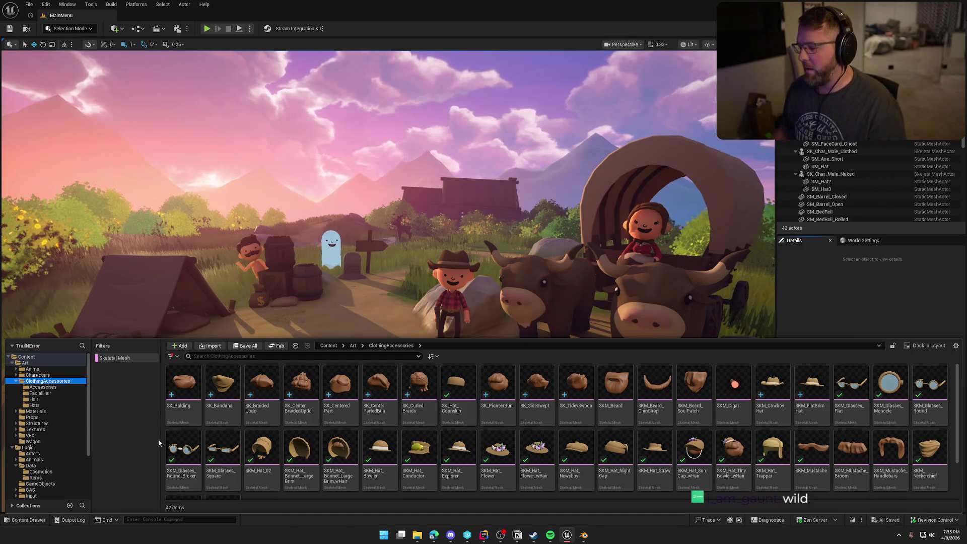
Switch to the Blender window showing the SKM_Hat_Tophat model.
left_click(584, 535)
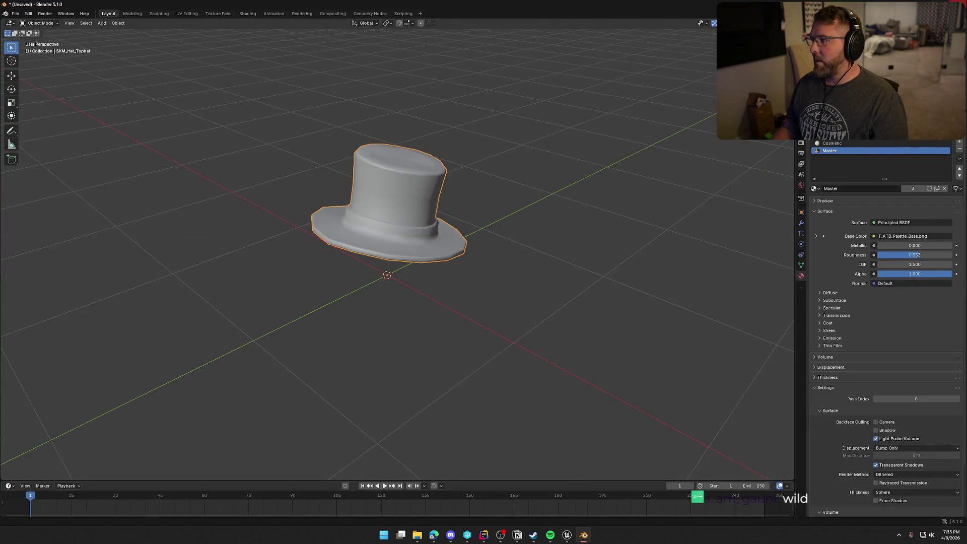
Quit Blender with Don't Save, discarding the top hat changes.
left_click(956, 4)
left_click(501, 280)
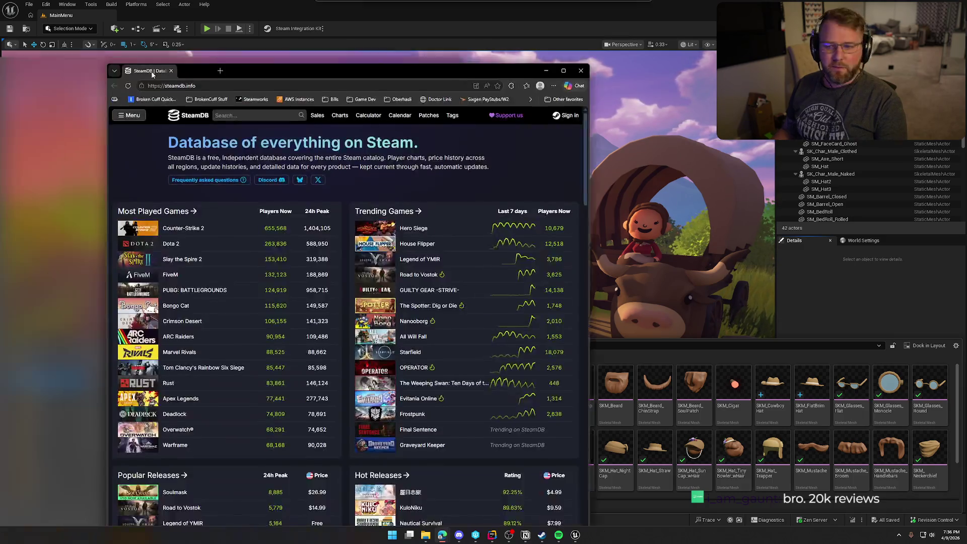
Switch to the SteamDB browser window and maximize it.
key("alt+Tab")
double_click(337, 70)
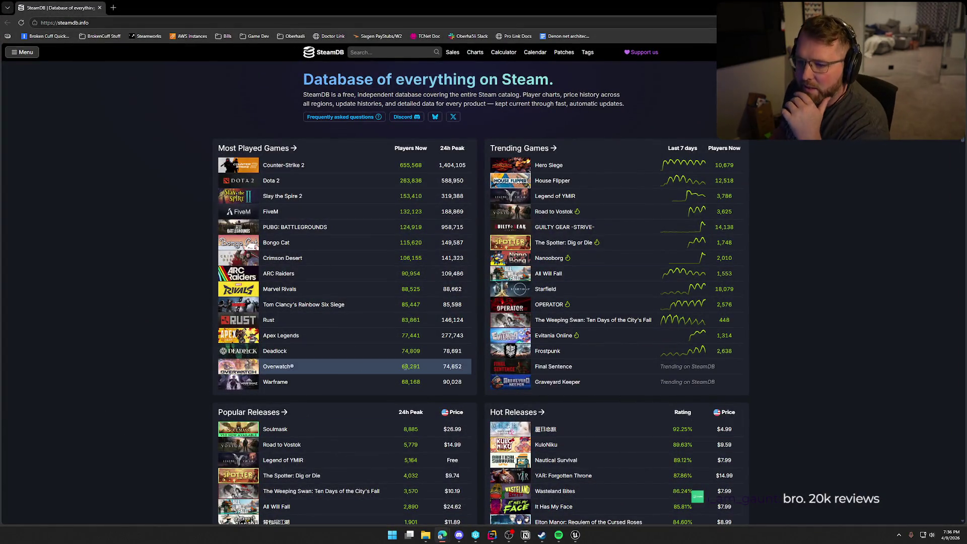
Search SteamDB for 'banana' to list matching apps like Banana Shooter.
scroll(335, 355, "down", 3)
scroll(341, 356, "down", 2)
scroll(346, 353, "up", 6)
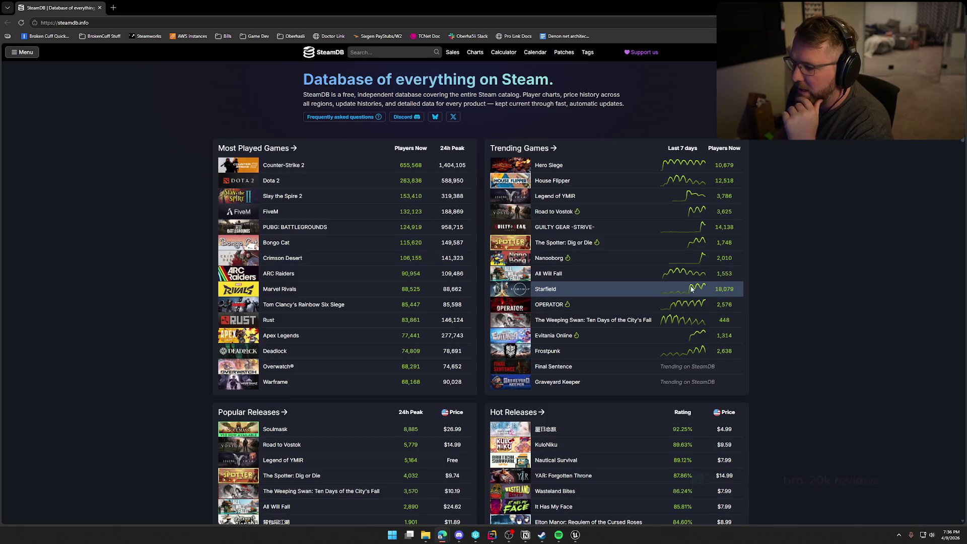
scroll(806, 301, "down", 6)
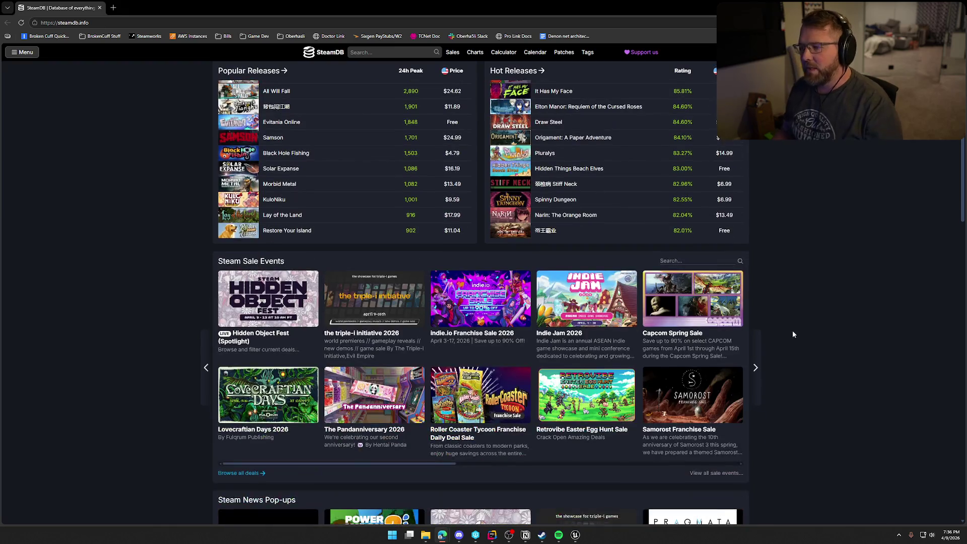
scroll(793, 334, "down", 10)
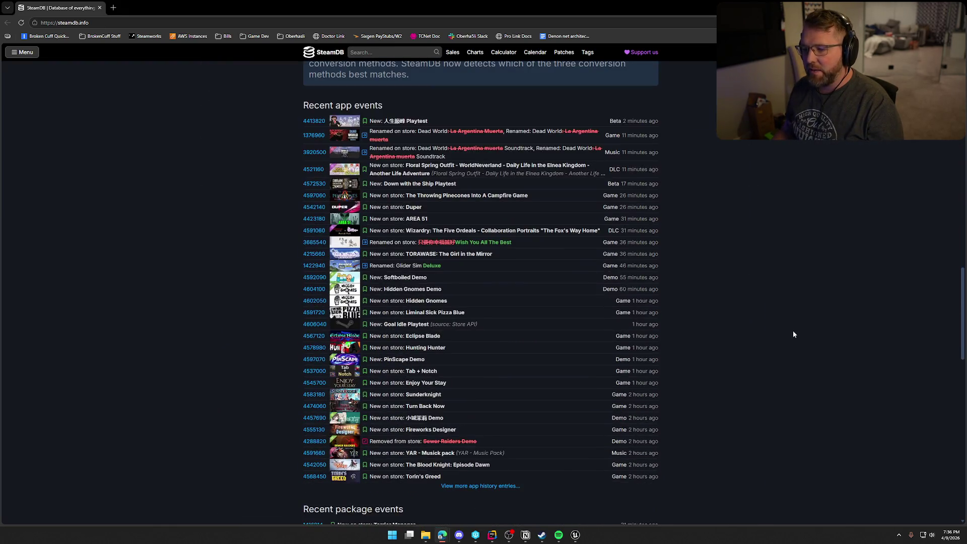
scroll(794, 335, "up", 15)
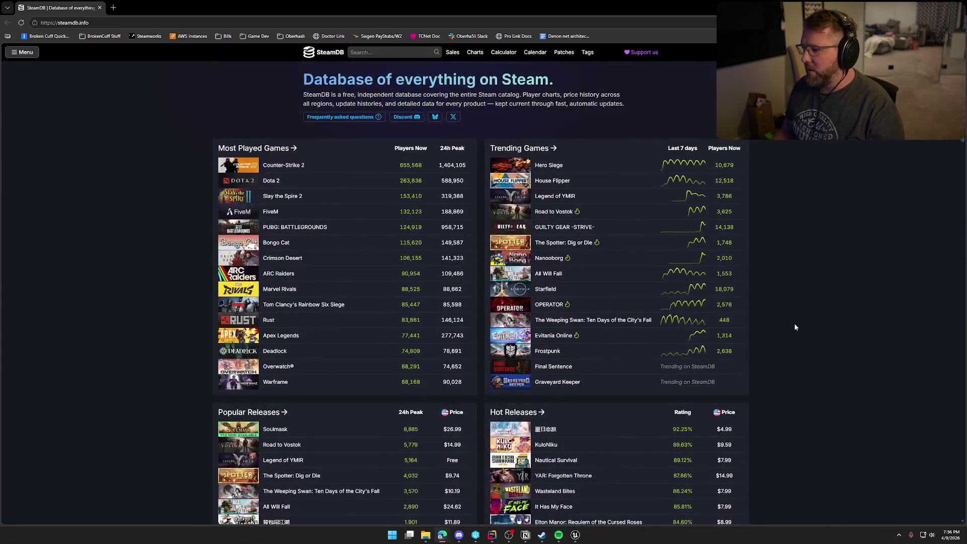
key("slash")
type("hanana")
key("Return")
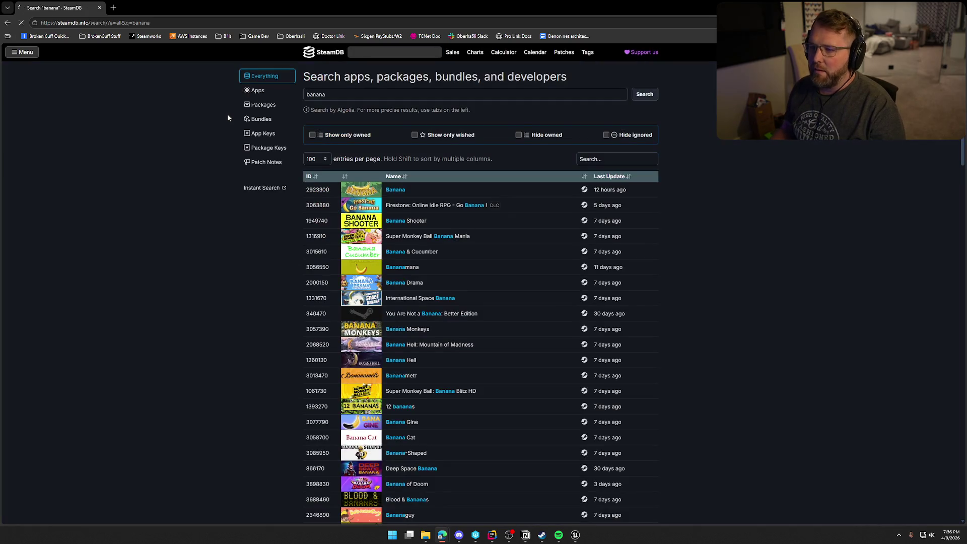
Open Banana's SteamDB player charts and highlight 18,947 current players and the 917,272 all-time peak.
left_click(396, 190)
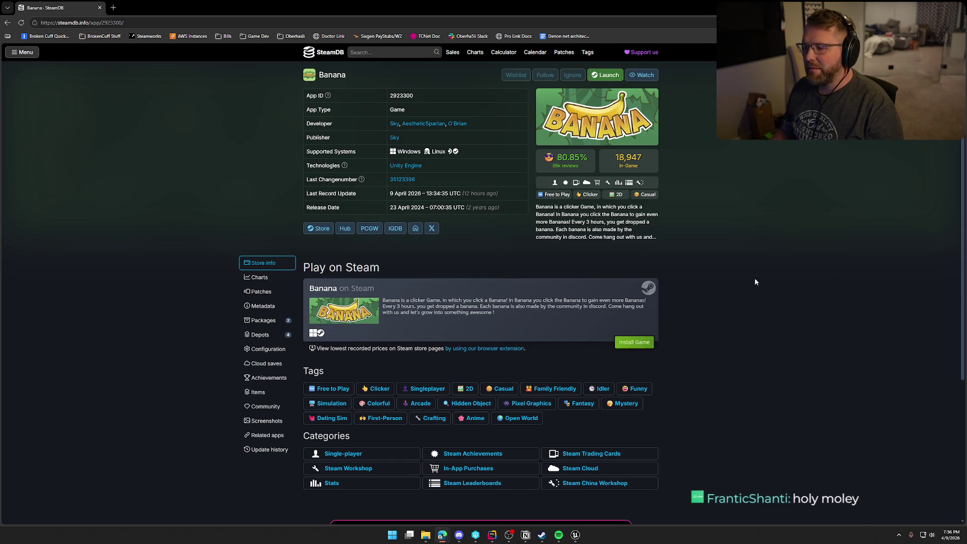
left_click(260, 277)
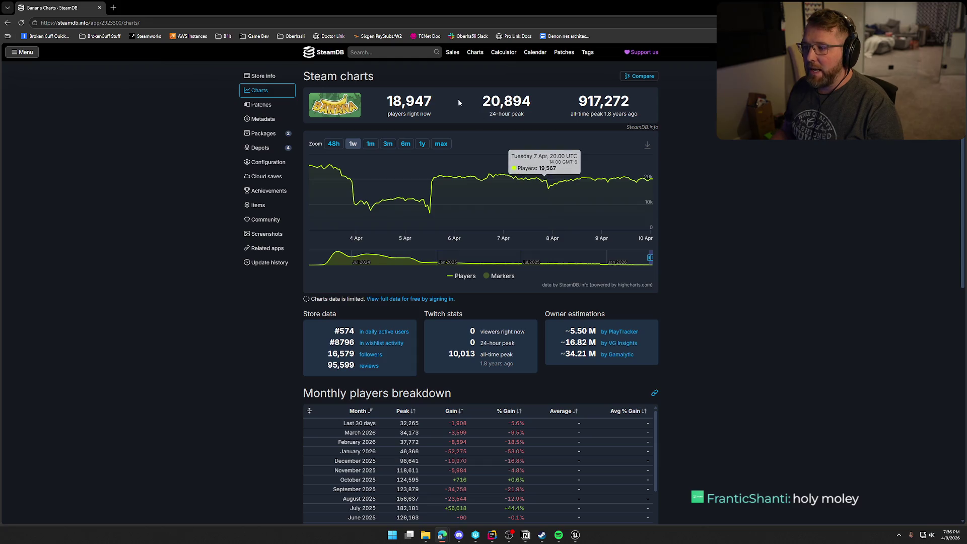
left_click_drag(388, 100, 432, 101)
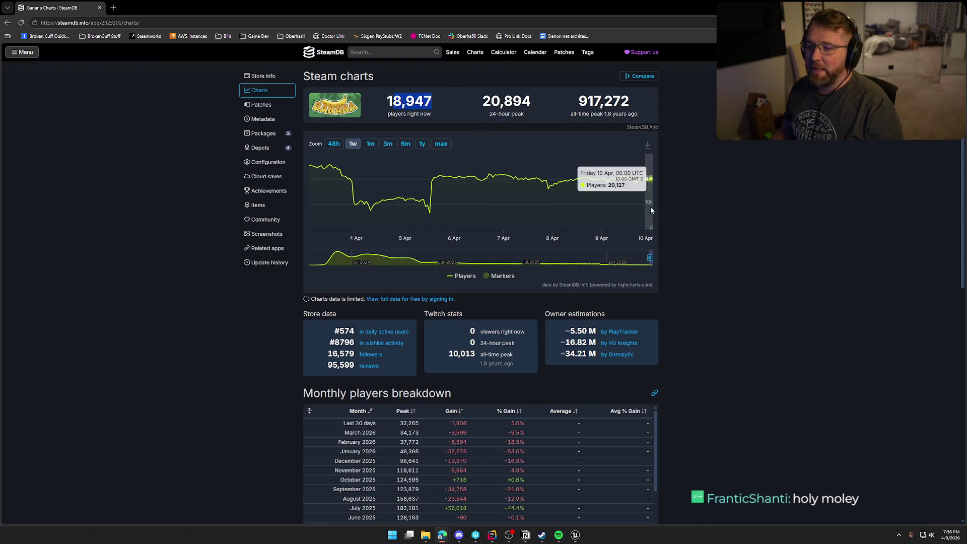
left_click_drag(578, 101, 630, 100)
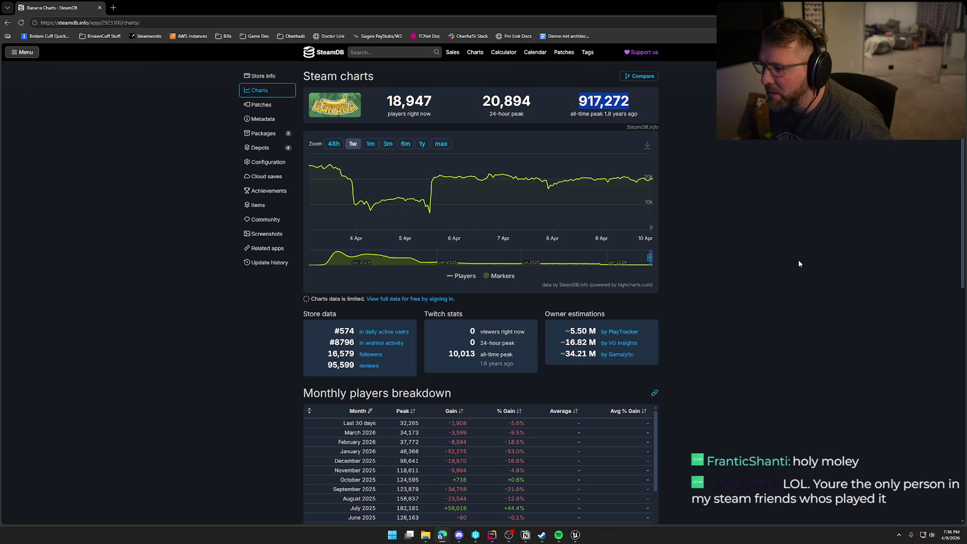
left_click(706, 187)
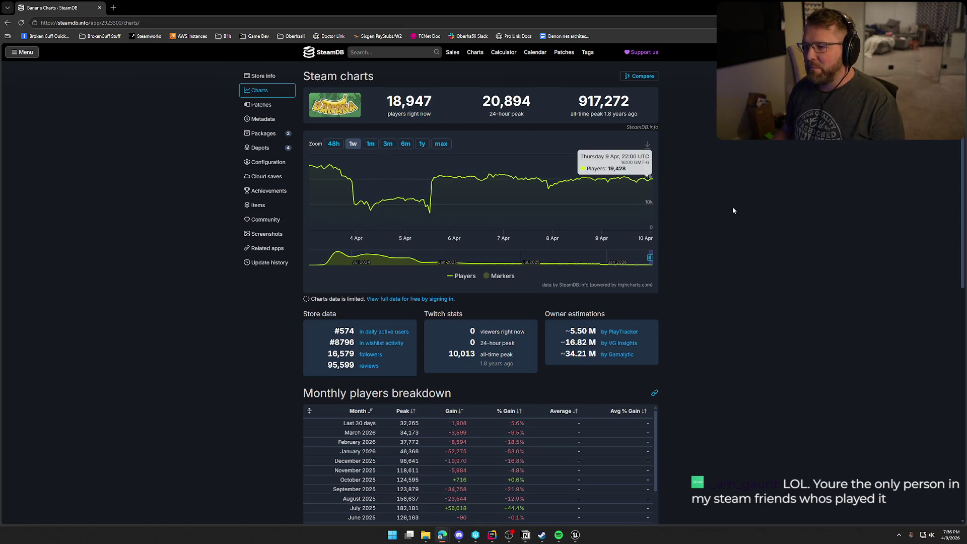
Scroll through the charts page, then open Banana's community items page.
scroll(766, 234, "down", 10)
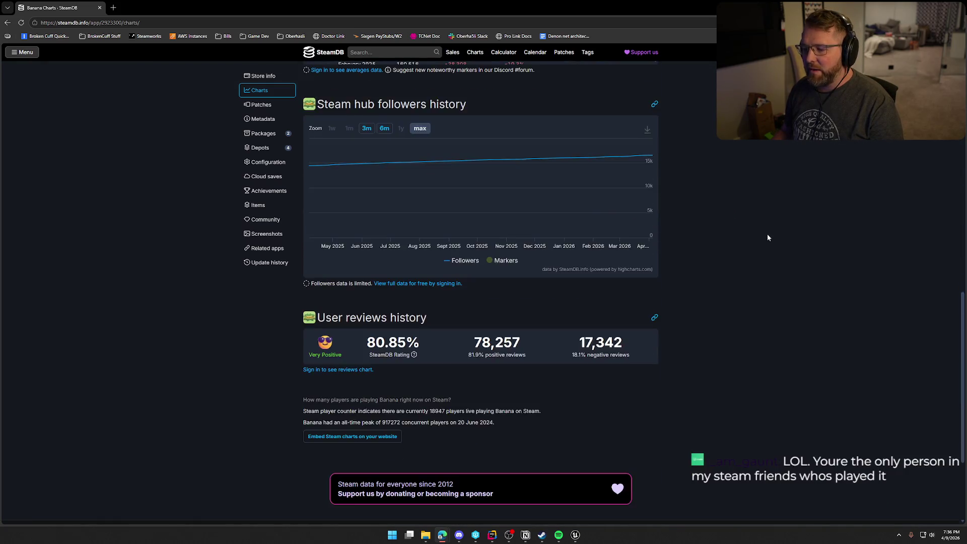
scroll(767, 237, "up", 15)
scroll(670, 317, "down", 3)
scroll(675, 312, "up", 4)
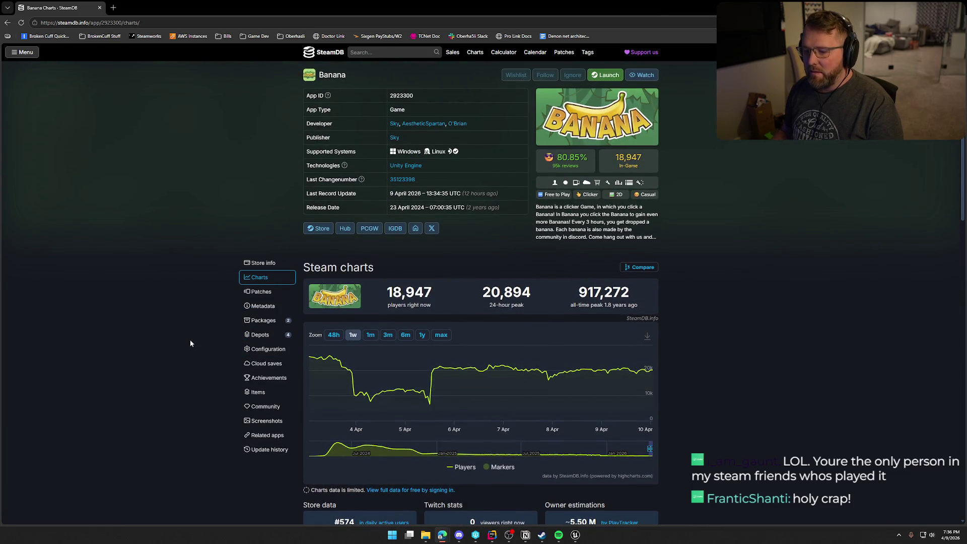
left_click(266, 406)
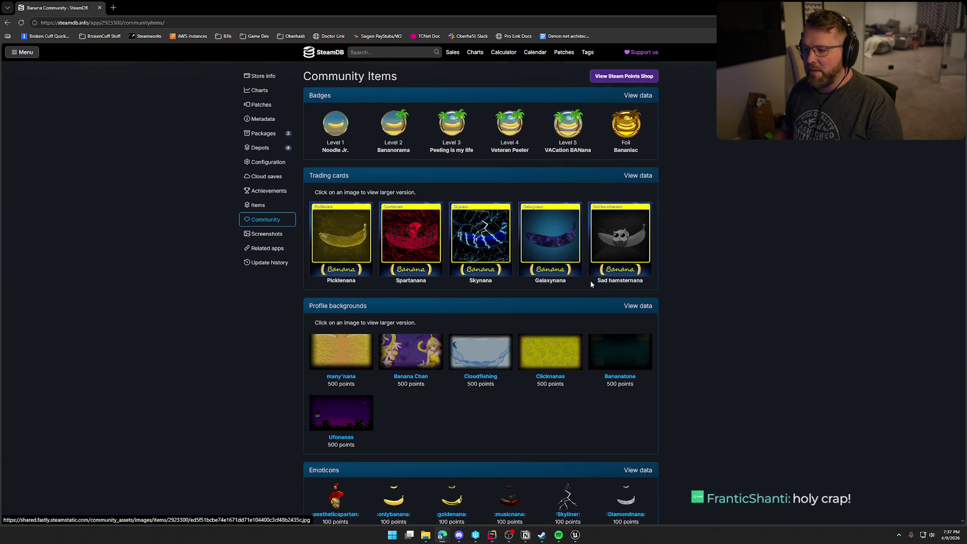
scroll(709, 338, "down", 5)
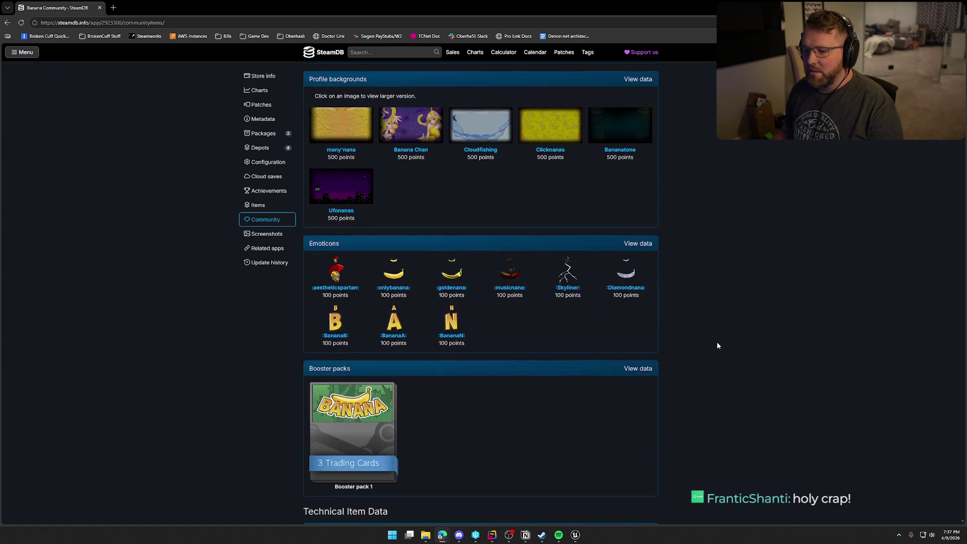
scroll(717, 346, "down", 3)
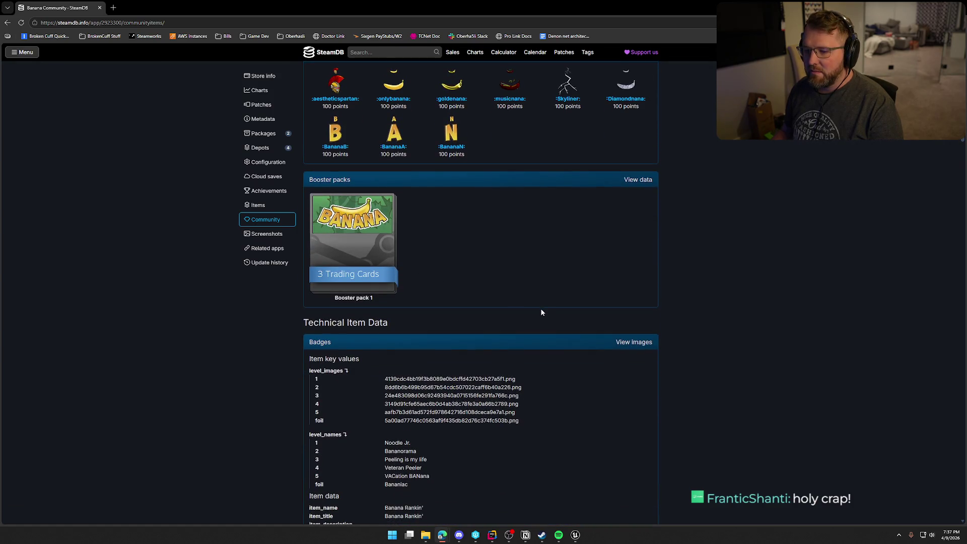
scroll(541, 309, "up", 5)
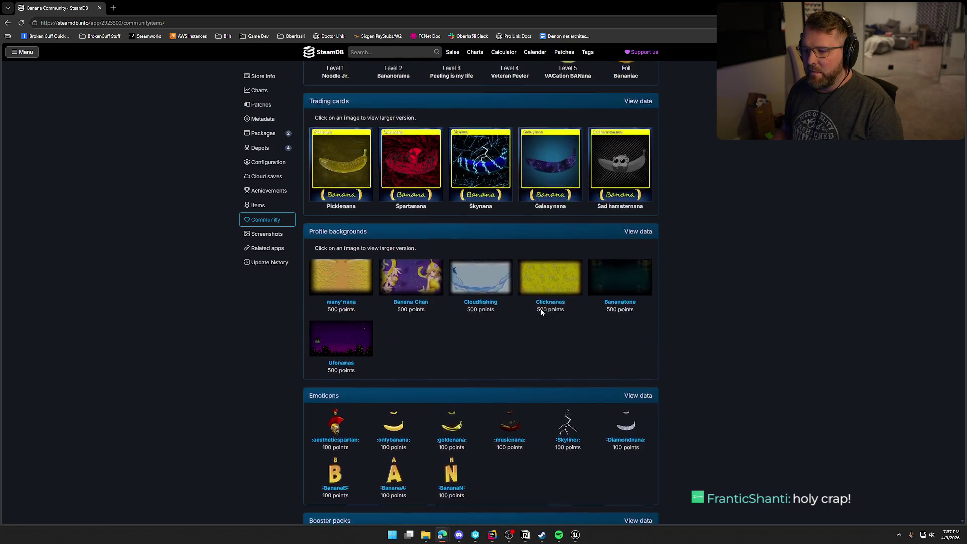
scroll(541, 312, "up", 4)
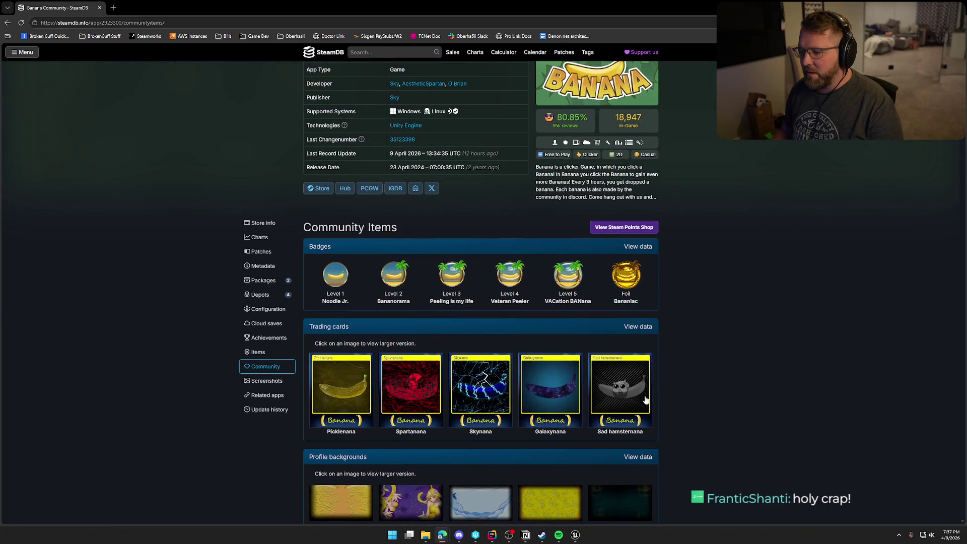
left_click(259, 237)
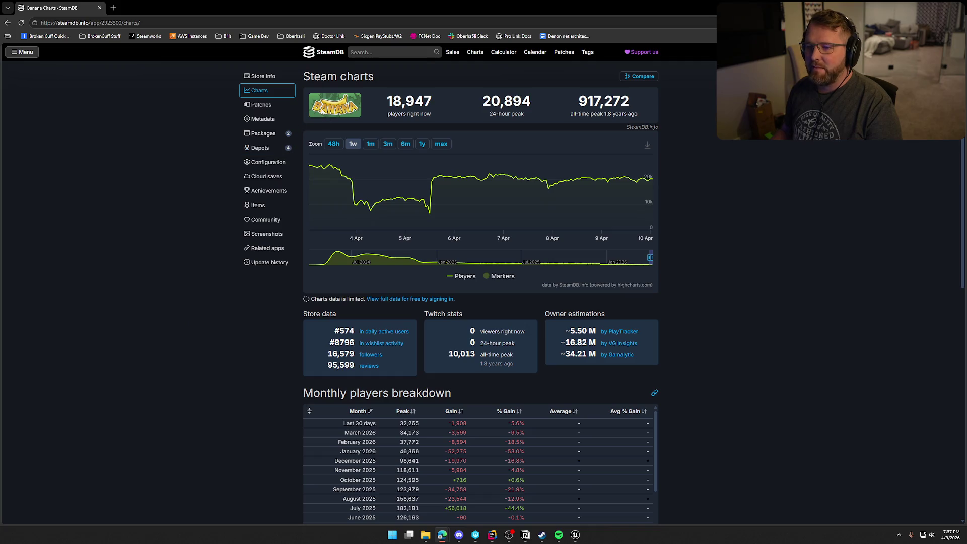
scroll(322, 111, "up", 4)
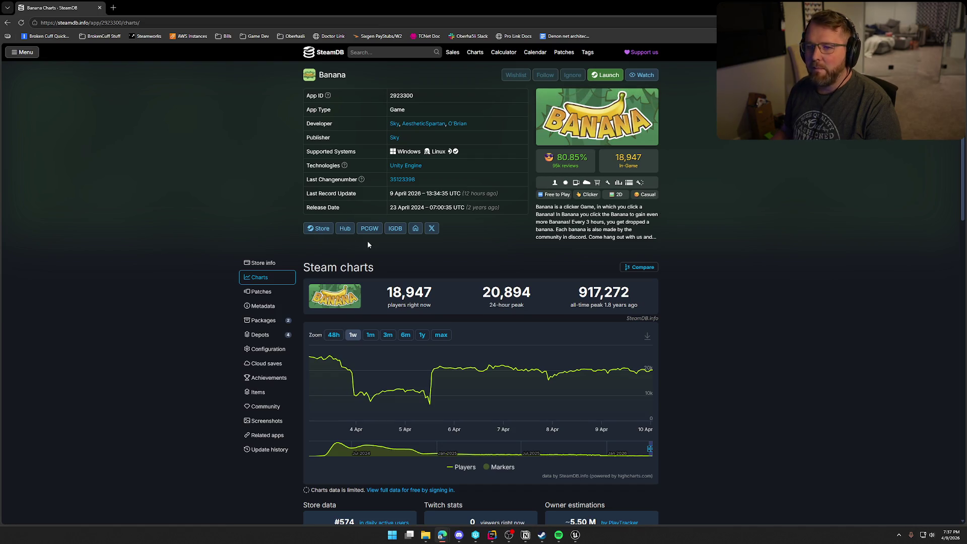
left_click(328, 231)
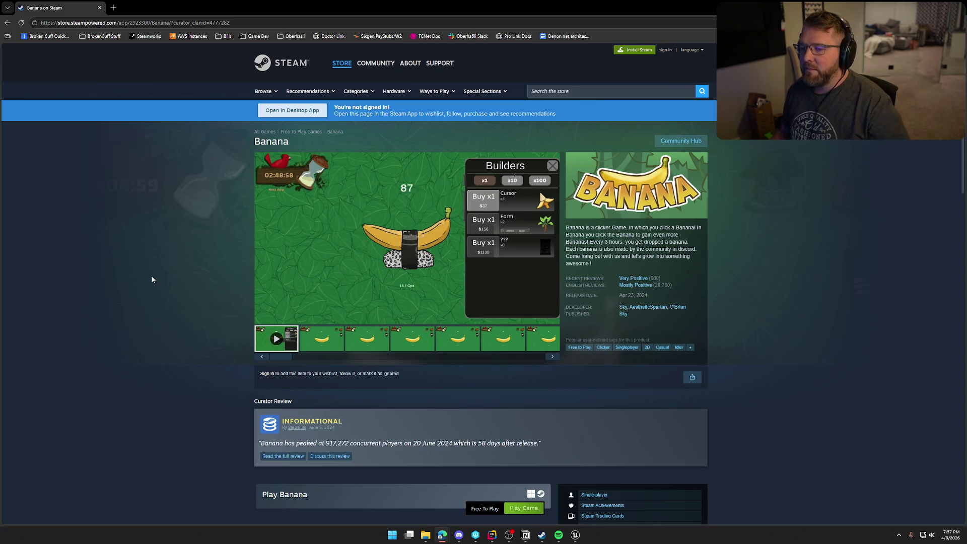
Scroll Banana's store page through About, reviews and footer, then jump back to the top.
mouse_move(276, 180)
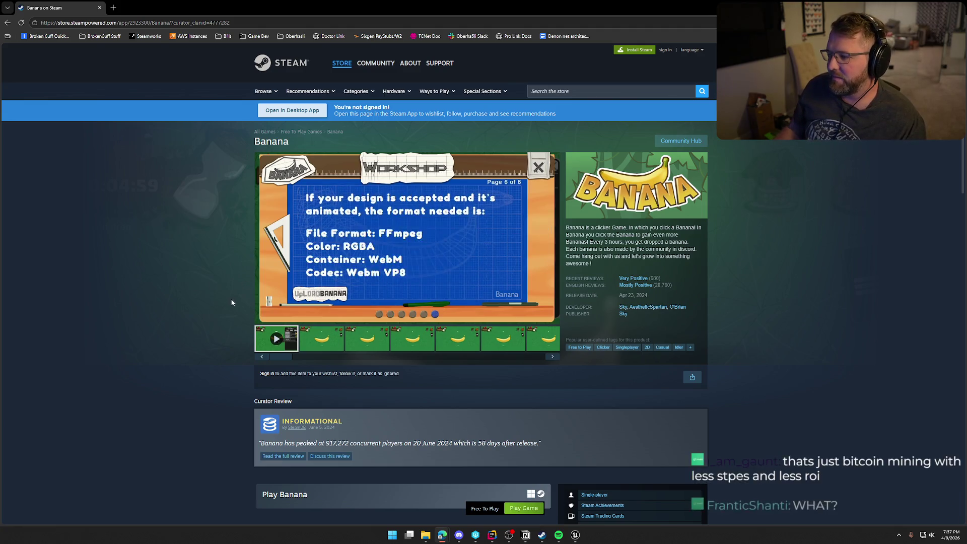
scroll(216, 323, "down", 1)
scroll(215, 324, "down", 9)
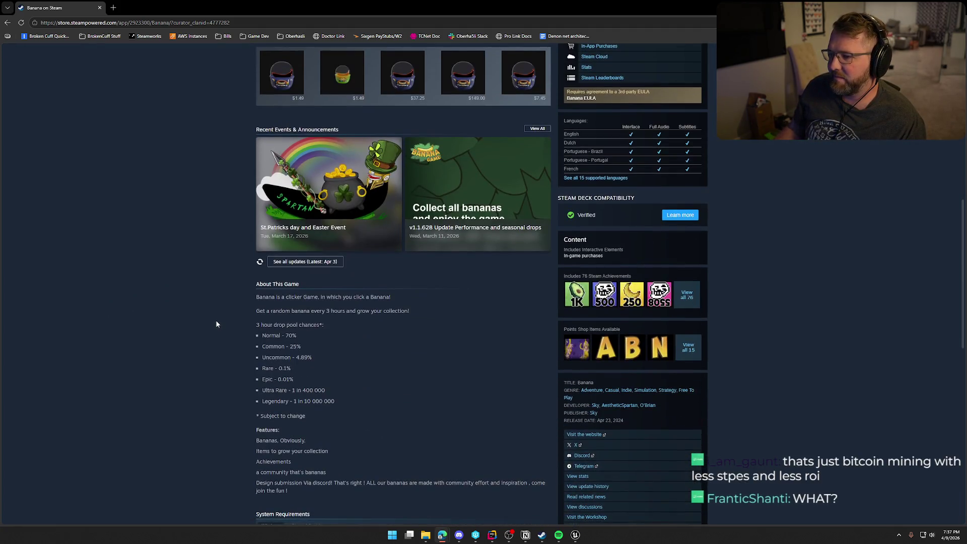
scroll(217, 323, "down", 10)
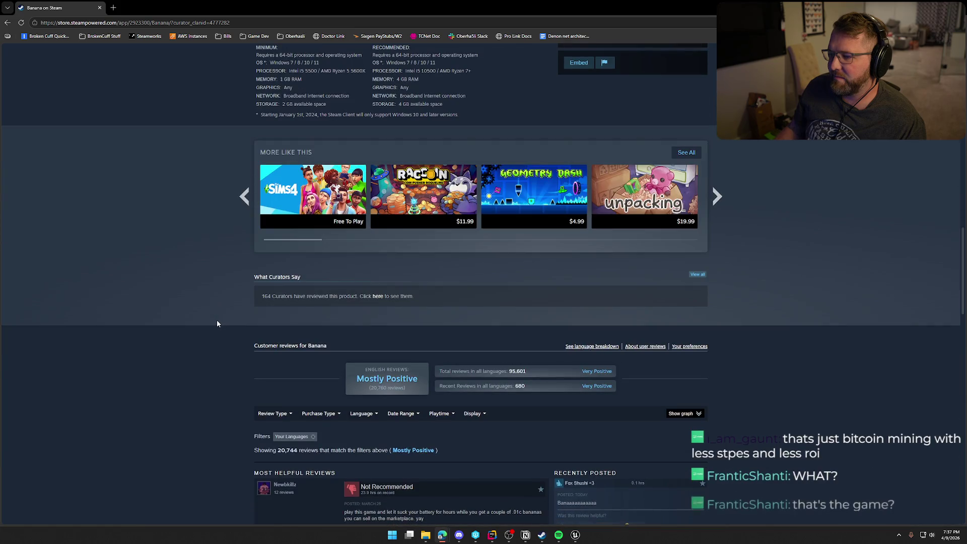
scroll(218, 323, "down", 7)
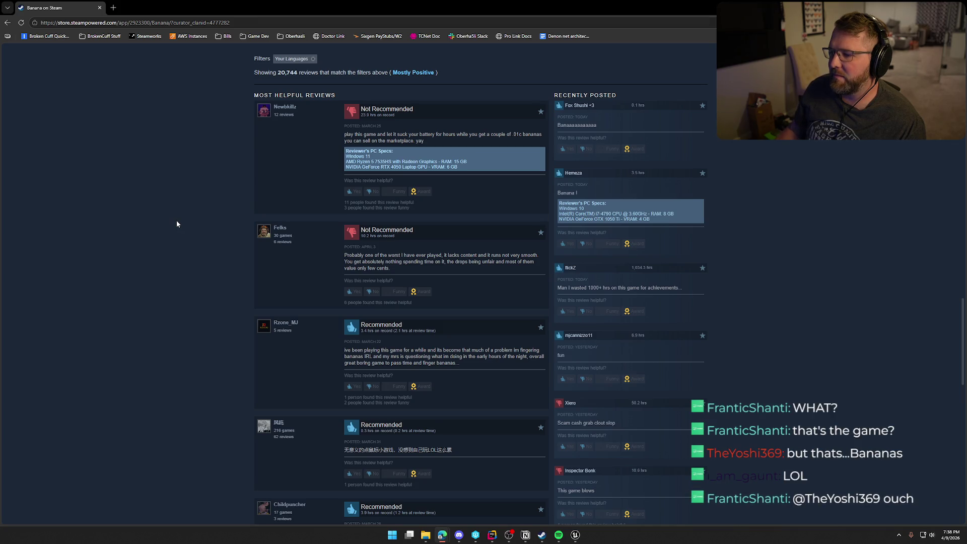
scroll(177, 224, "down", 15)
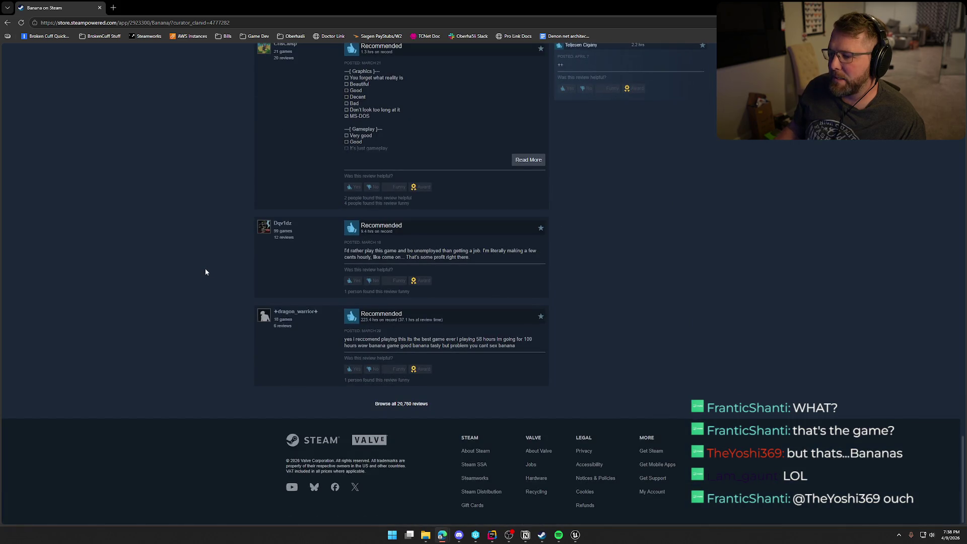
key("Home")
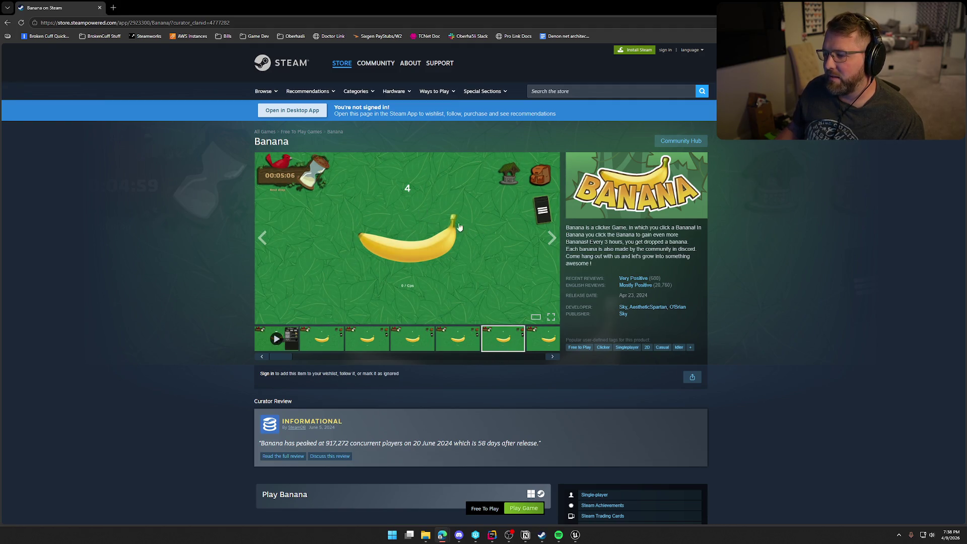
Cycle Banana's media carousel around to the second banana screenshot, then switch back to Unreal.
left_click(553, 239)
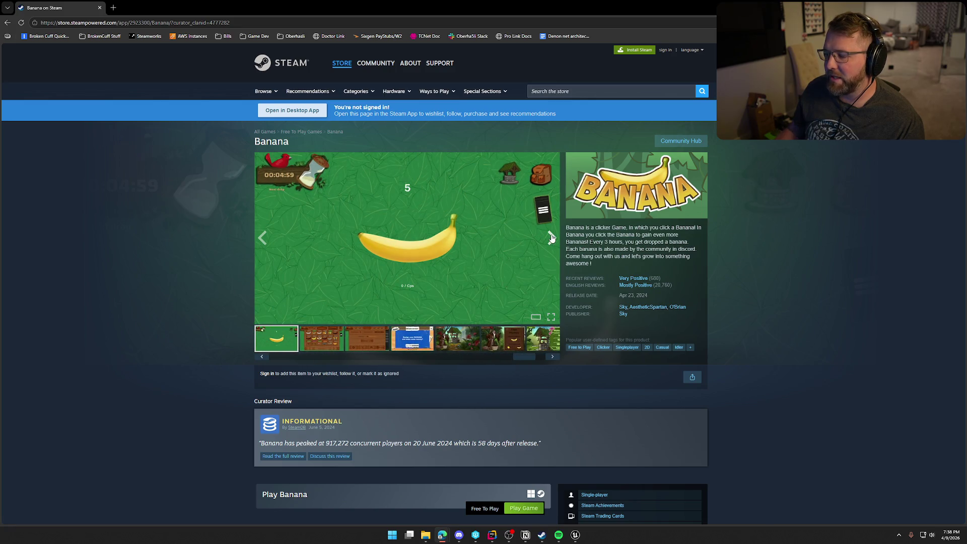
left_click(552, 238)
left_click(552, 239)
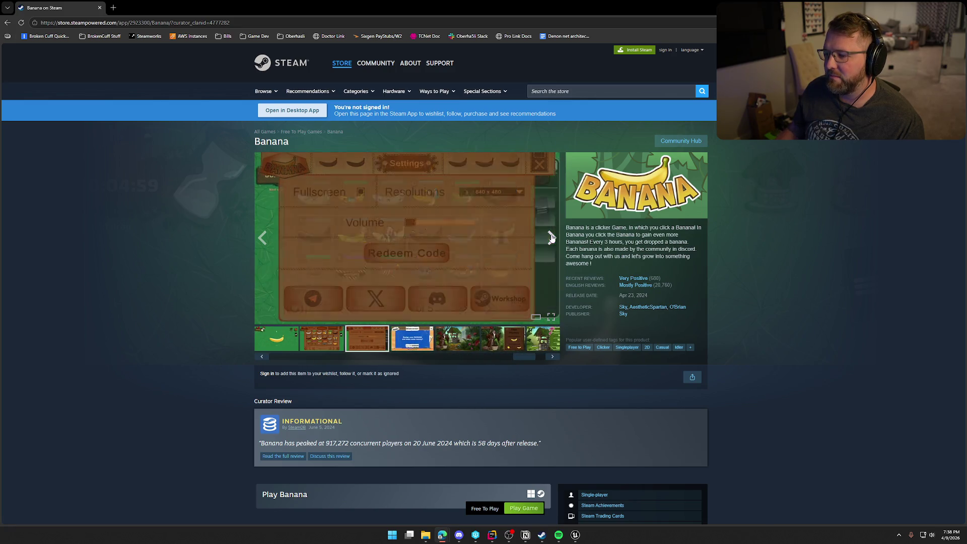
left_click(552, 238)
left_click(552, 238)
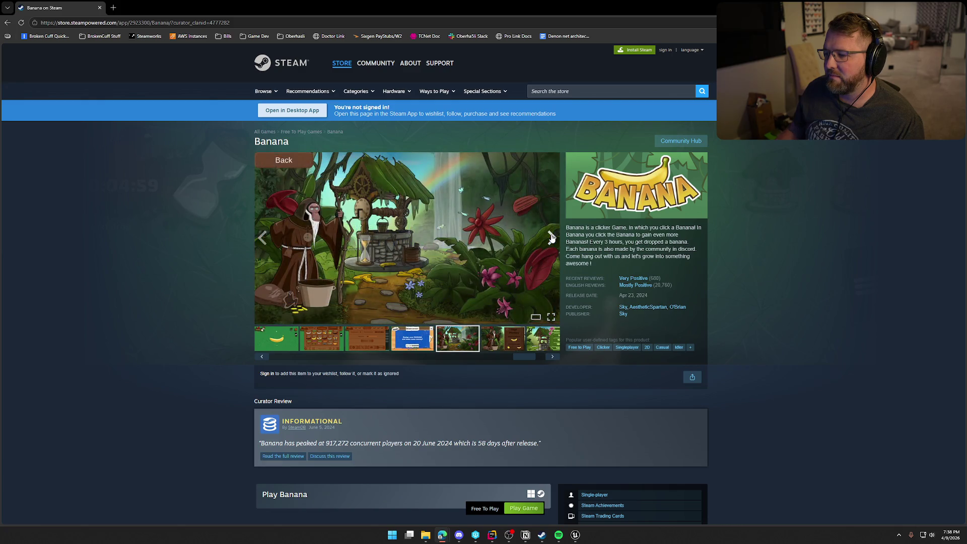
left_click(552, 238)
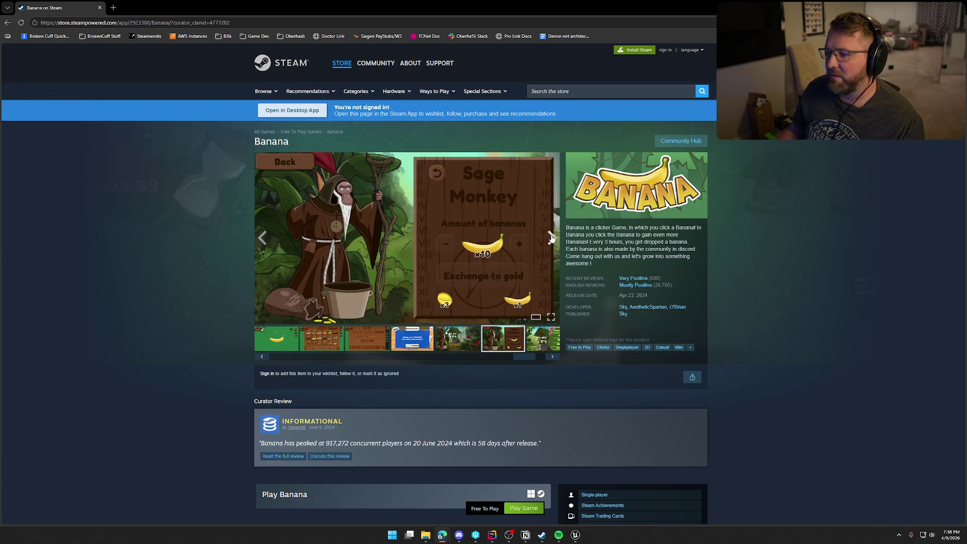
left_click(552, 238)
left_click(552, 238)
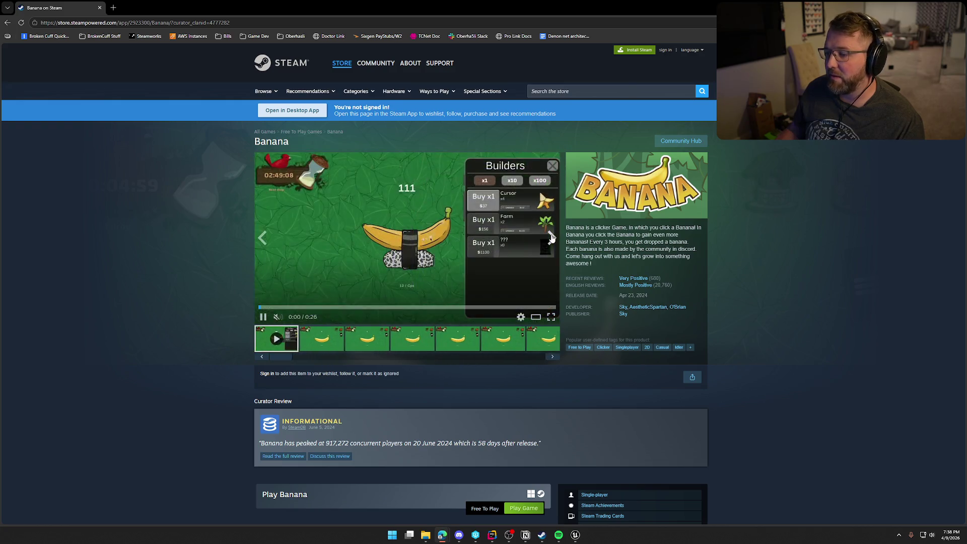
left_click(552, 238)
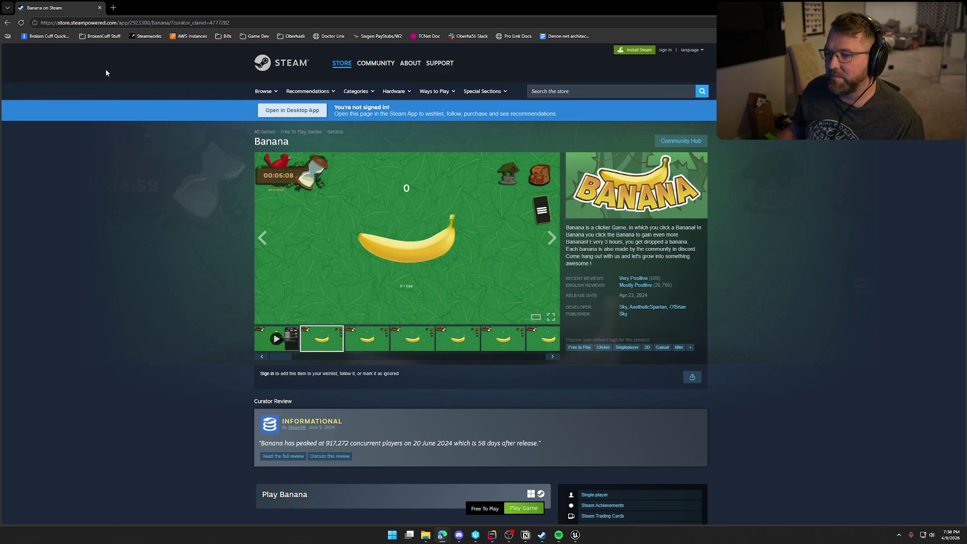
key("alt+Tab")
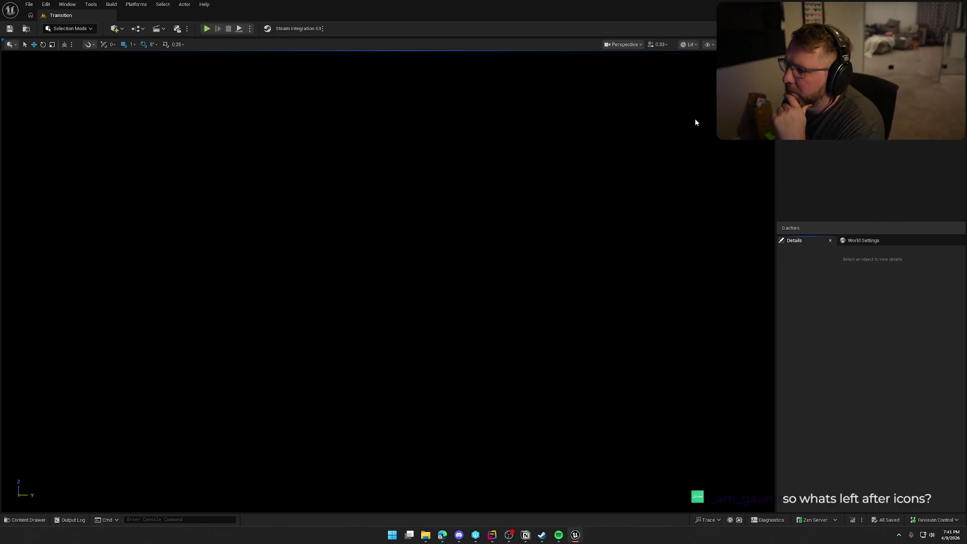
left_click(708, 45)
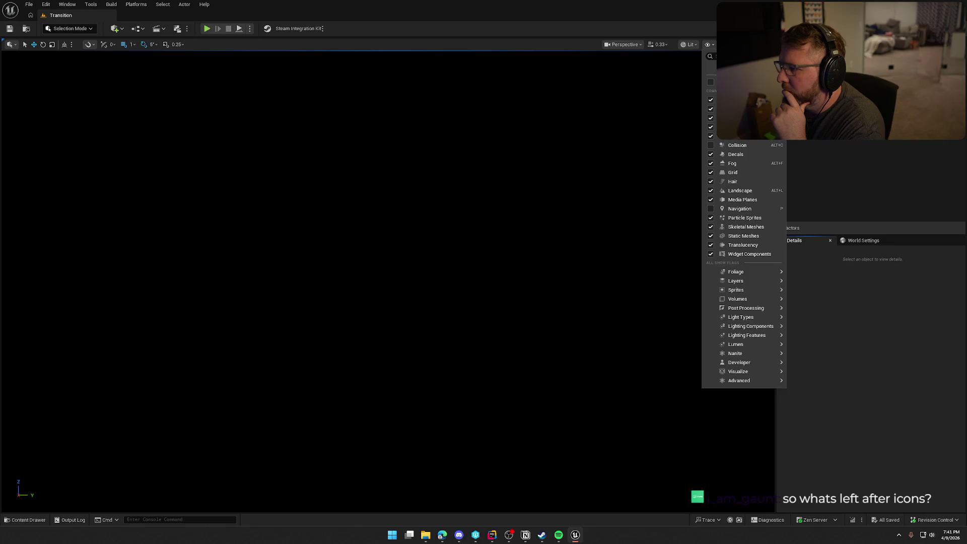
left_click(708, 44)
right_click(737, 140)
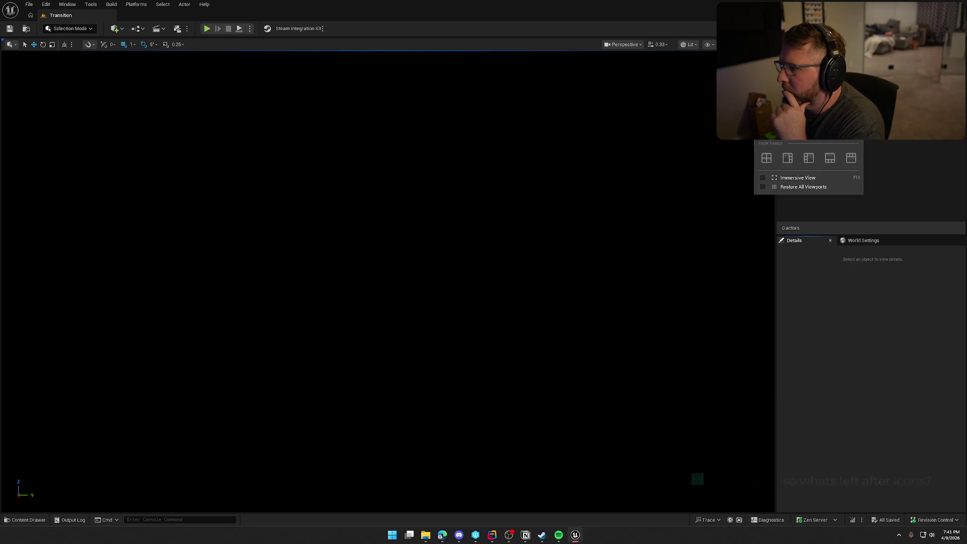
left_click(709, 50)
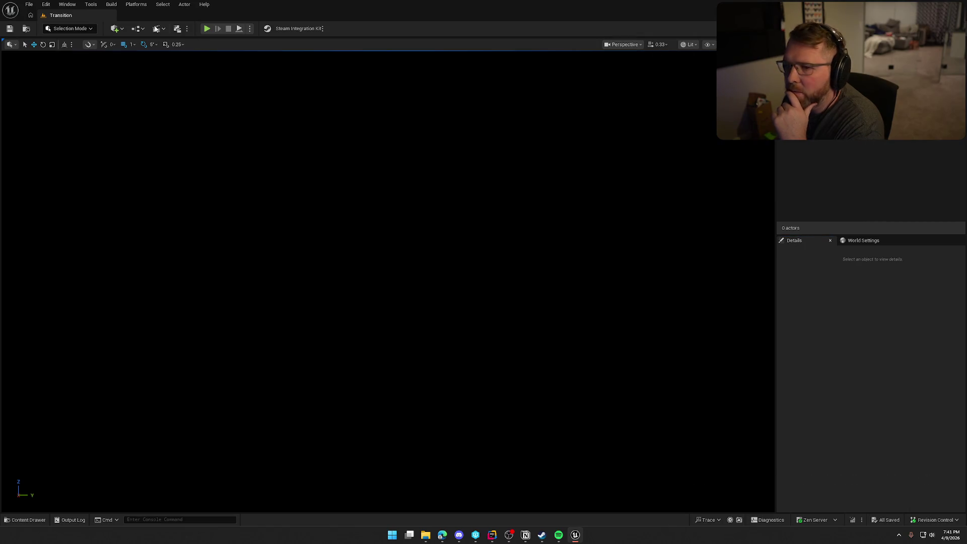
left_click(628, 50)
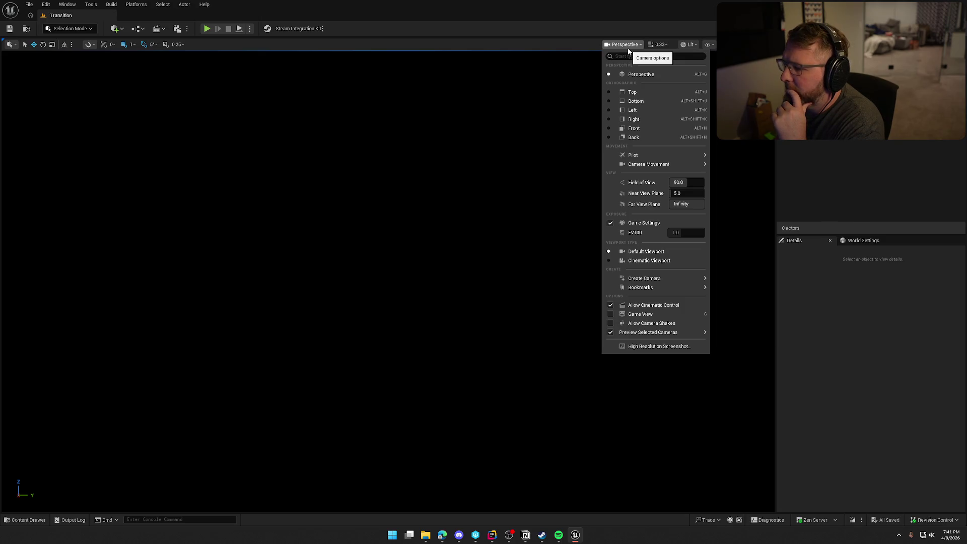
left_click(622, 346)
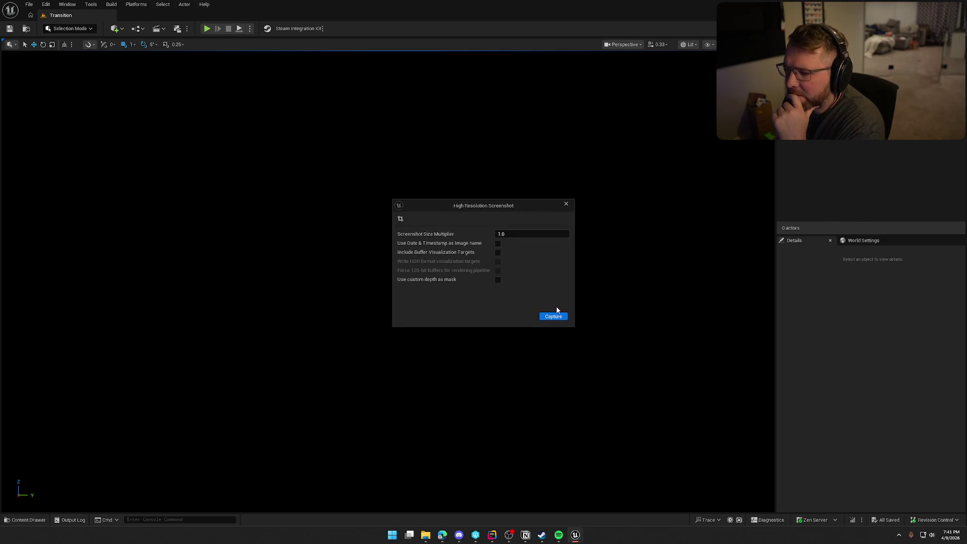
left_click(566, 204)
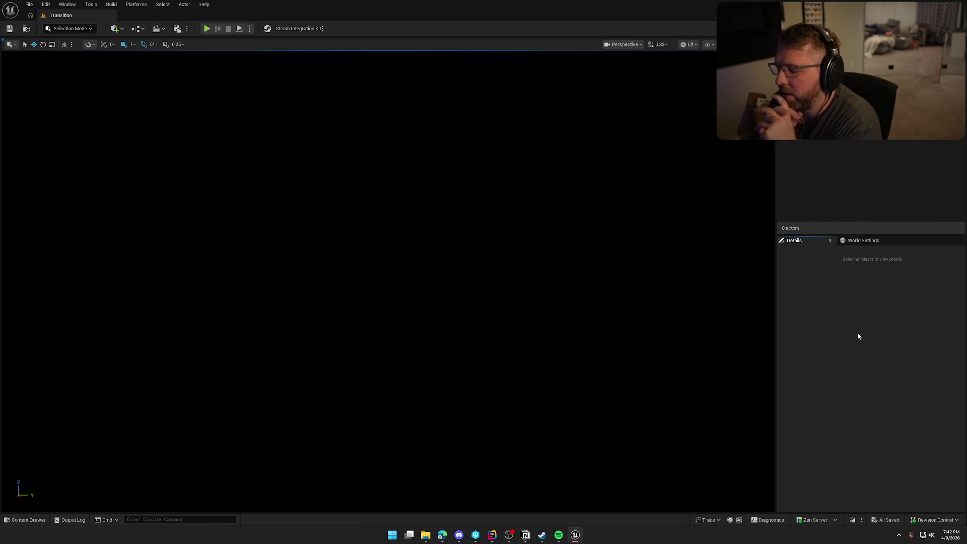
Hide Rider's UnrealLink log panel on SteamInventoryDef.json, then bring the Notion To Do board forward.
left_click(493, 535)
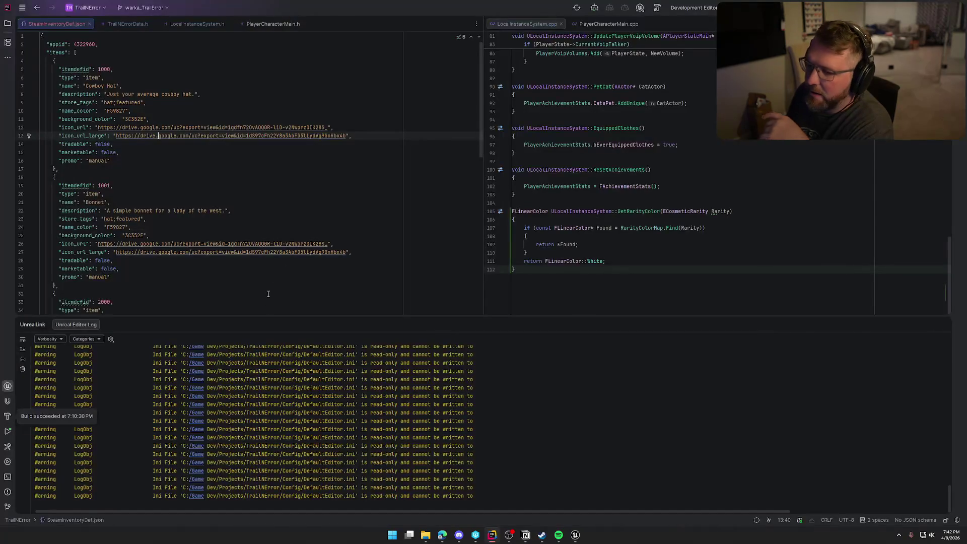
left_click(944, 324)
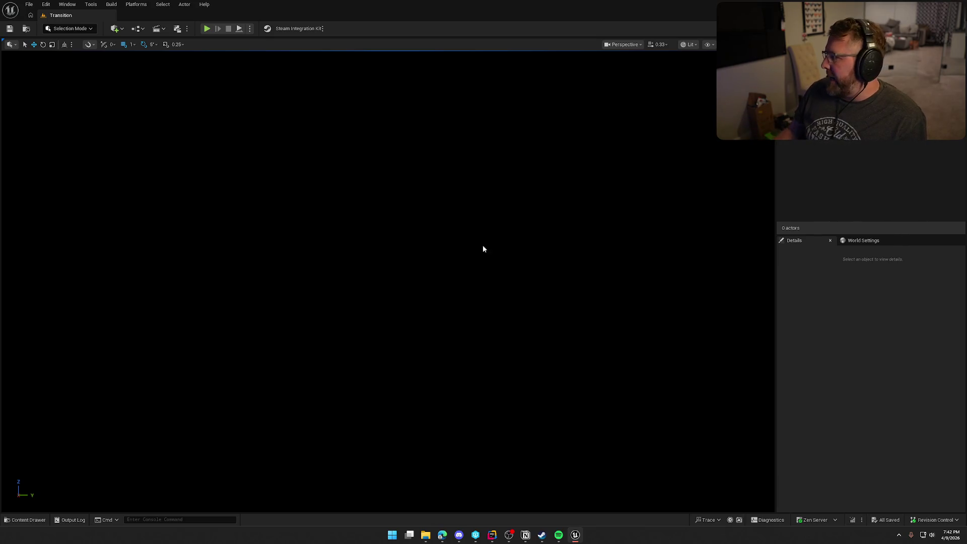
key("alt+Tab")
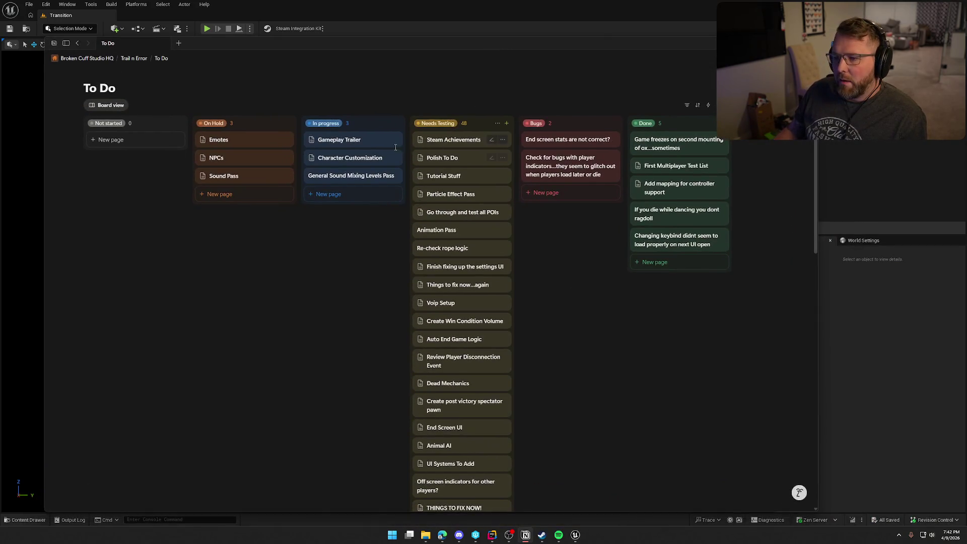
Add the missing space in Character Customization's 'Save Steam ID In Local Save' item, then return to Unreal.
left_click(350, 158)
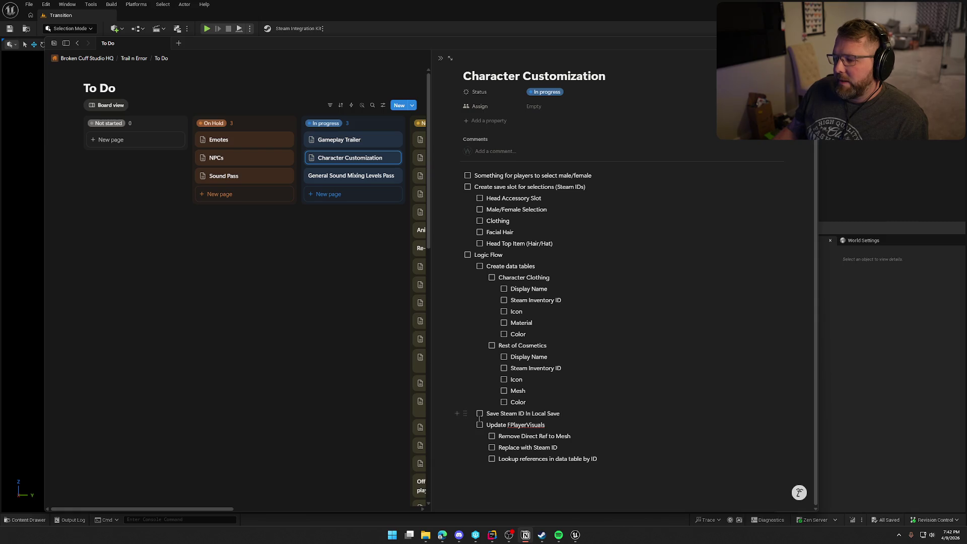
left_click(524, 414)
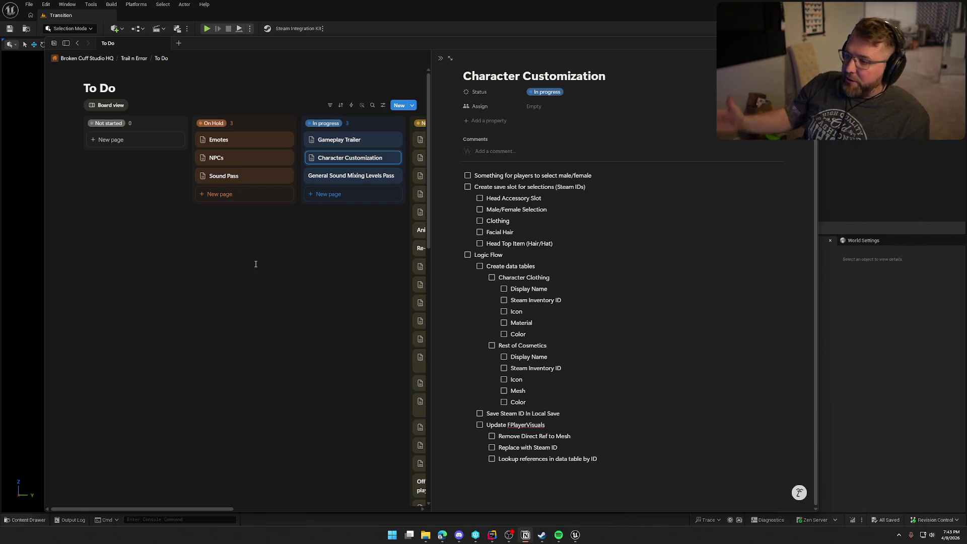
key("alt+Tab")
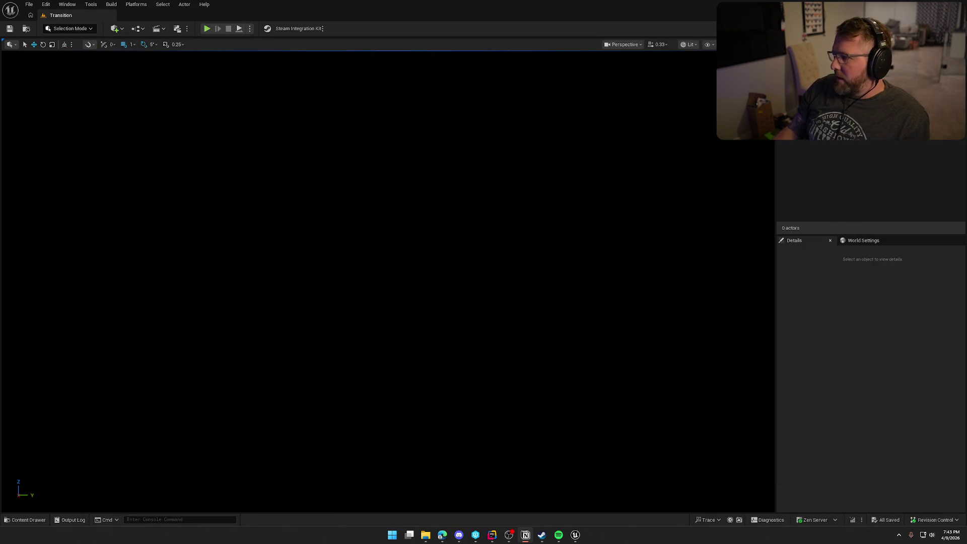
Browse the Content Drawer to UI > InGame and open the UI_CharacterSetup widget blueprint.
left_click(25, 520)
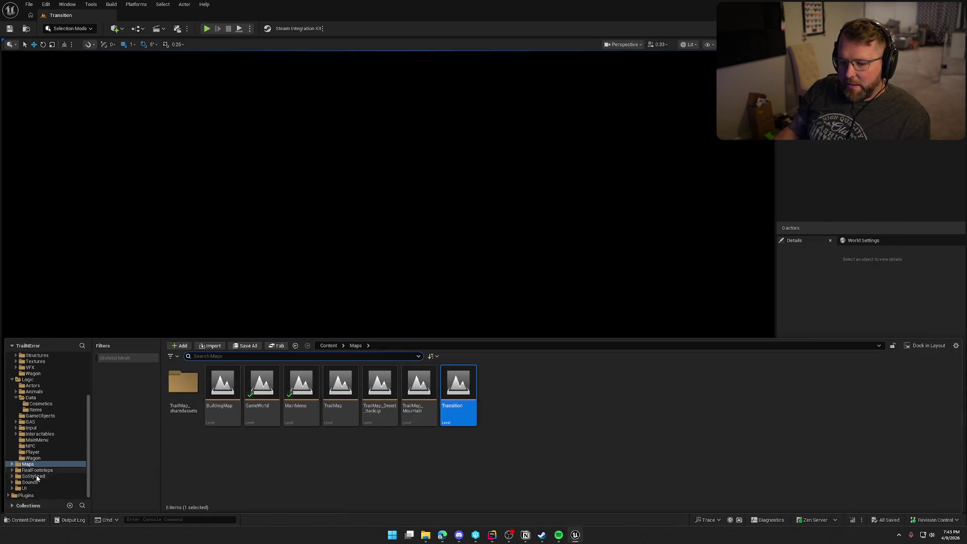
left_click(24, 488)
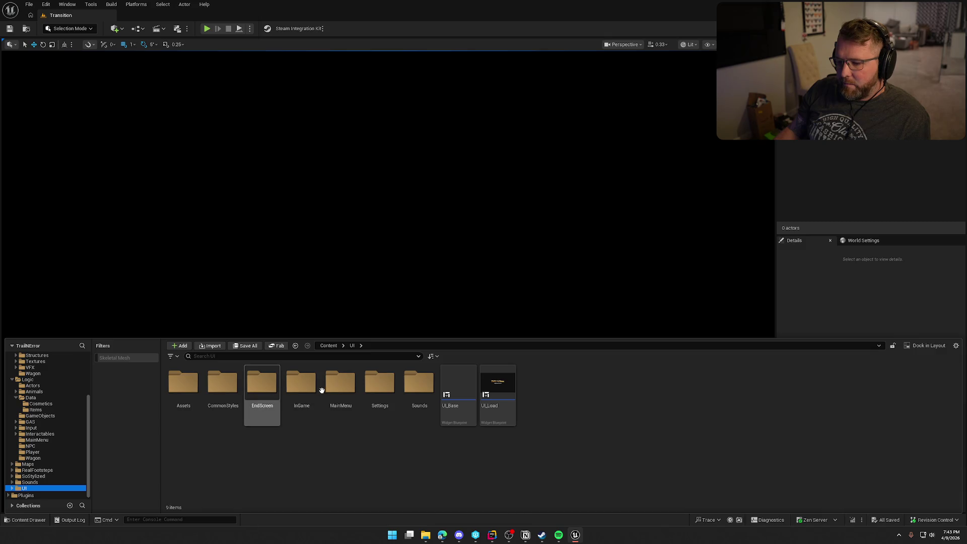
double_click(301, 384)
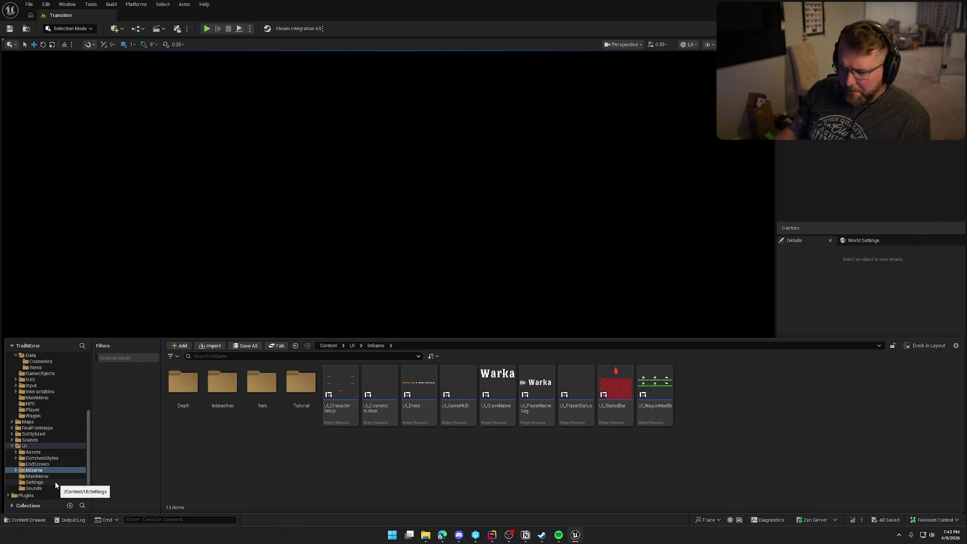
double_click(341, 388)
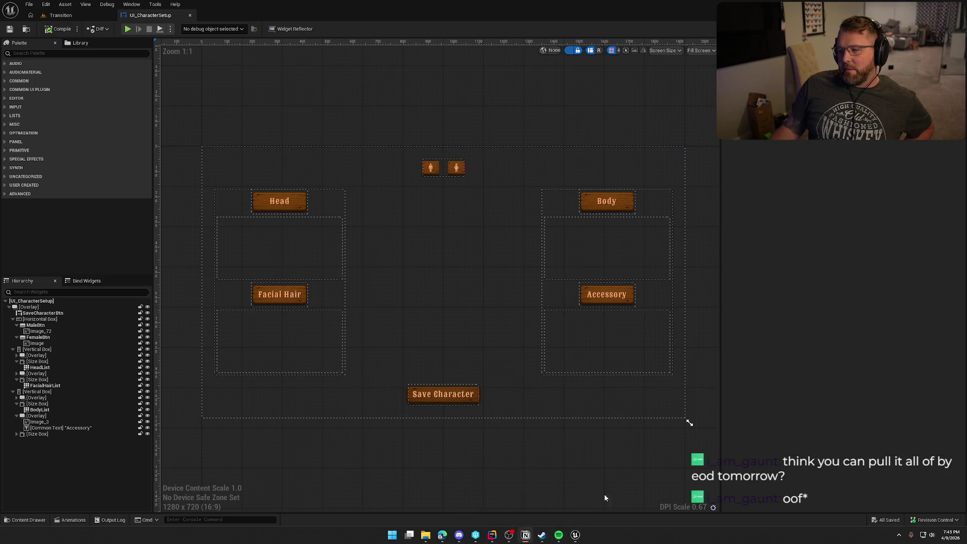
In Notion, peek at Character Customization, then open the Sound Pass and NPCs task pages.
left_click(525, 536)
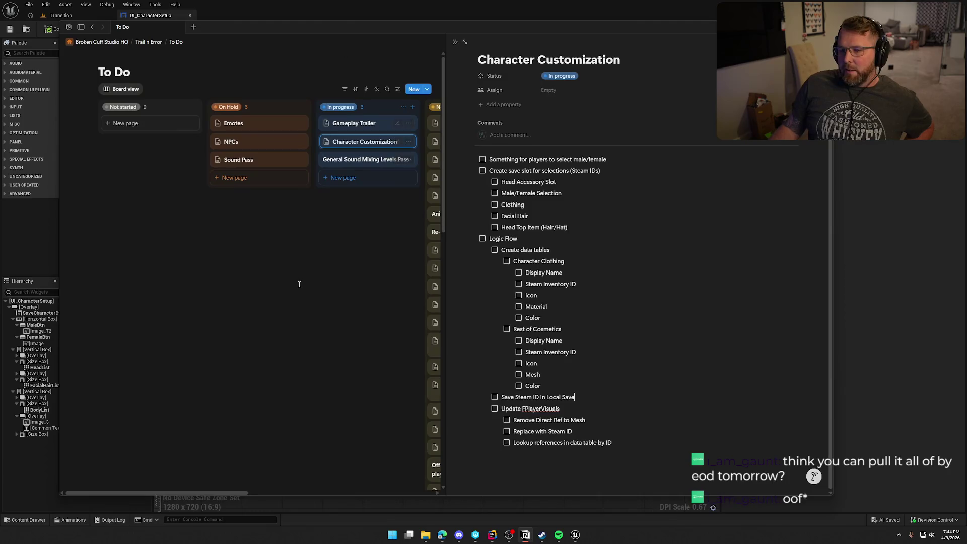
left_click(297, 233)
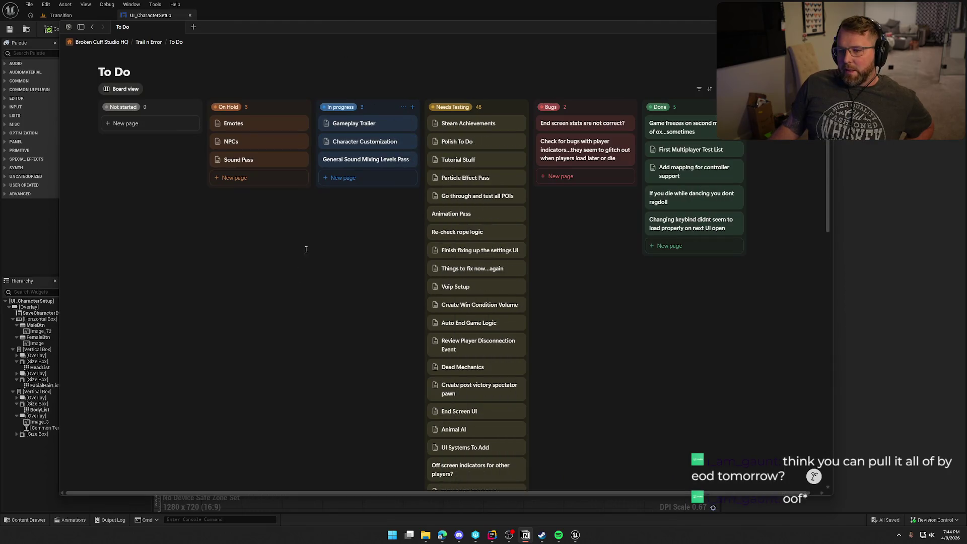
left_click(365, 142)
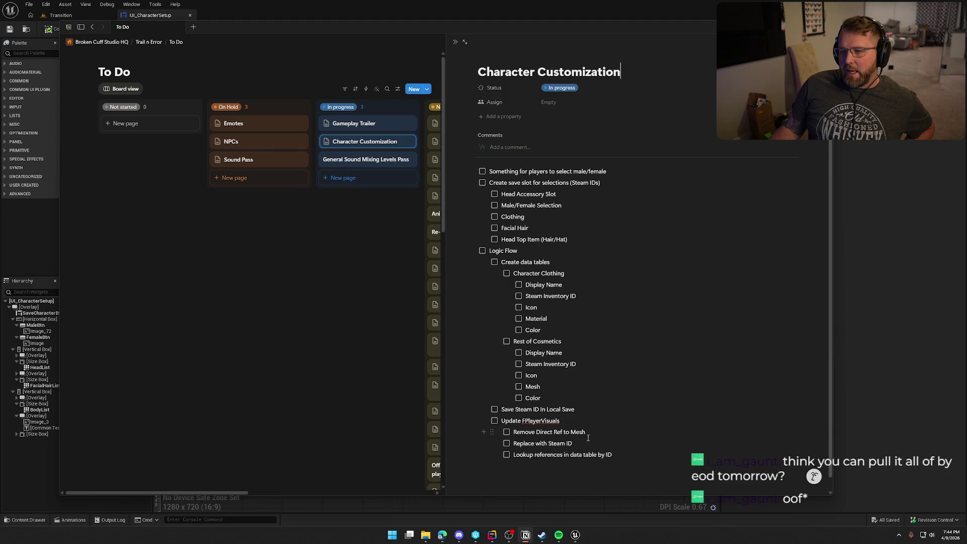
left_click(324, 232)
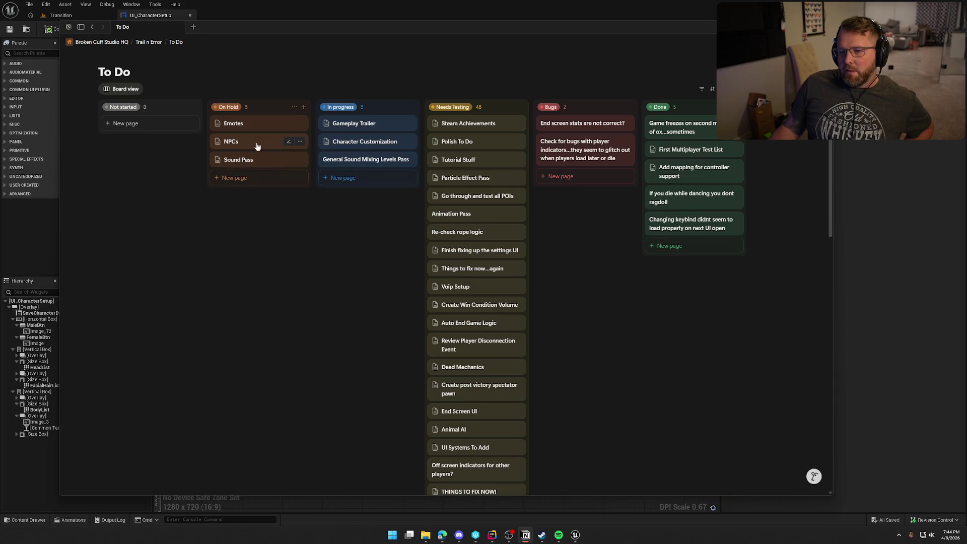
left_click(224, 161)
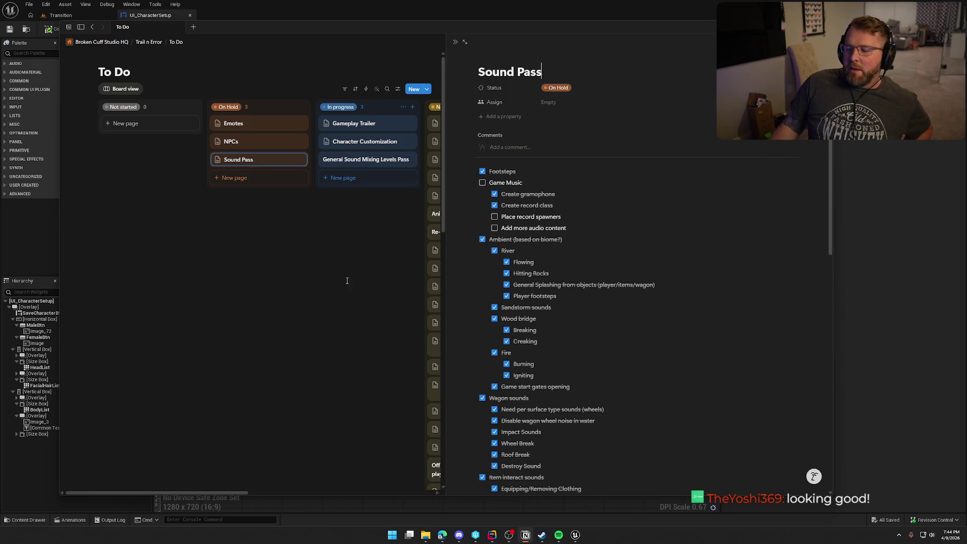
left_click(250, 144)
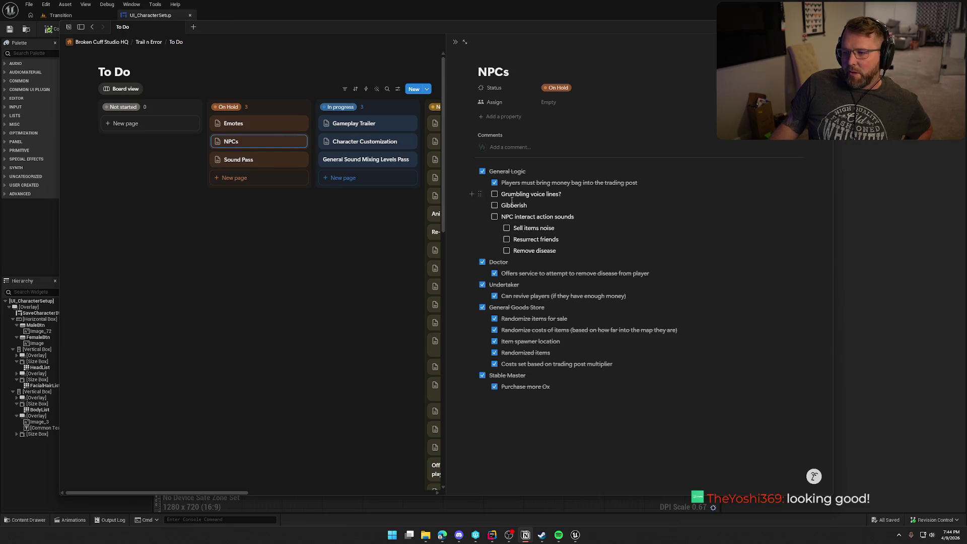
Go back to Sound Pass, close it to show the full board, and return to Unreal.
left_click(324, 210)
left_click(263, 164)
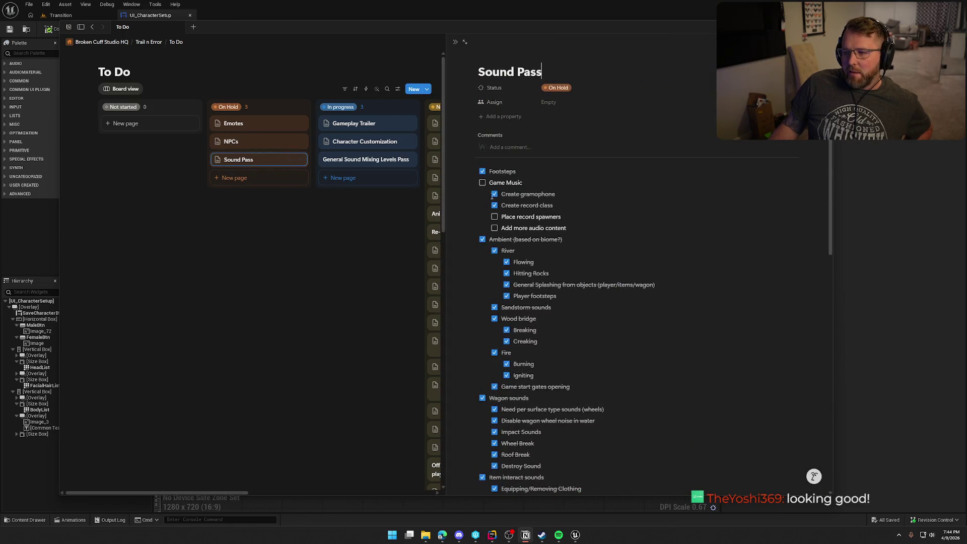
left_click(284, 236)
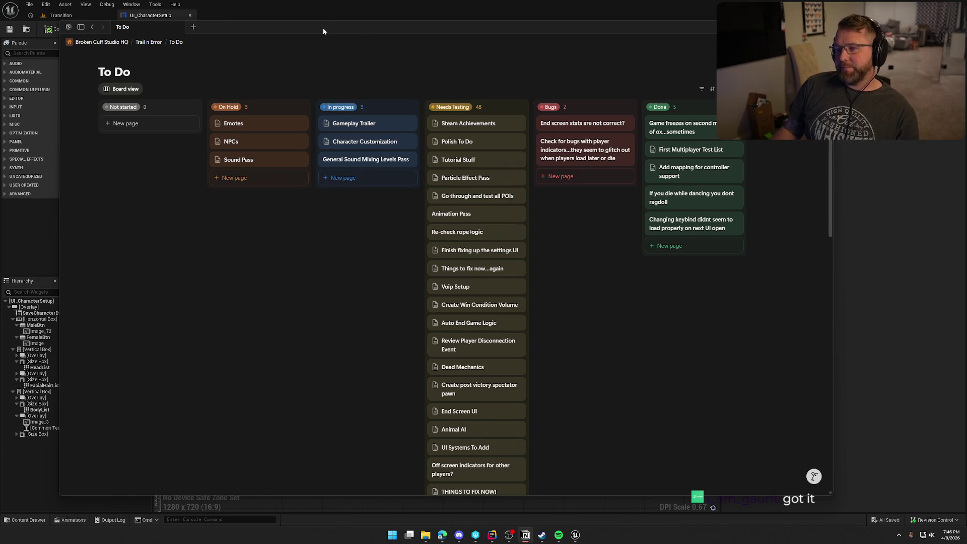
key("alt+Tab")
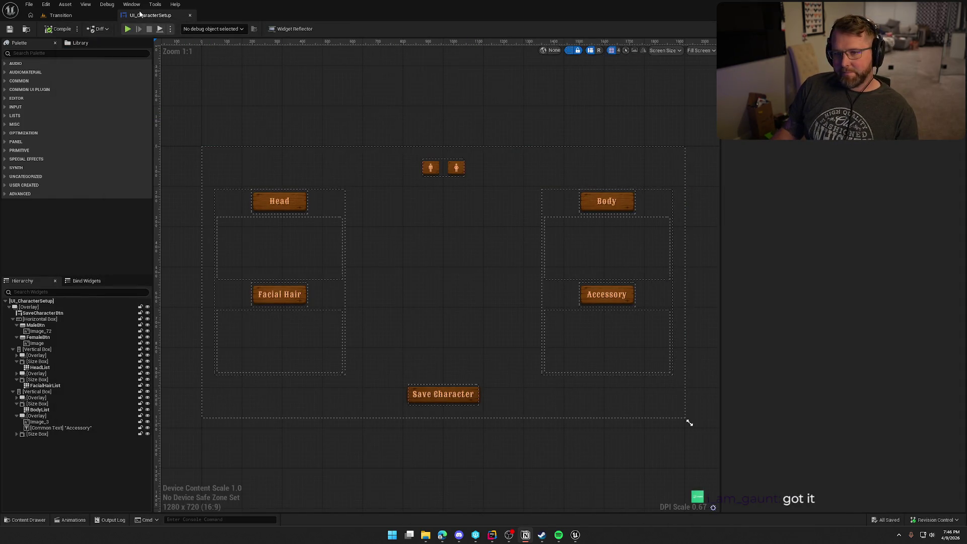
Close the UI_CharacterSetup tab and open the Content Drawer with Ctrl+Space.
middle_click(140, 14)
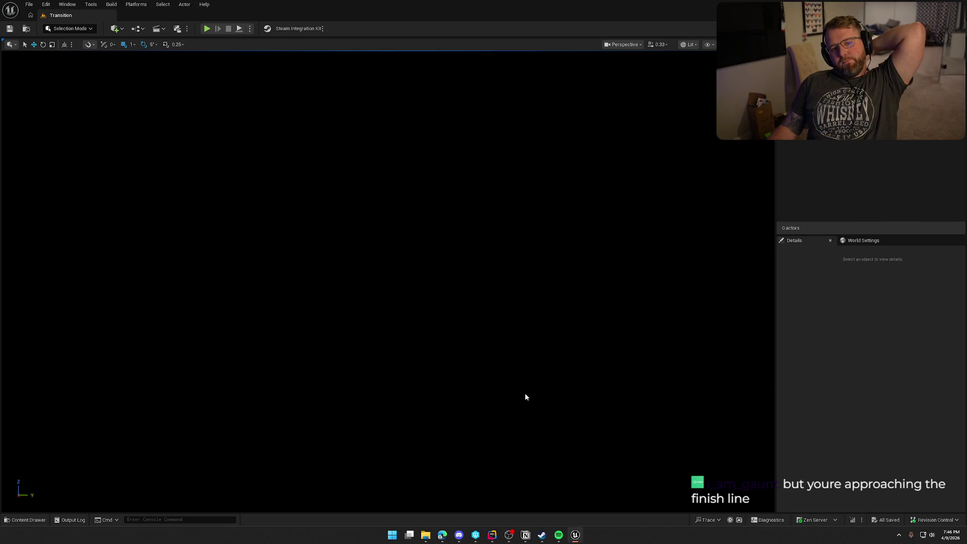
key("ctrl+space")
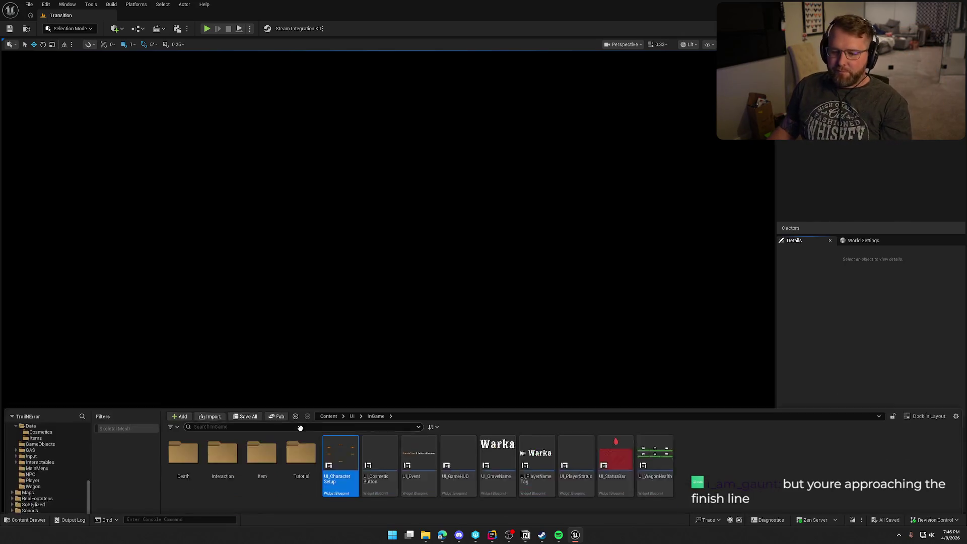
Collapse the folder tree and switch the Content Drawer to the Logic folder.
left_click(24, 446, "ctrl")
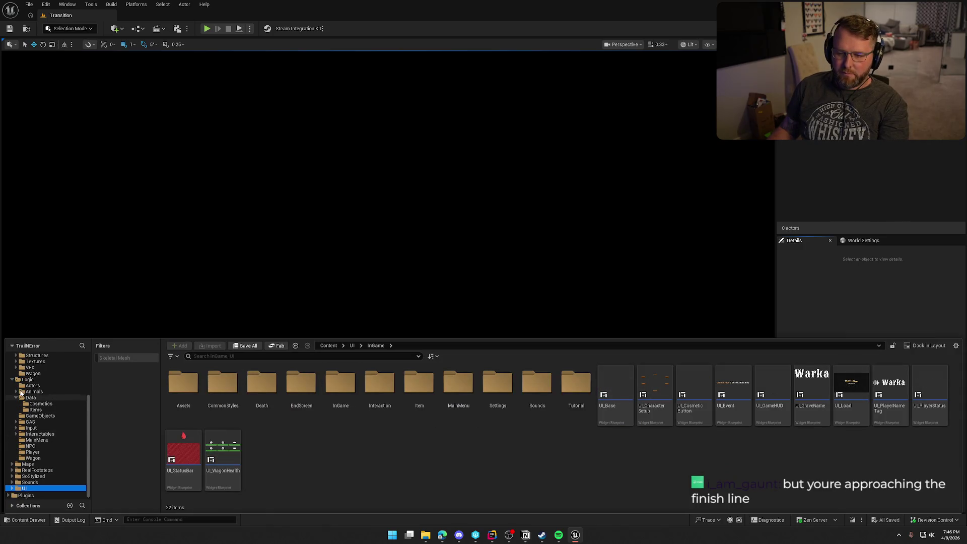
scroll(14, 384, "up", 5)
left_click(12, 363)
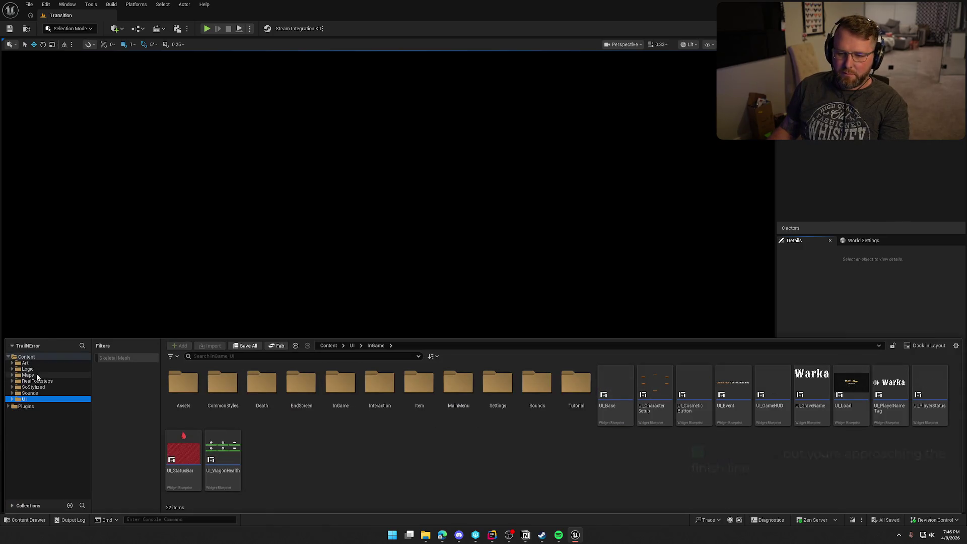
left_click(29, 369)
Create an Actor Blueprint Class named bp_TextureGenerator in Logic.
right_click(674, 437)
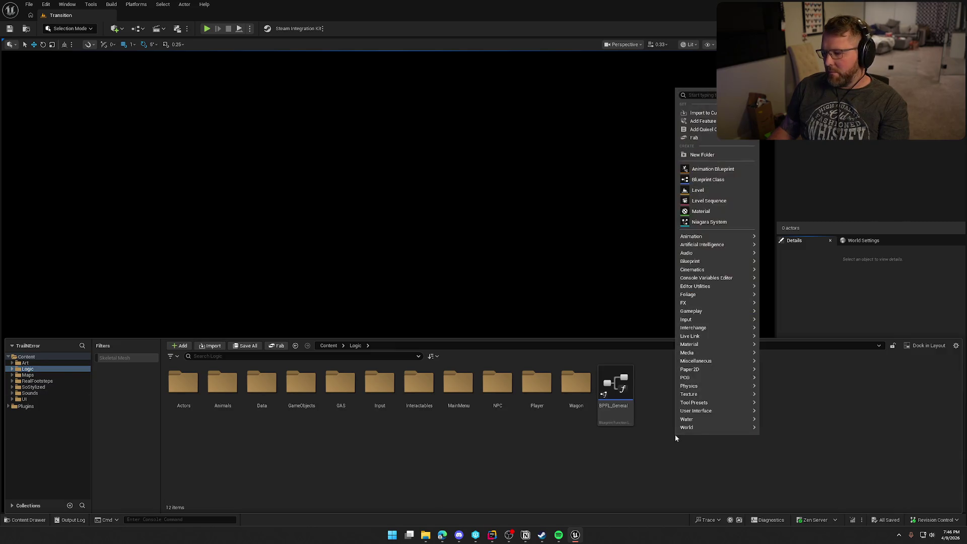
left_click(702, 180)
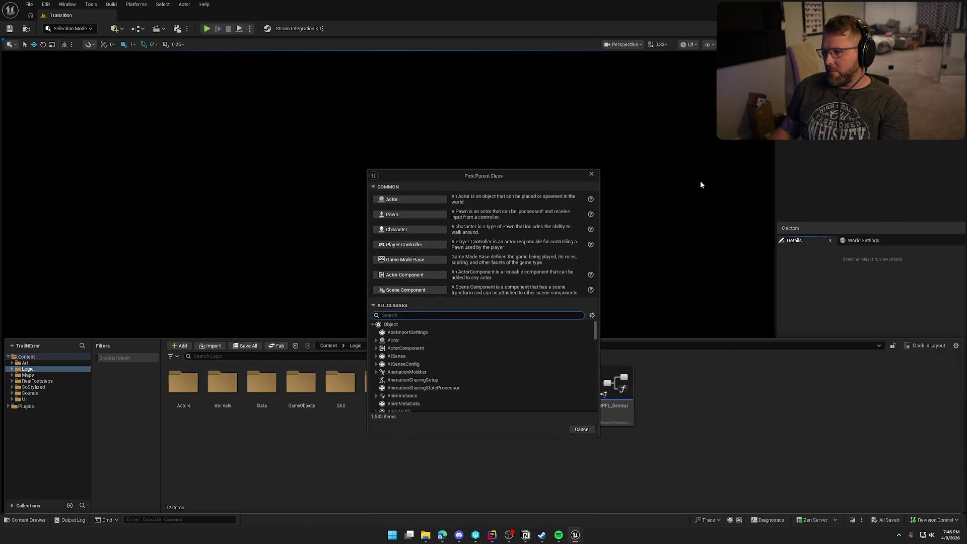
left_click(392, 199)
type("bp_Textu")
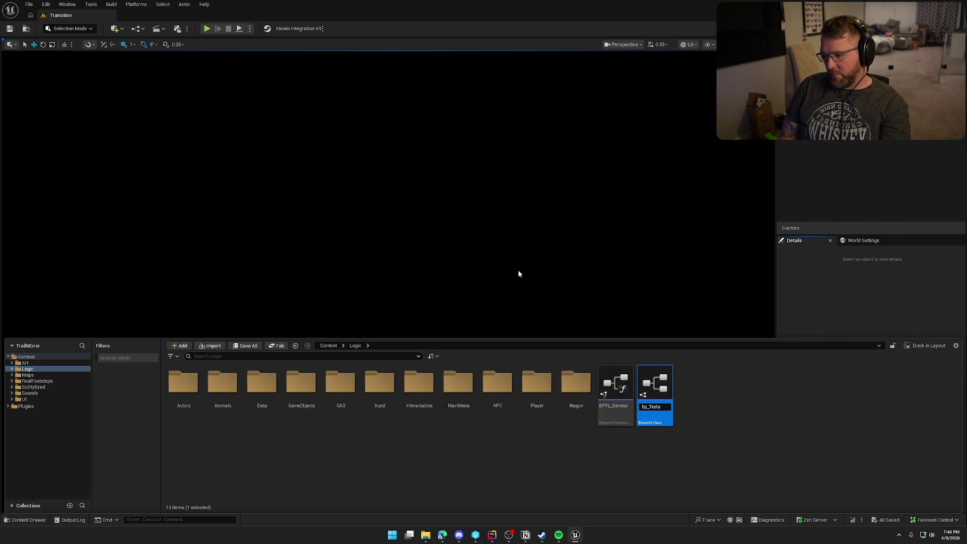
type("enerator")
key("Return")
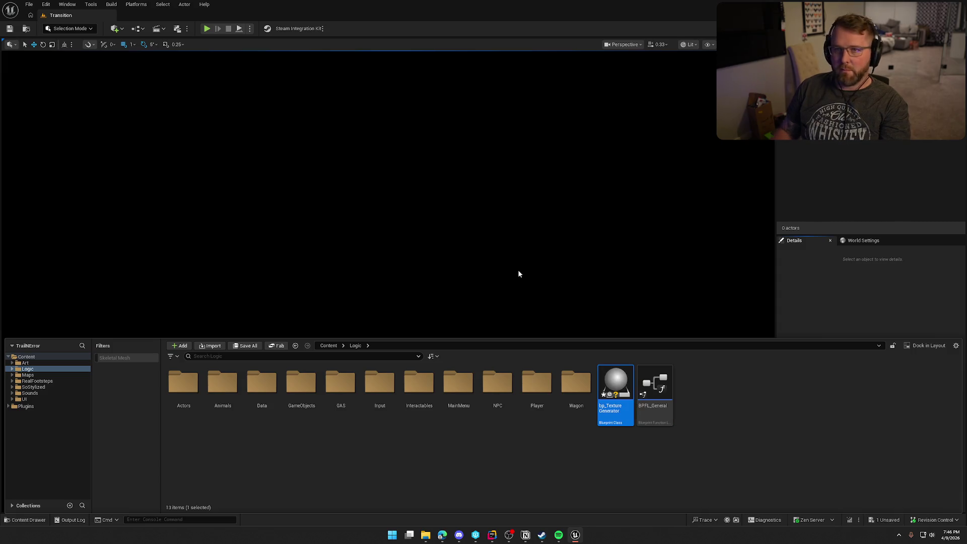
Save all changes and open bp_TextureGenerator in the Blueprint editor.
left_click(736, 426)
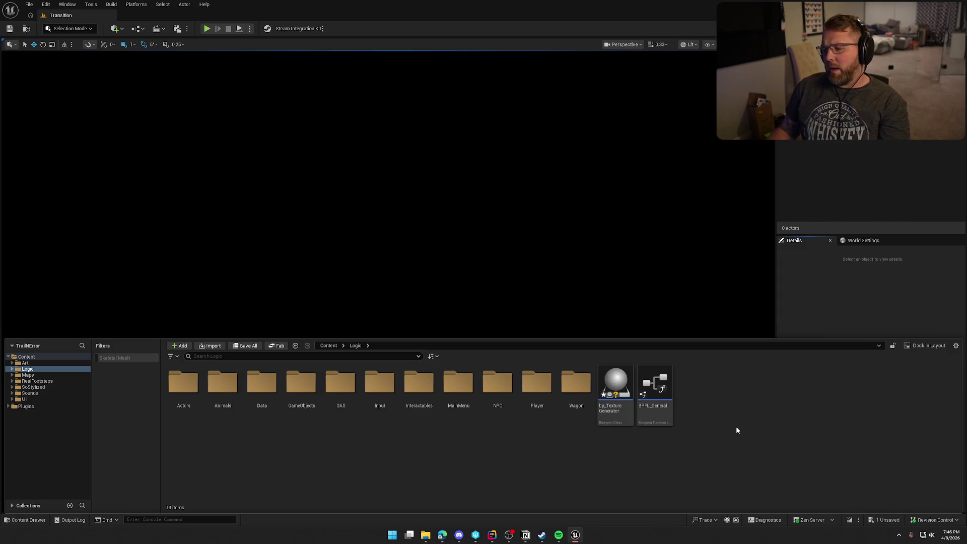
key("ctrl+shift+s")
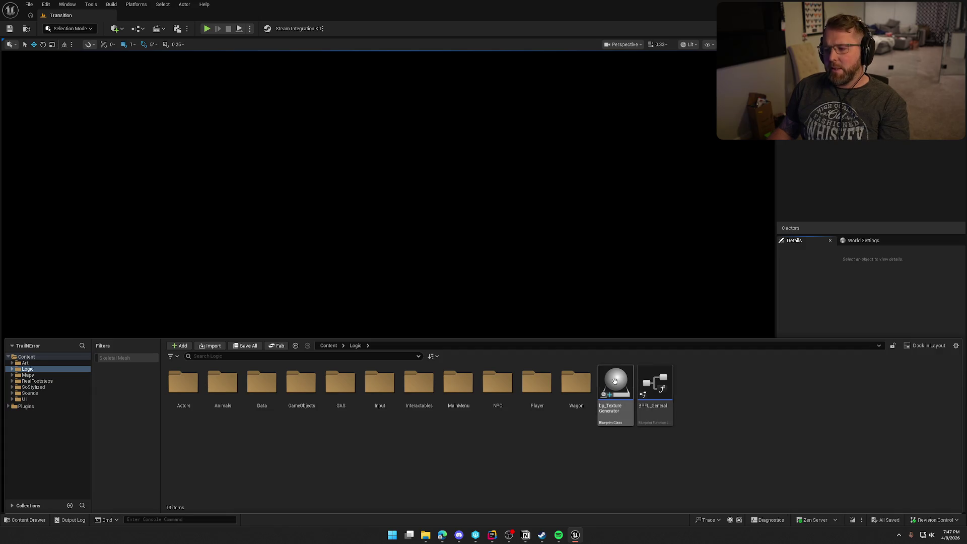
double_click(615, 381)
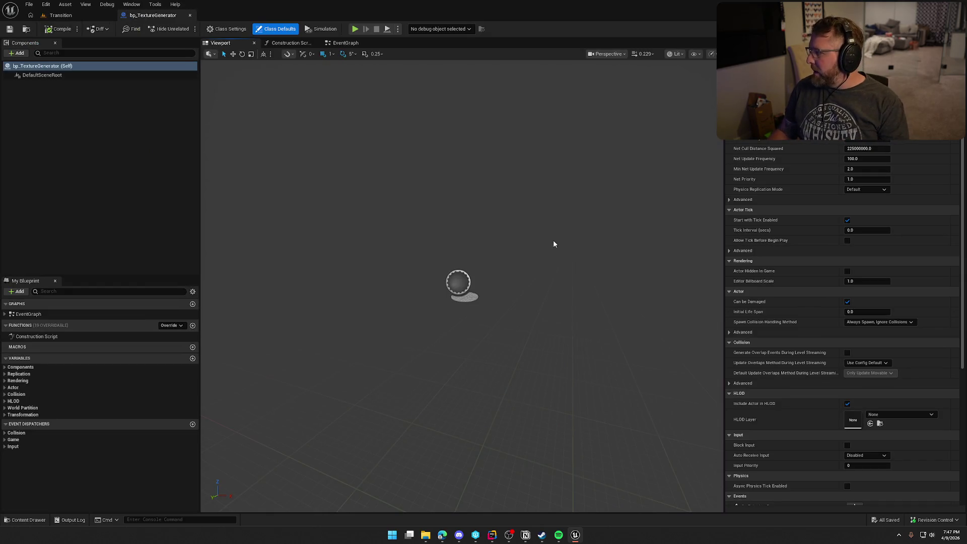
Bring the Notion To Do board, with 3 tasks in progress and 2 bugs, to the front.
key("alt+Tab")
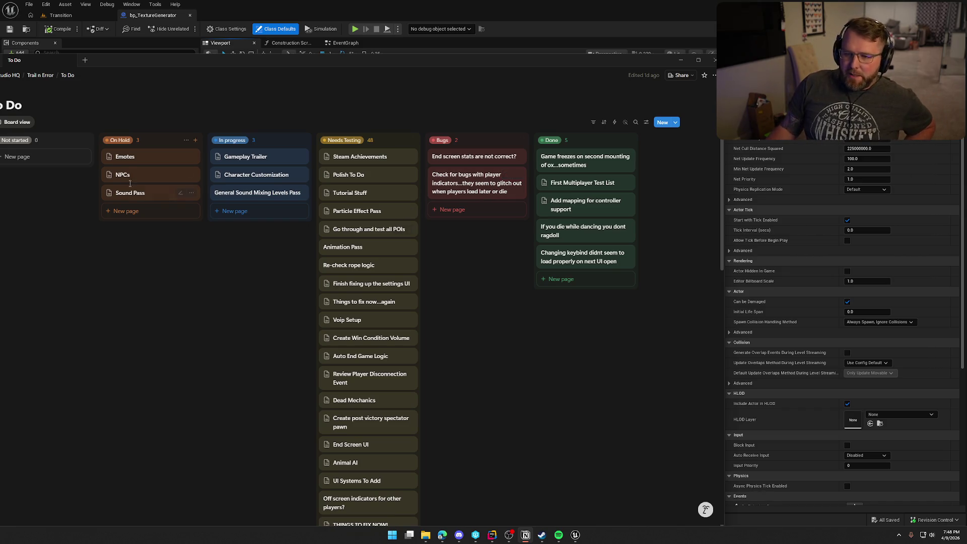
Preview the Emotes card, then move Emotes from On Hold to Not started.
left_click_drag(351, 60, 446, 45)
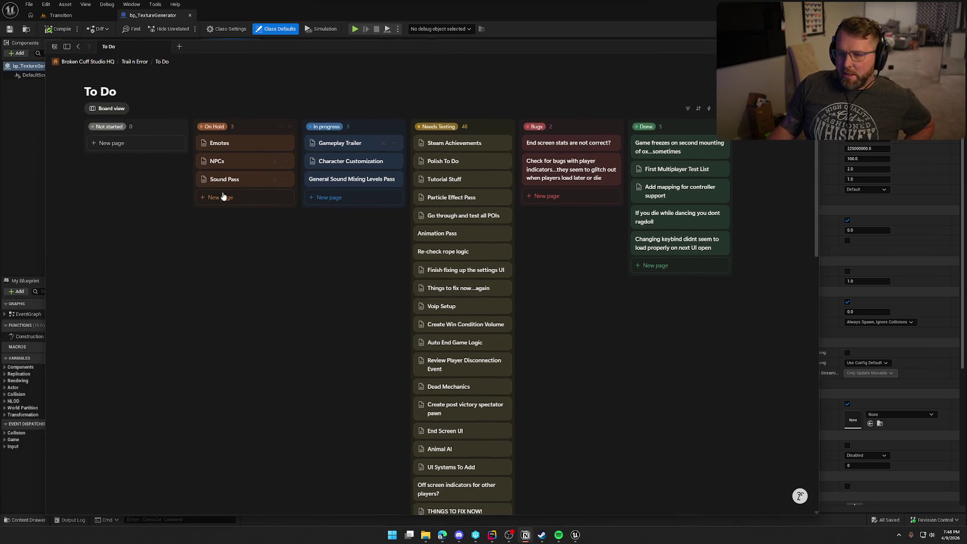
left_click(229, 145)
left_click(264, 255)
left_click_drag(246, 145, 135, 147)
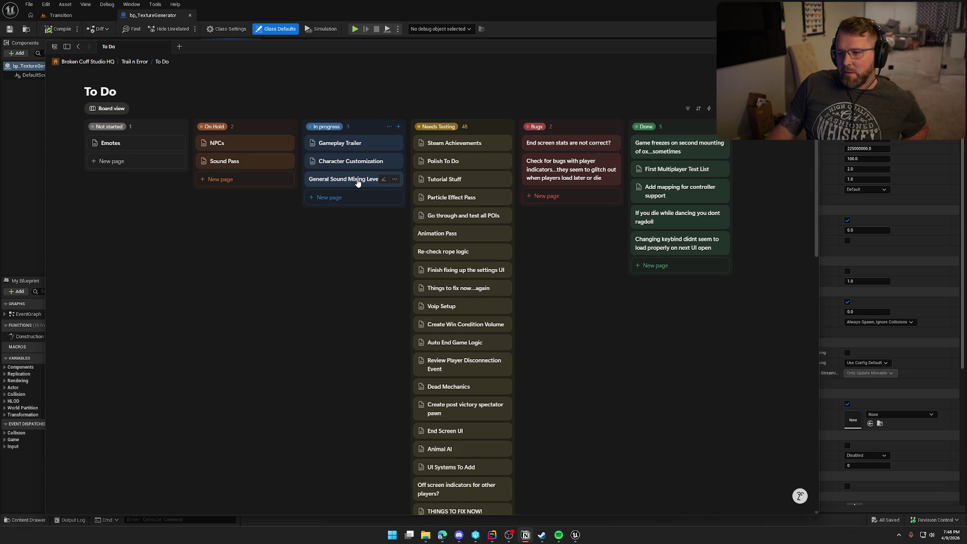
Put NPCs, Sound Pass and the stats bug In progress; Gameplay Trailer and indicator bug On Hold.
left_click_drag(229, 150, 327, 194)
left_click_drag(222, 146, 335, 210)
left_click_drag(563, 144, 329, 234)
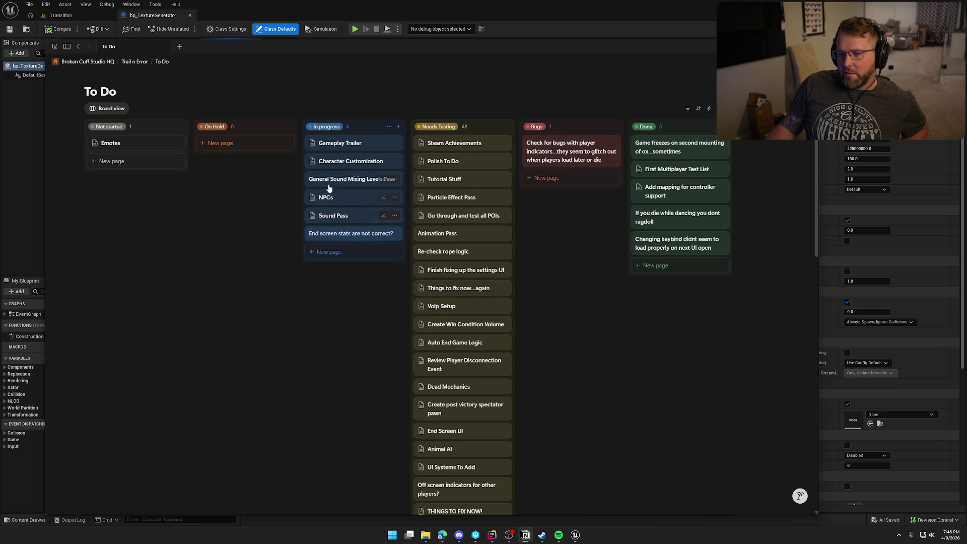
left_click_drag(335, 147, 237, 146)
left_click_drag(564, 151, 239, 174)
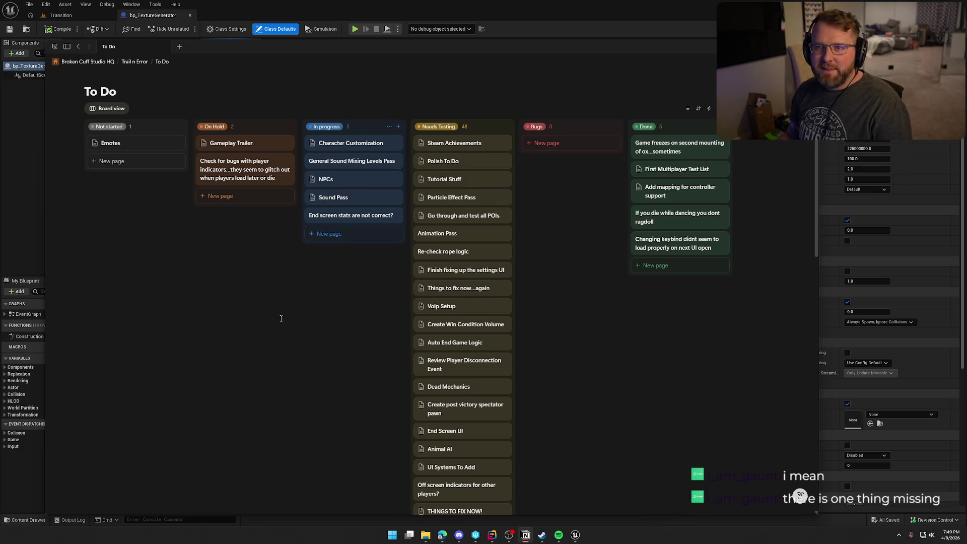
left_click_drag(225, 50, 966, 53)
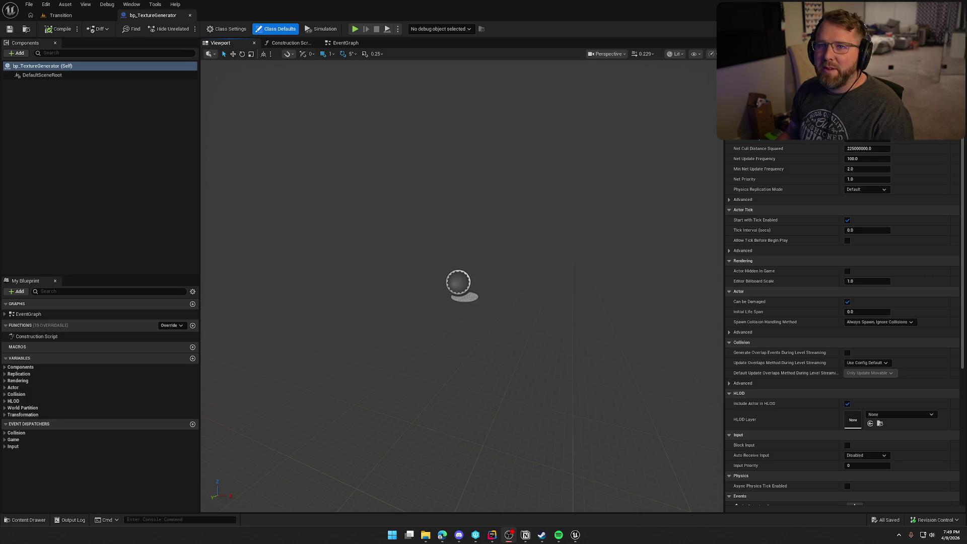
left_click(156, 151)
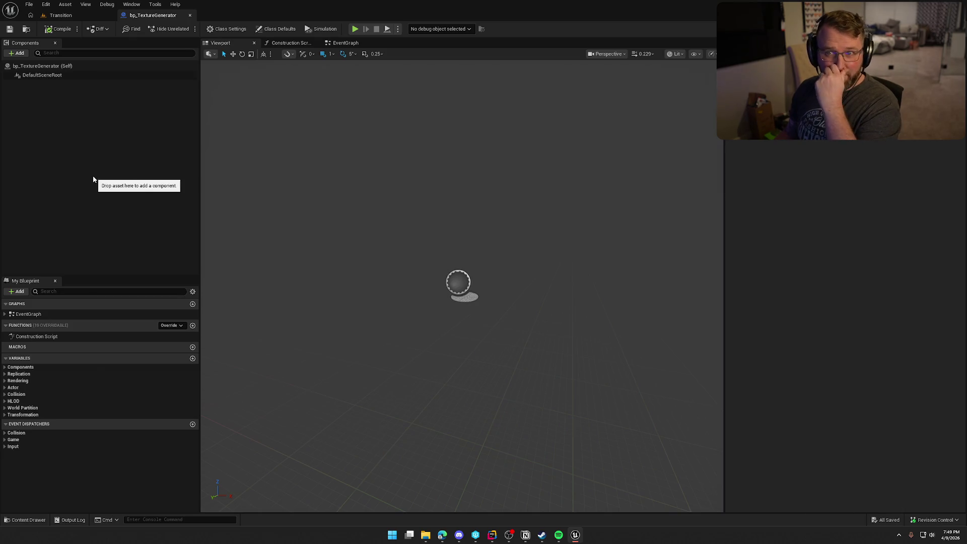
left_click(88, 161)
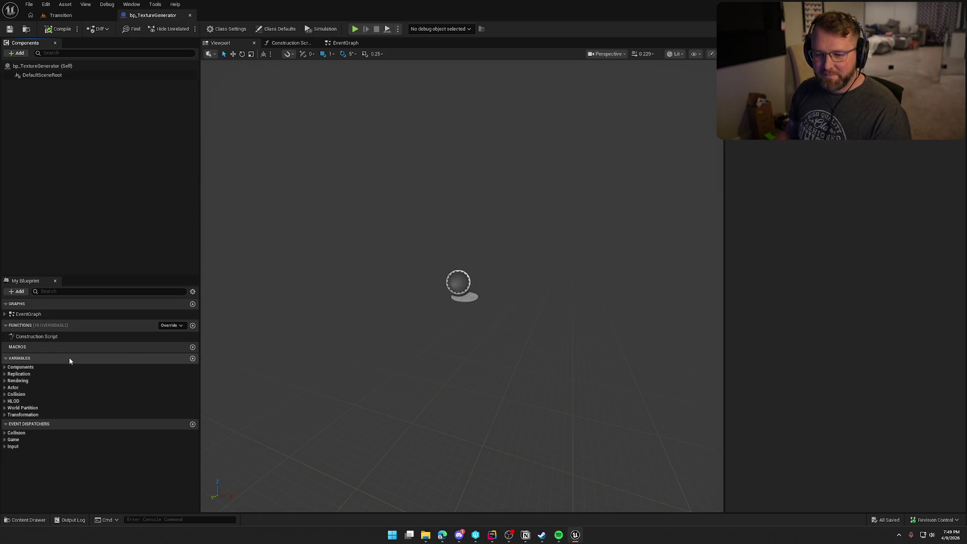
left_click(18, 52)
type("skel")
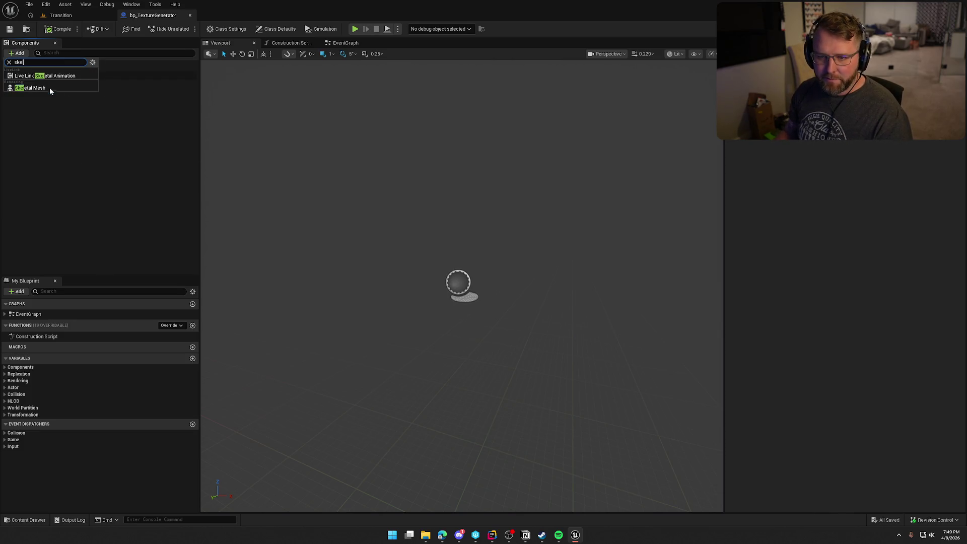
Add a Skeletal Mesh component, then a Scene Capture Component 2D renamed Camera.
left_click(50, 87)
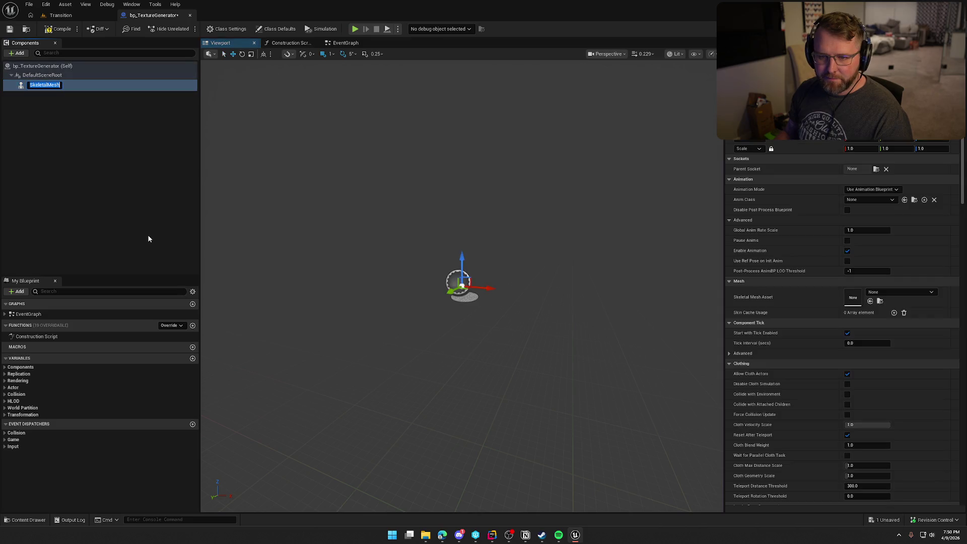
left_click(17, 53)
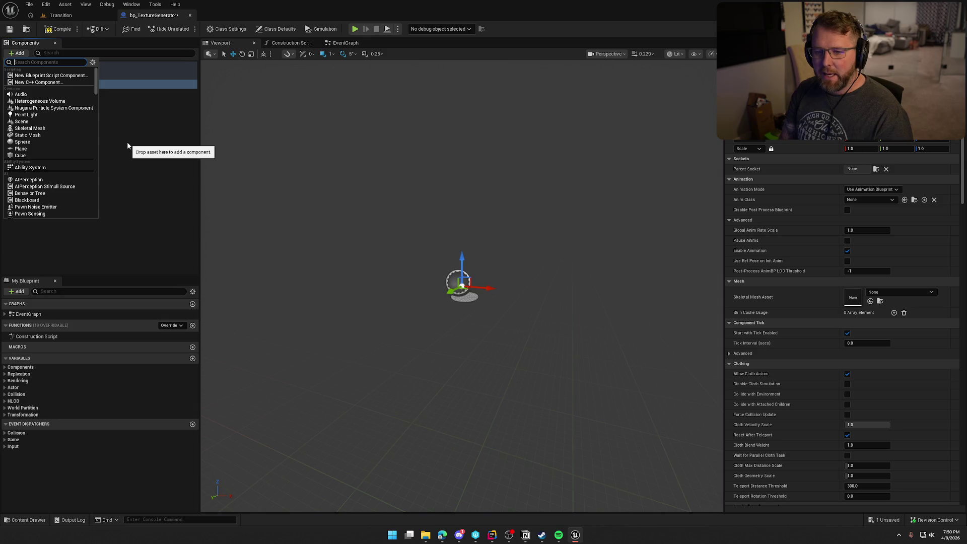
type("scene ca")
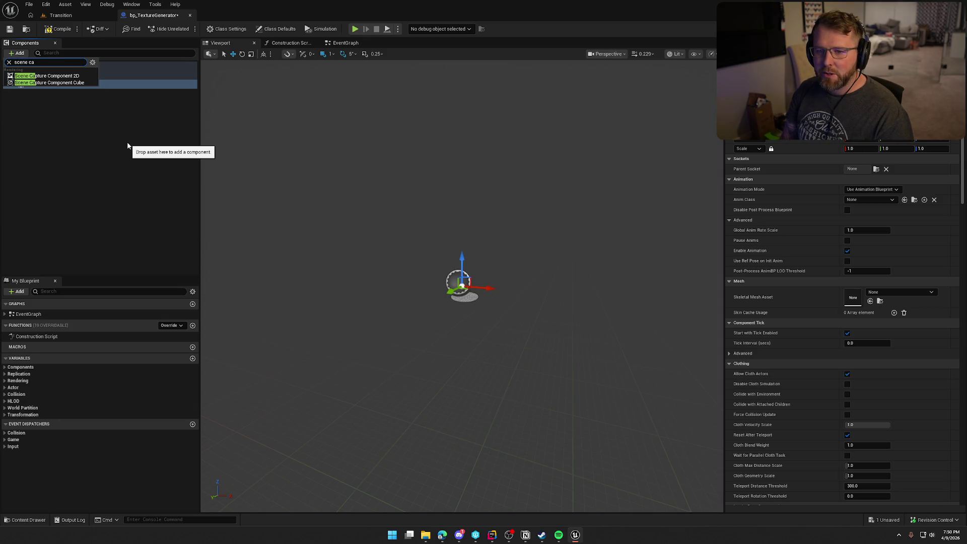
left_click(47, 76)
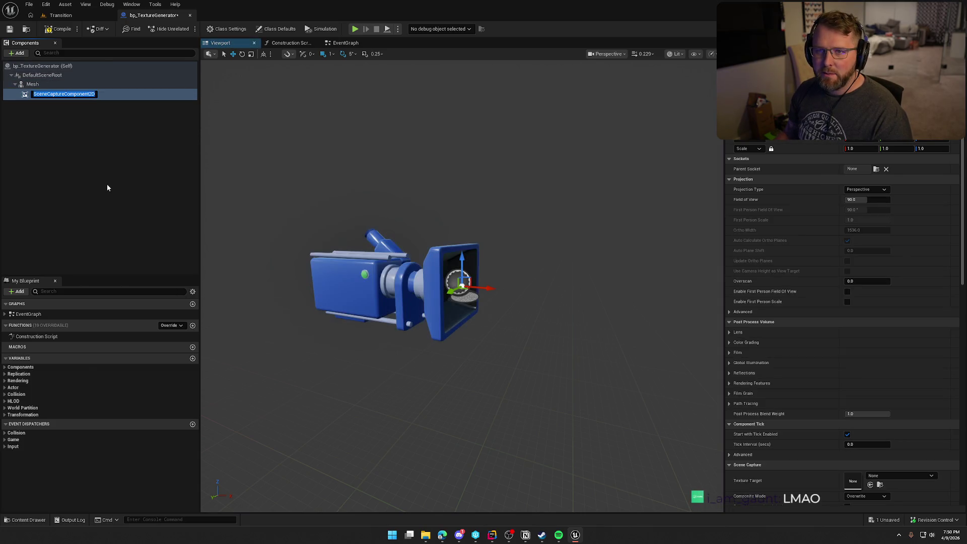
type("c")
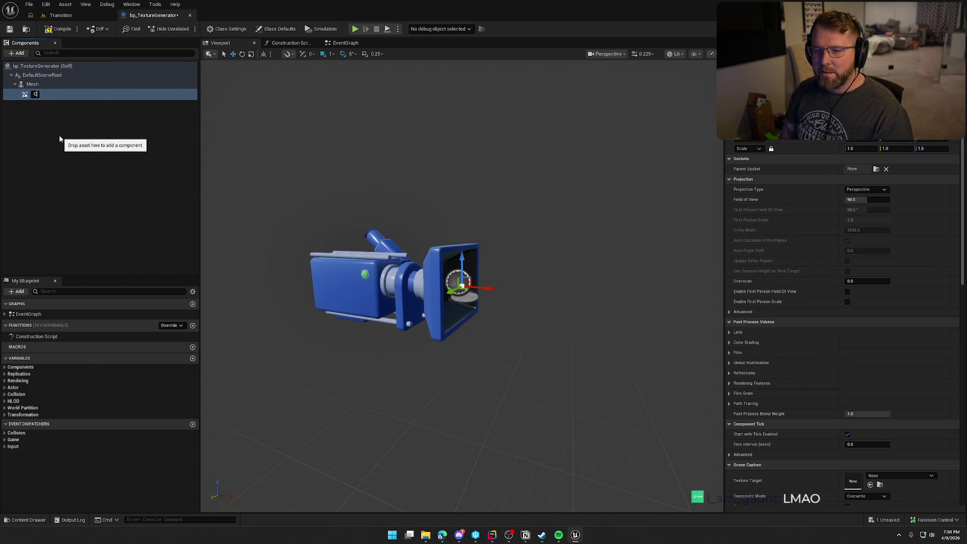
key("Return")
Move Camera directly under DefaultSceneRoot and bring up its capture properties.
left_click(36, 93)
left_click_drag(37, 93, 41, 76)
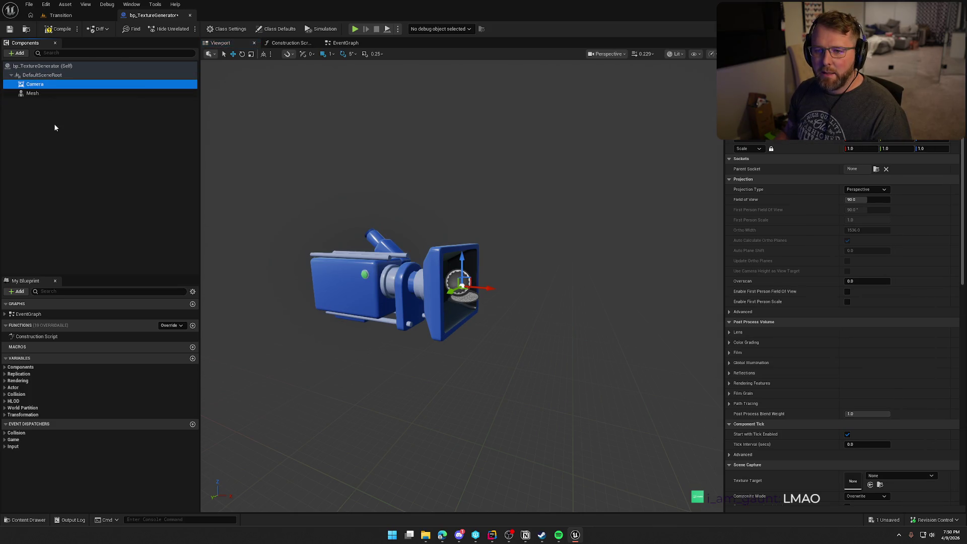
left_click(45, 94)
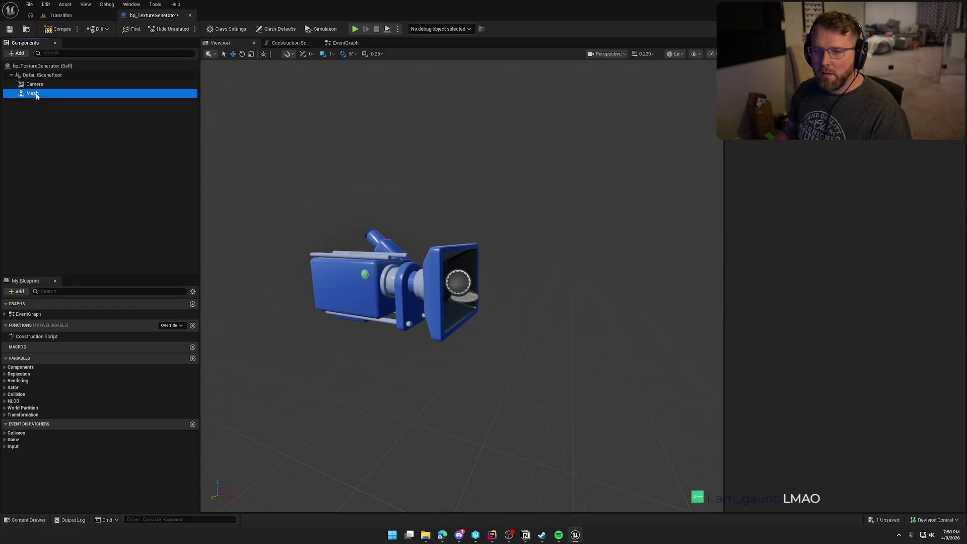
left_click(34, 84)
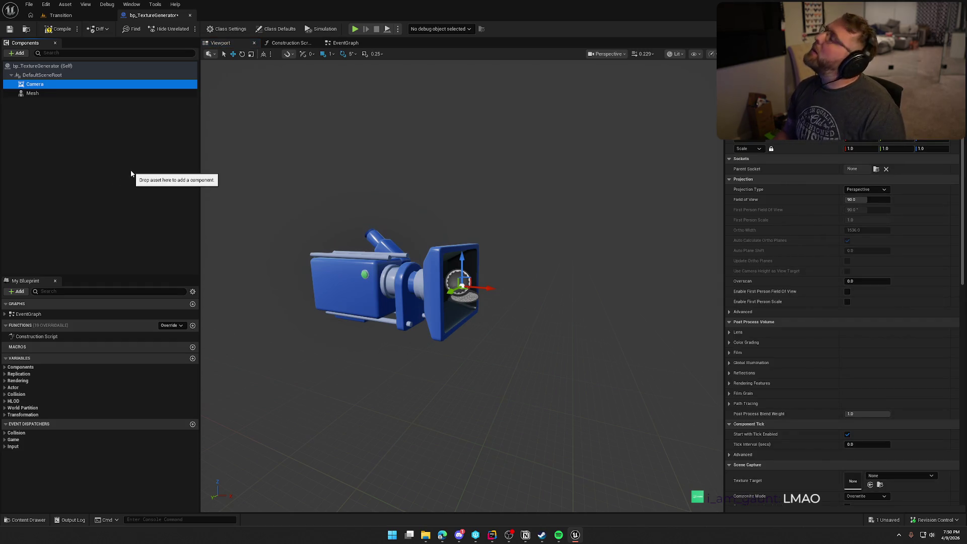
scroll(806, 282, "down", 3)
scroll(802, 287, "down", 3)
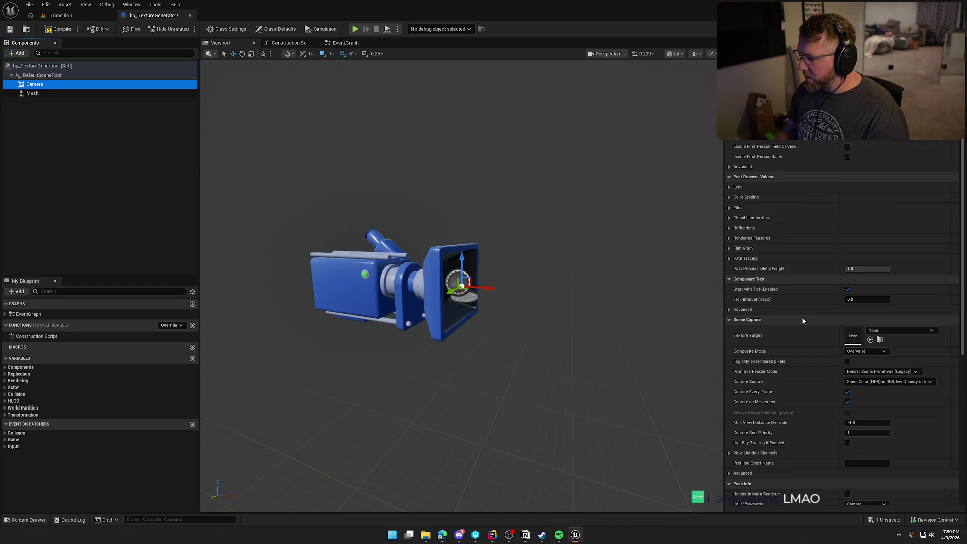
scroll(802, 317, "down", 2)
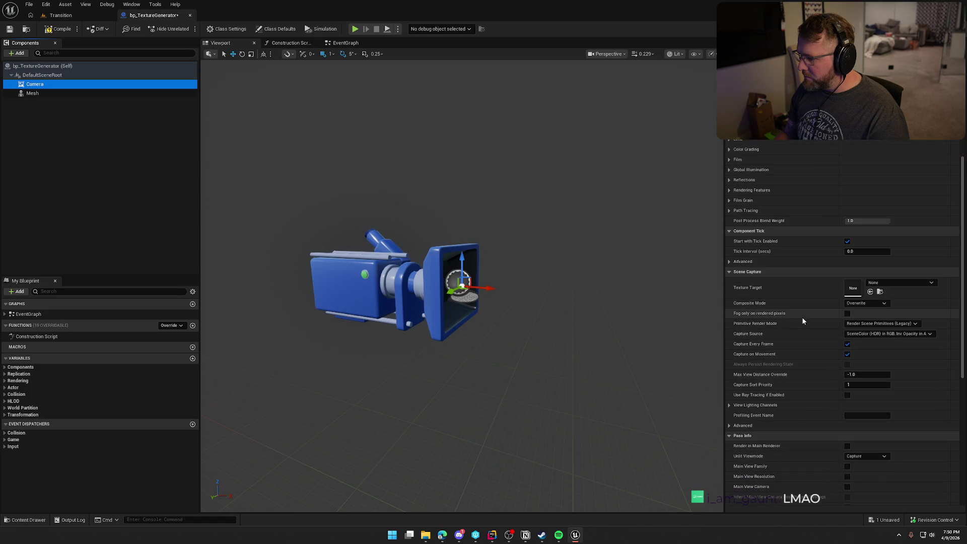
Create render target RT_Texture in Content/Logic as Camera's texture target and open it.
left_click(889, 283)
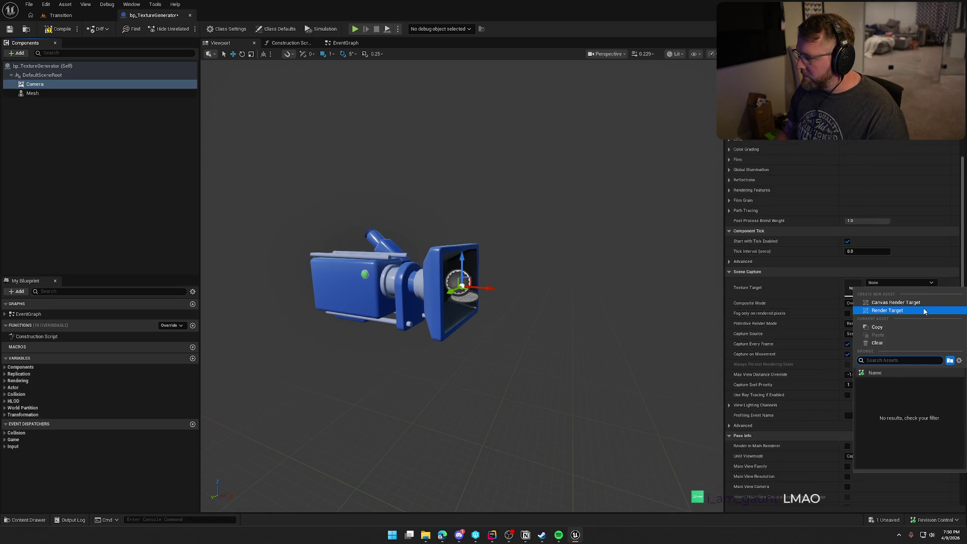
left_click(895, 312)
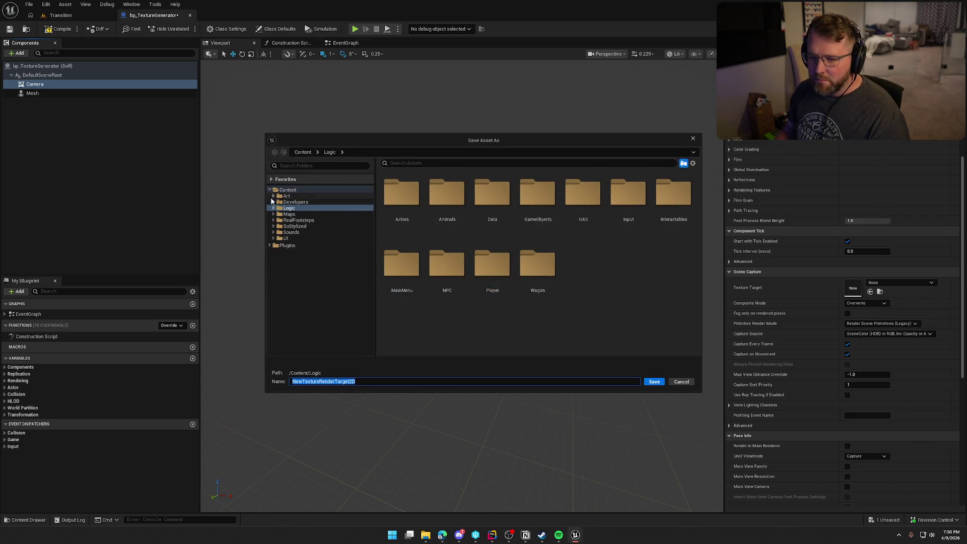
left_click(272, 209)
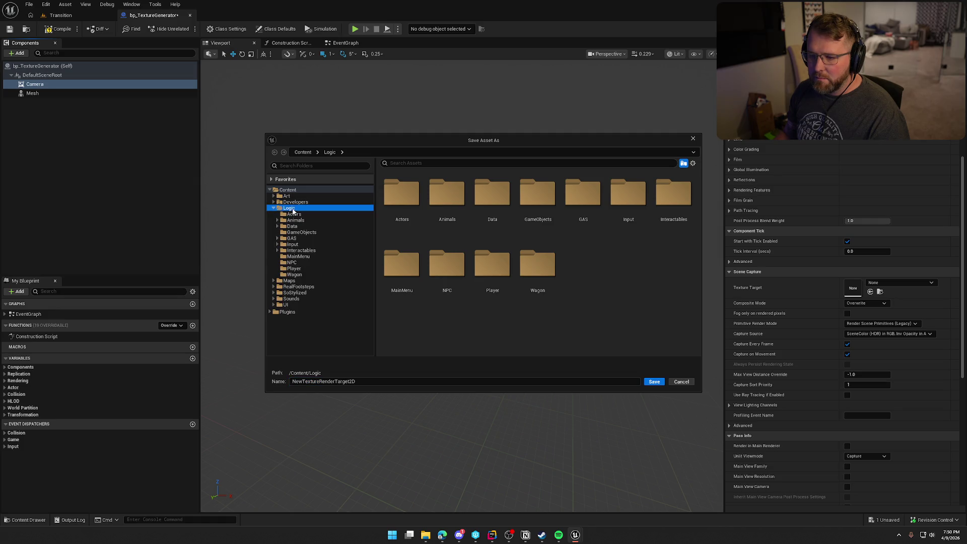
key("Tab")
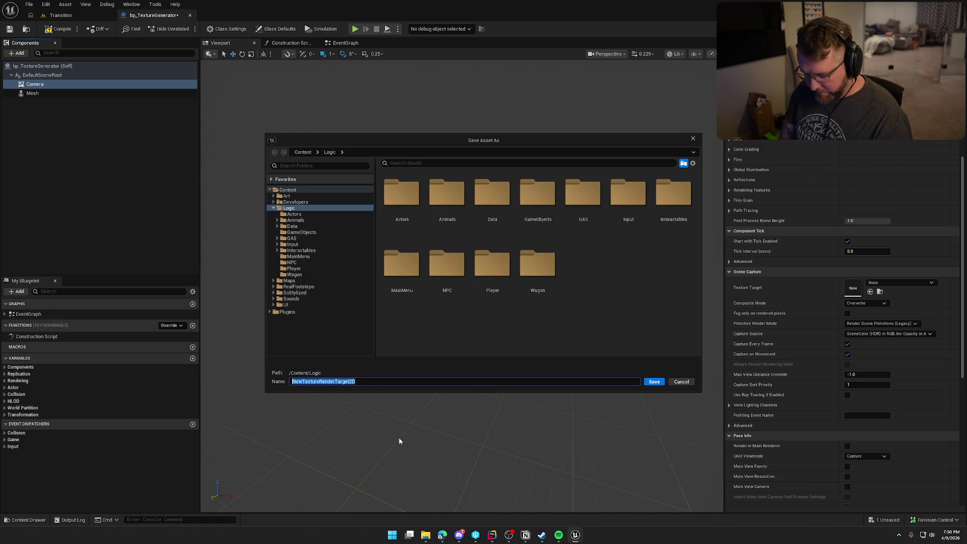
type("RT_T")
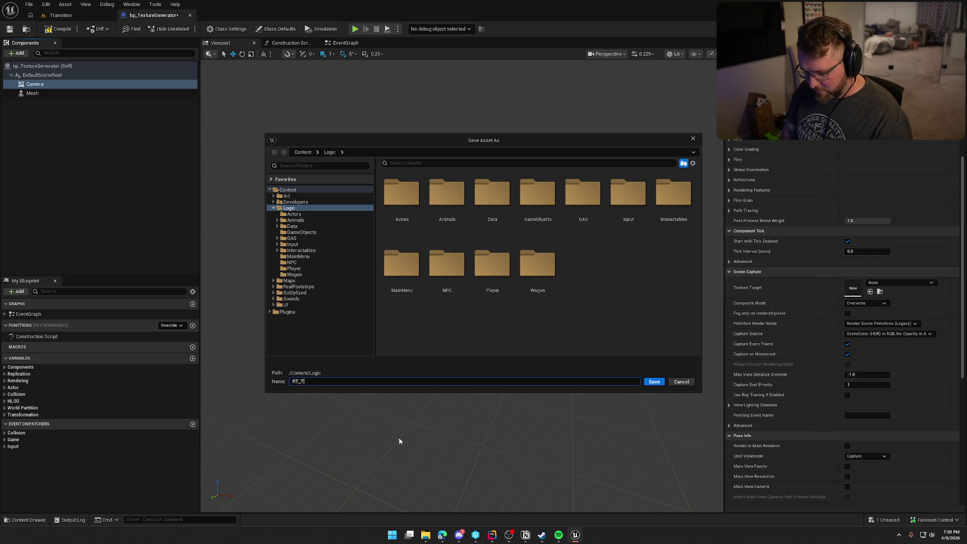
type("extur")
key("Return")
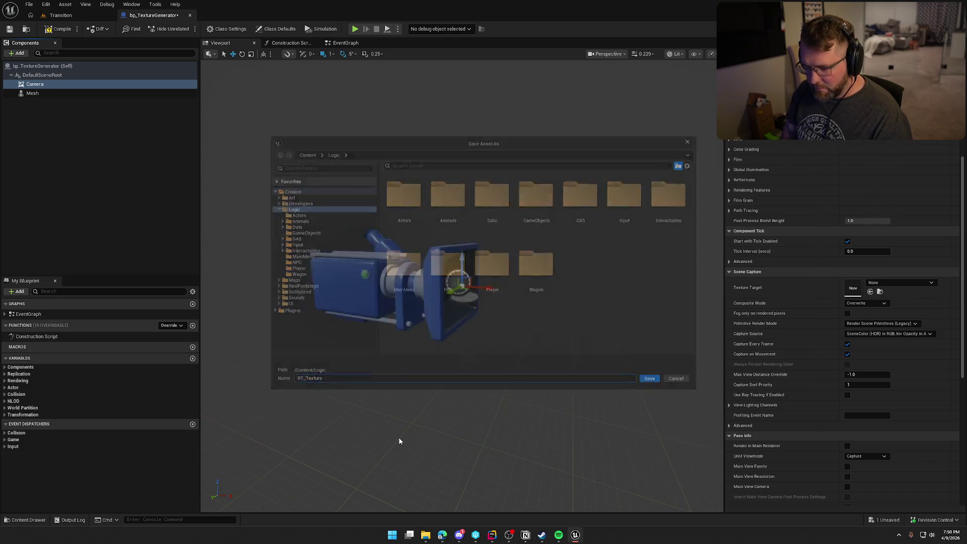
double_click(854, 290)
Set RT_Texture's Size X and Size Y to 2048 and save the asset.
left_click(850, 194)
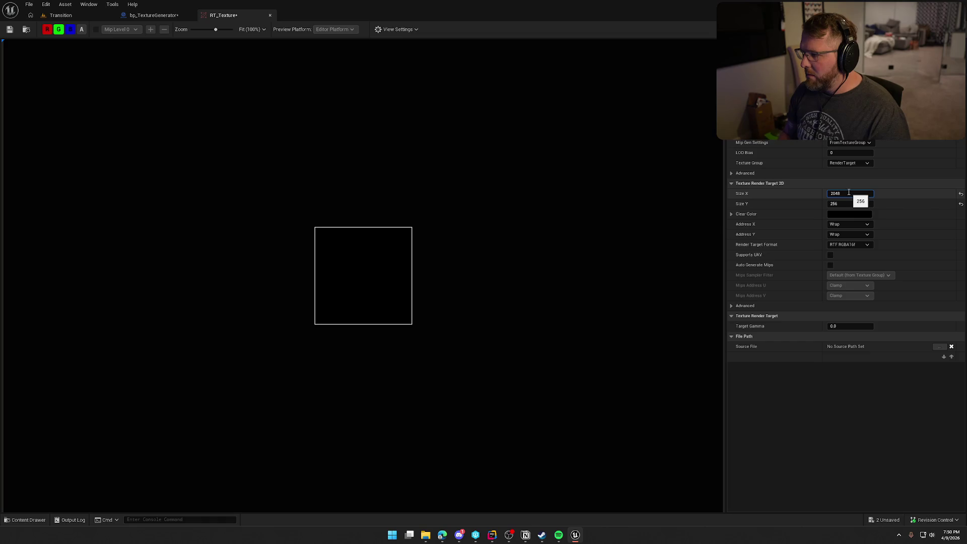
key("Tab")
type("8")
key("Return")
scroll(576, 244, "down", 3)
left_click(10, 29)
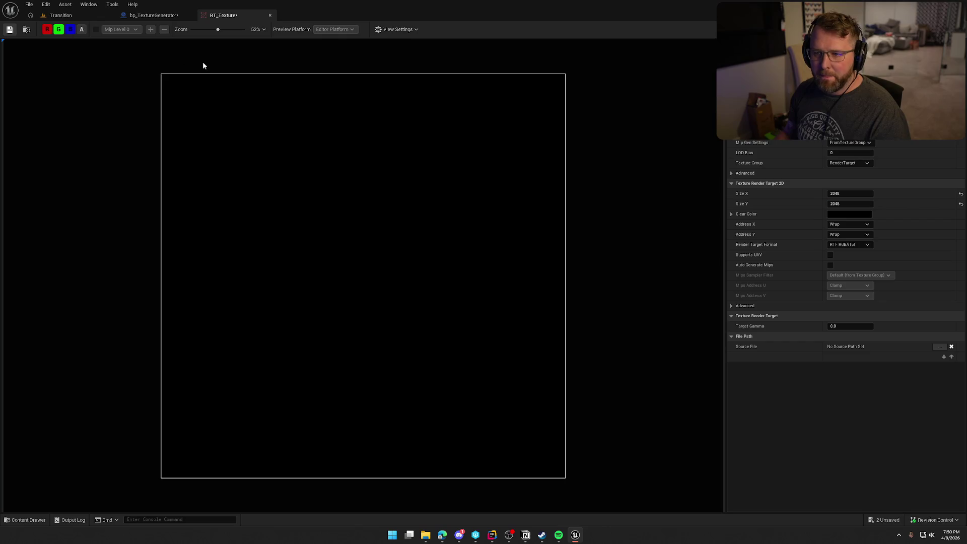
Compile and save bp_TextureGenerator, then switch to the Rider code editor.
left_click(152, 15)
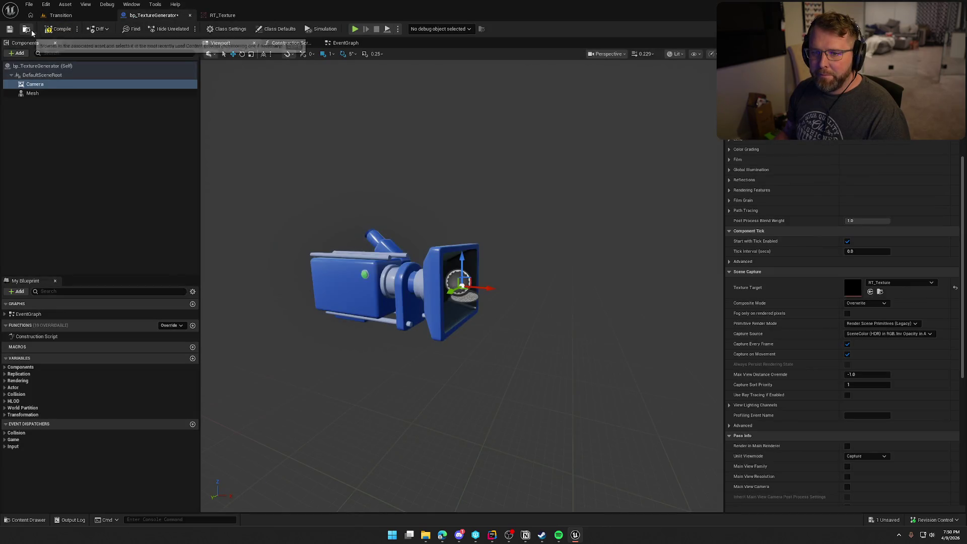
left_click(74, 32)
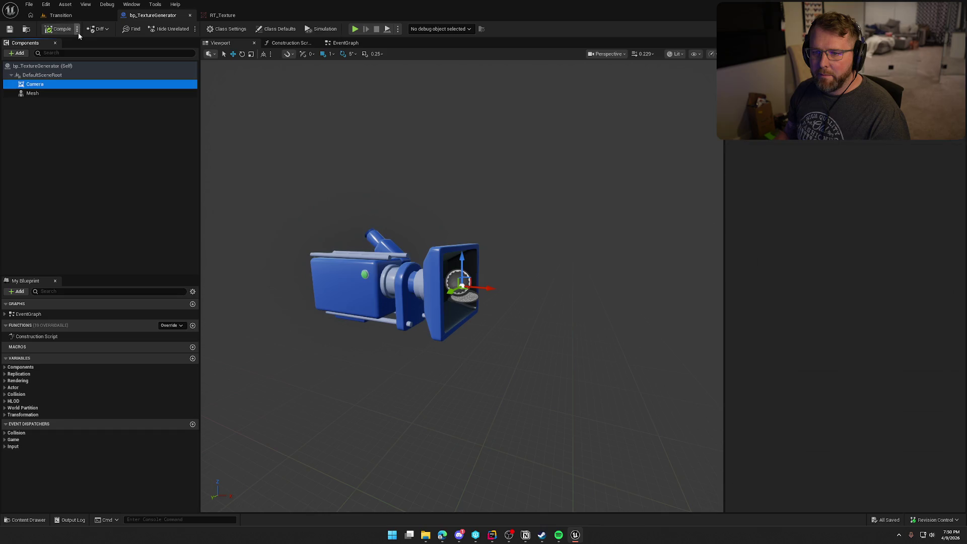
left_click(105, 164)
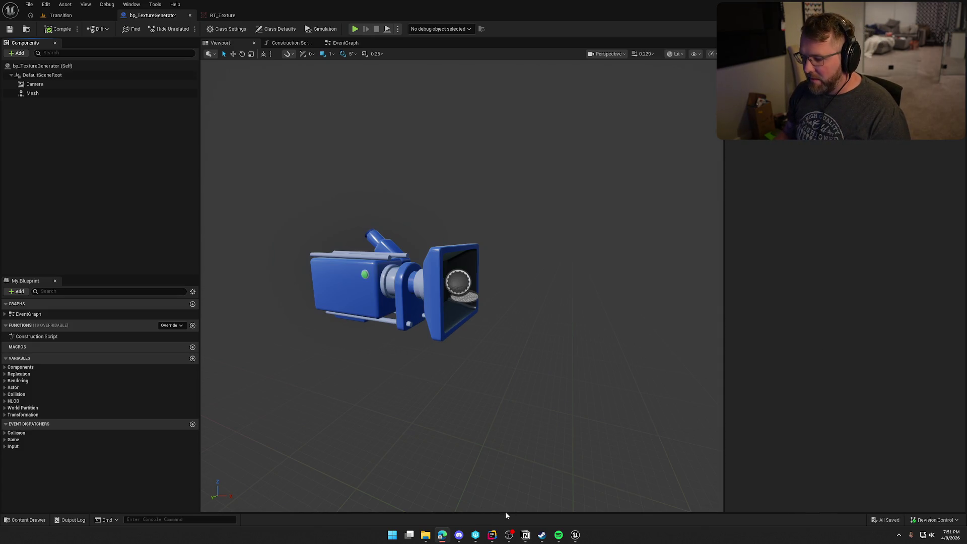
mouse_move(488, 536)
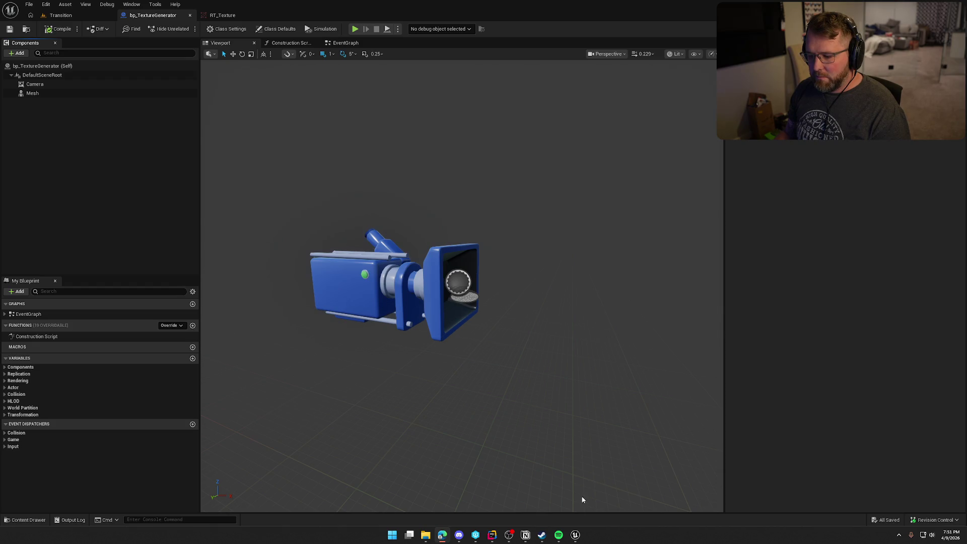
left_click(493, 536)
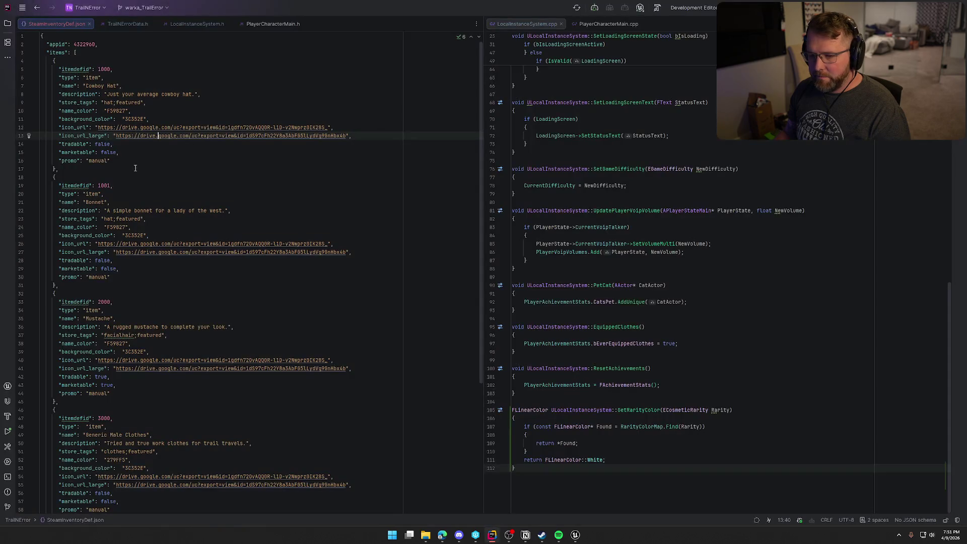
left_click(216, 136)
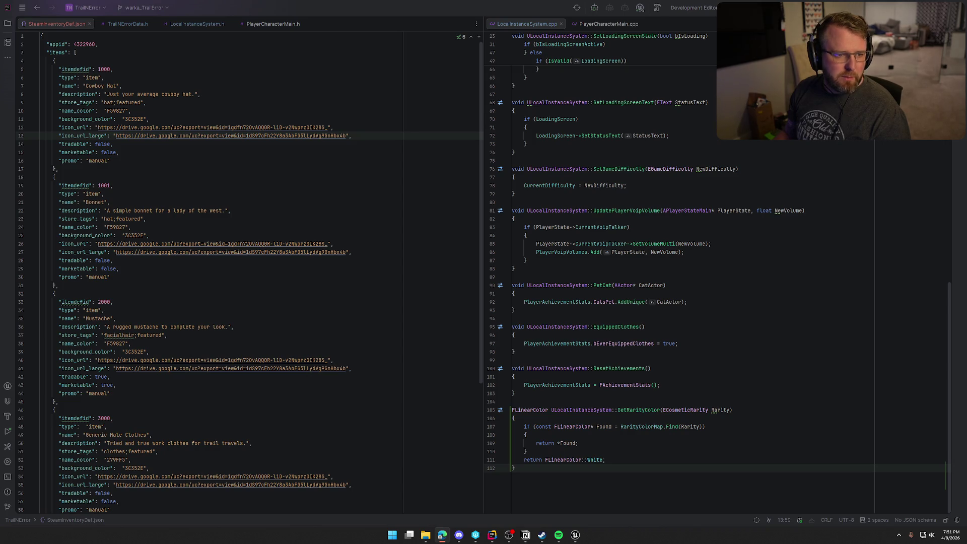
left_click(576, 536)
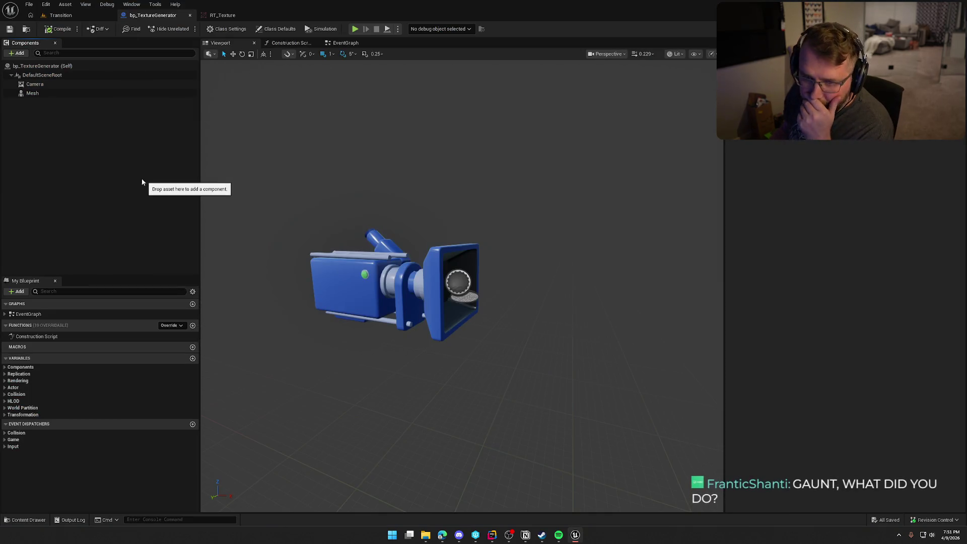
Add a SpotLight component and make it a child of Camera.
left_click(43, 87)
mouse_move(518, 246)
left_mouse_down()
mouse_move(504, 292)
mouse_move(501, 250)
mouse_move(313, 240)
left_mouse_up()
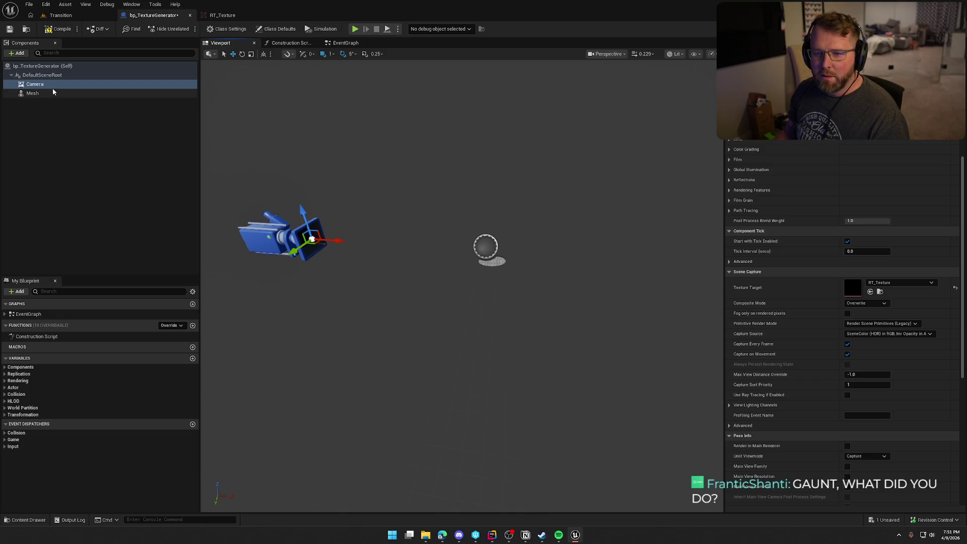
left_click(43, 75)
left_click(17, 53)
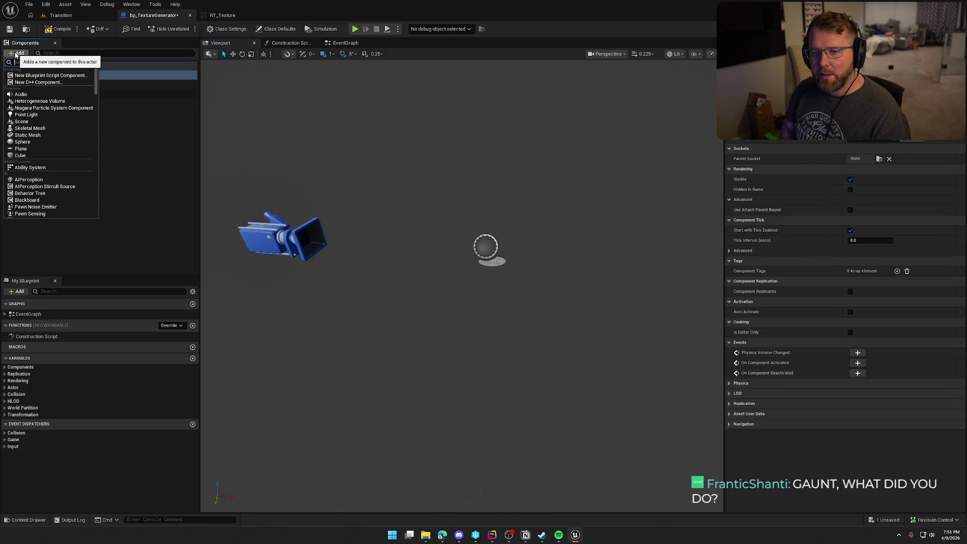
type("spot")
key("Return")
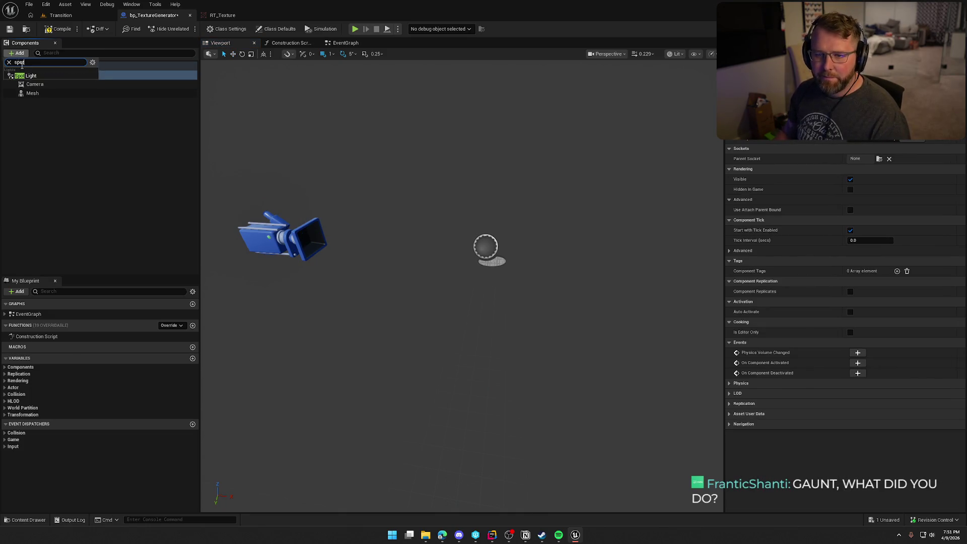
key("Return")
mouse_move(518, 252)
left_mouse_down()
mouse_move(346, 236)
mouse_move(349, 134)
mouse_move(291, 134)
mouse_move(333, 116)
mouse_move(322, 116)
mouse_move(341, 166)
mouse_move(472, 218)
left_mouse_up()
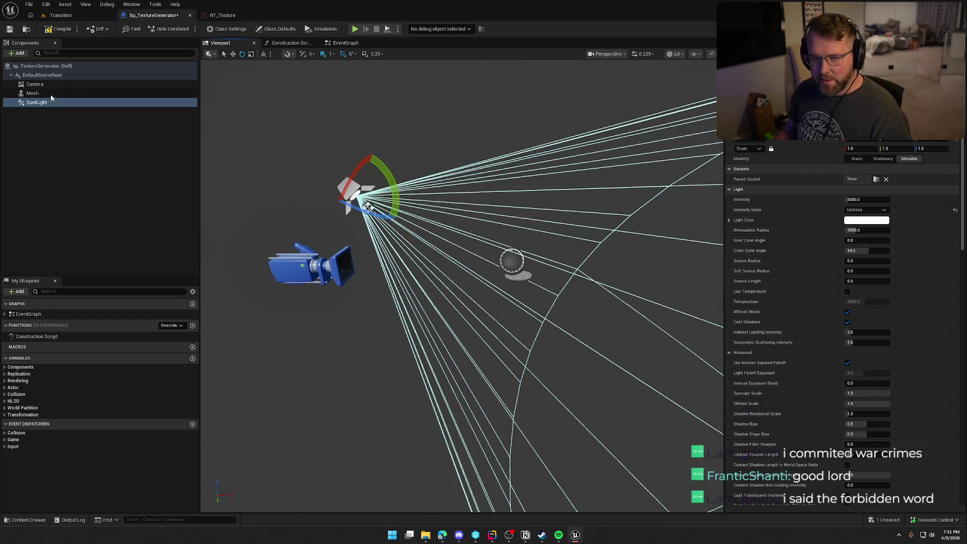
left_click_drag(36, 103, 35, 84)
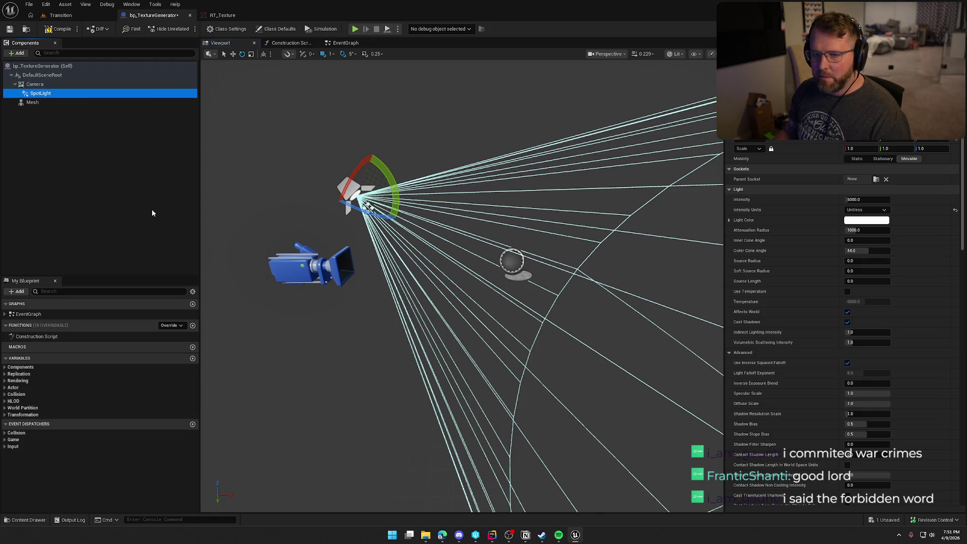
Reposition the SpotLight and rotate it to face the sphere.
mouse_move(393, 191)
left_mouse_down()
mouse_move(428, 247)
mouse_move(487, 247)
mouse_move(549, 300)
left_mouse_up()
key("w")
mouse_move(480, 230)
left_mouse_down()
mouse_move(370, 236)
mouse_move(486, 257)
left_mouse_up()
key("e")
left_click_drag(663, 283, 580, 280)
Set the SpotLight intensity to 1500, cone angles to 25/50 and both source radii to 25.
left_click(865, 200)
type("1000")
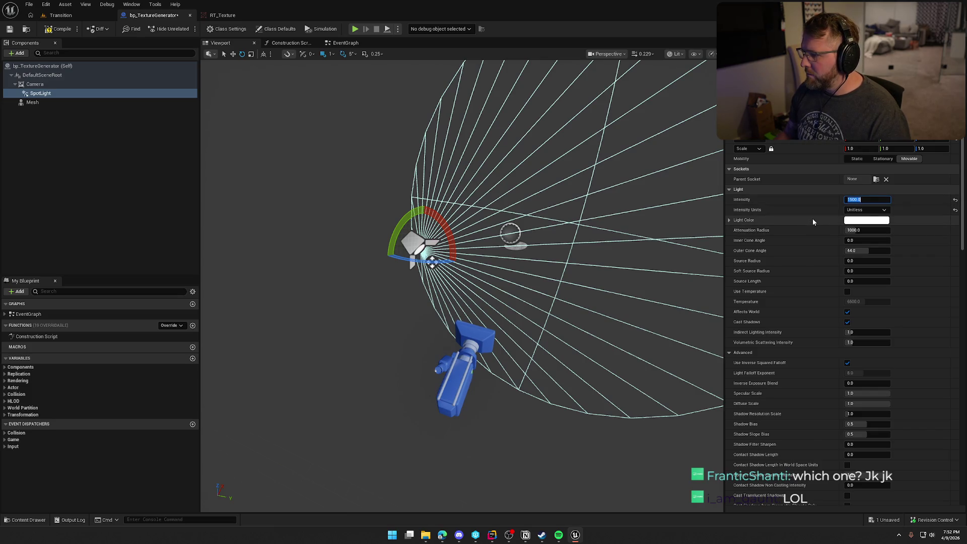
key("Return")
left_click(862, 241)
type("25")
key("Tab")
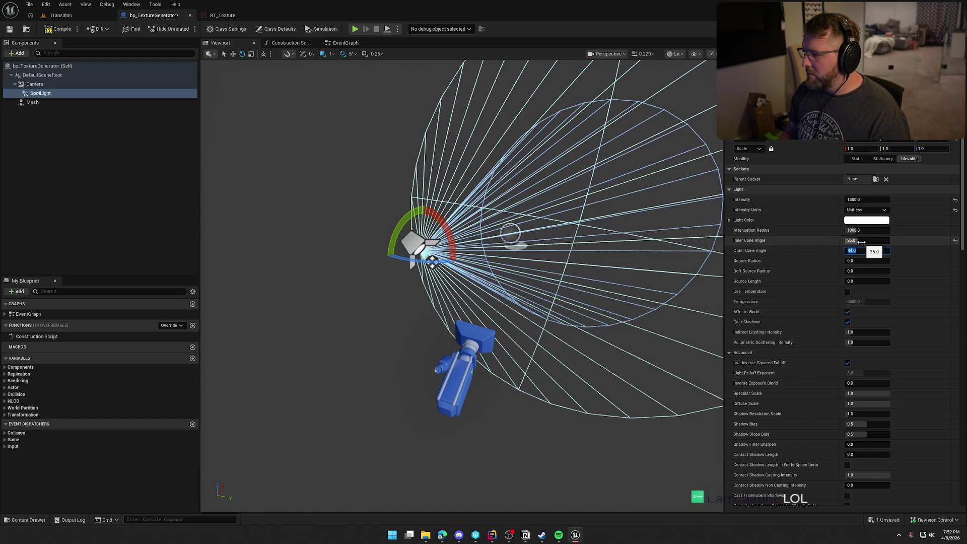
type("50")
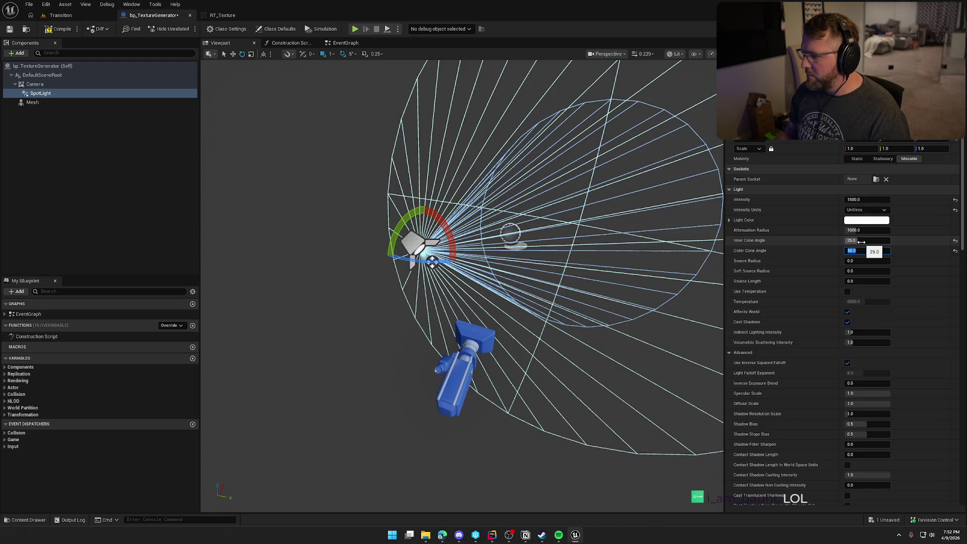
key("Return")
left_click(852, 261)
type("25")
key("Tab")
type("2")
key("Return")
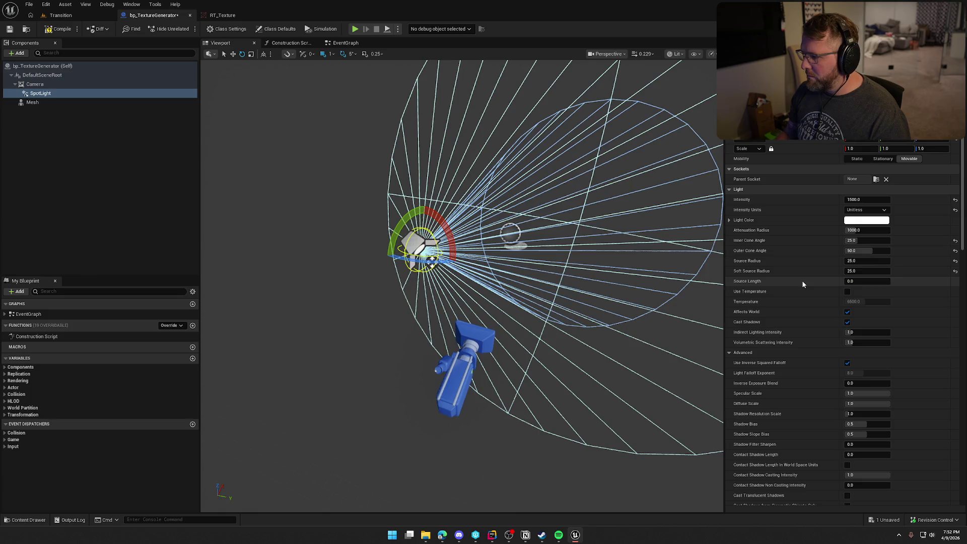
Set volumetric scattering intensity to 0, then compile and save the Blueprint.
scroll(802, 281, "down", 2)
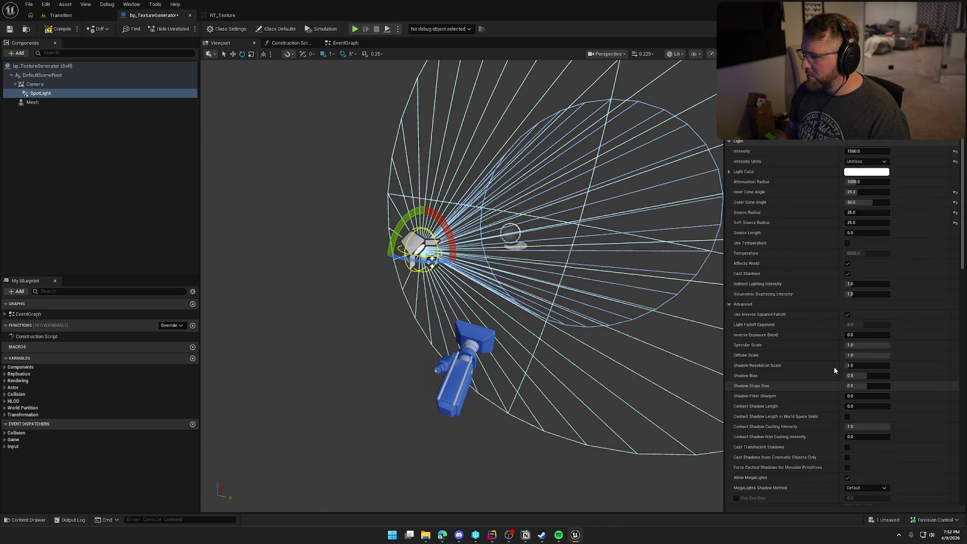
left_click(860, 297)
left_click(860, 296)
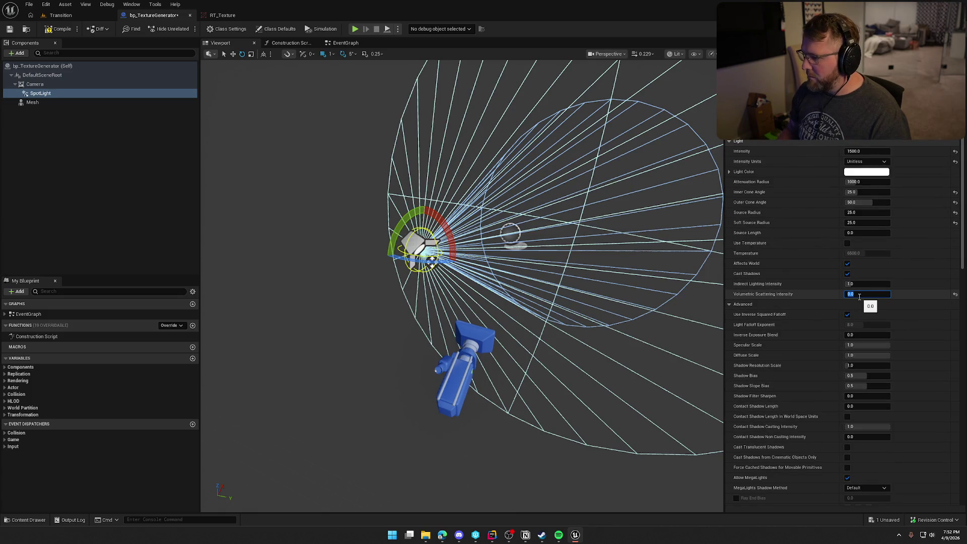
key("Return")
scroll(834, 301, "down", 1)
scroll(831, 313, "up", 2)
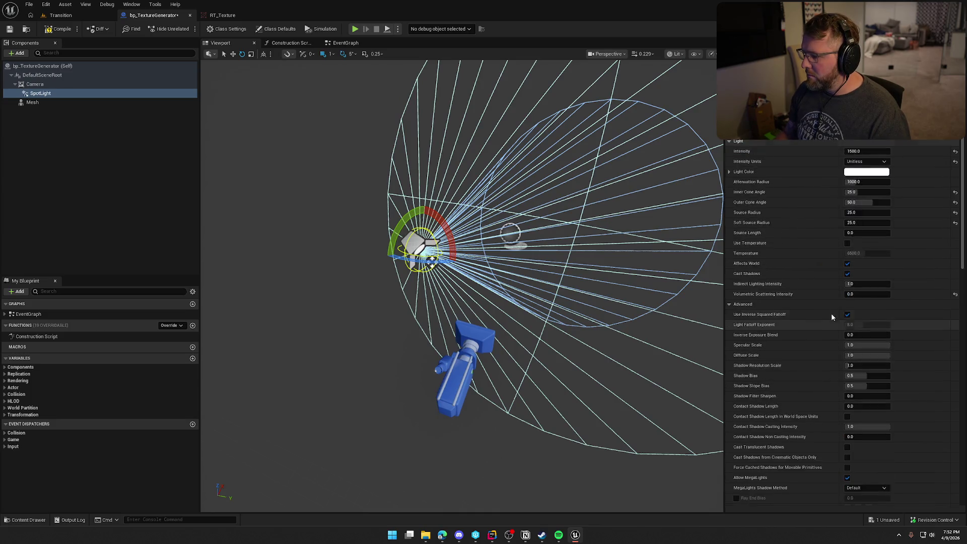
key("ctrl+s")
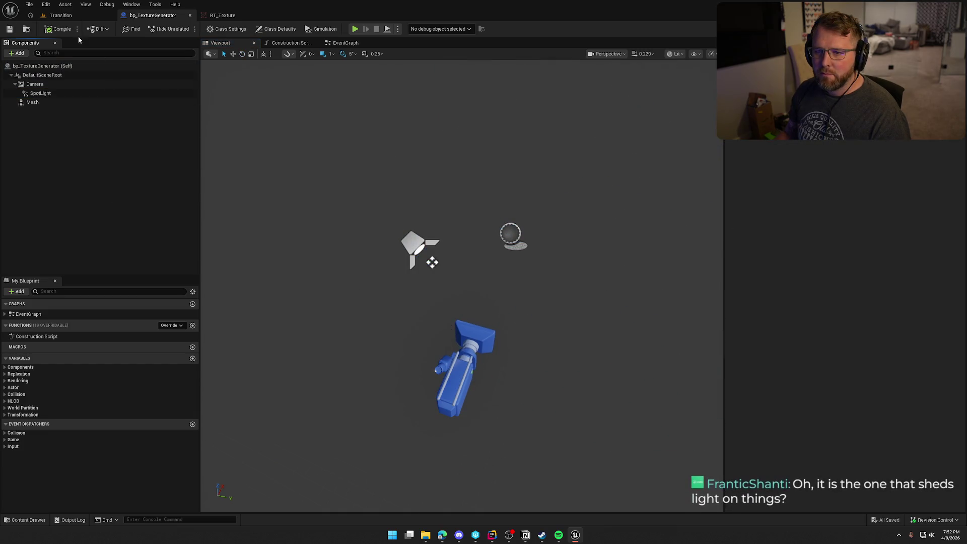
Drop a bp_TextureGenerator actor into the Transition level, then open its Construction Script graph.
left_click(63, 16)
key("ctrl+space")
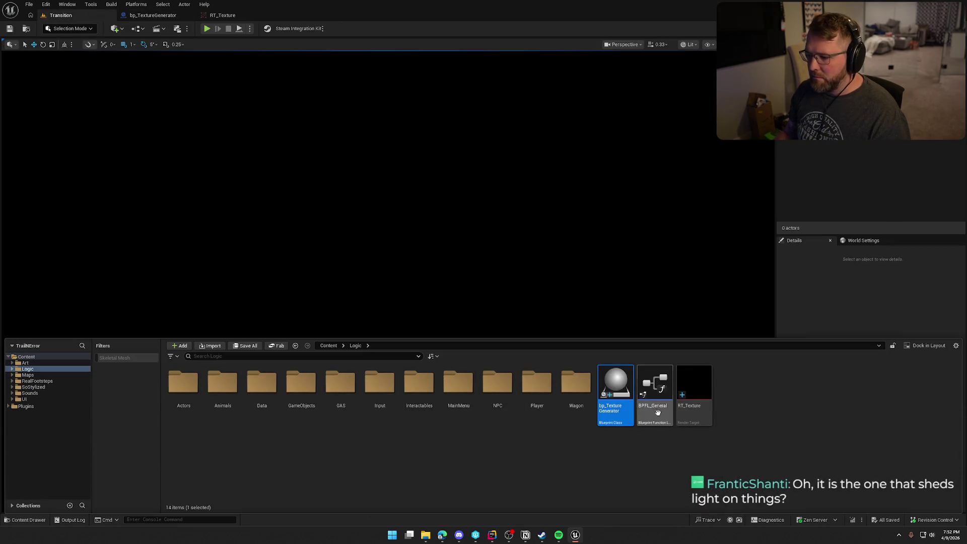
left_click_drag(621, 391, 466, 237)
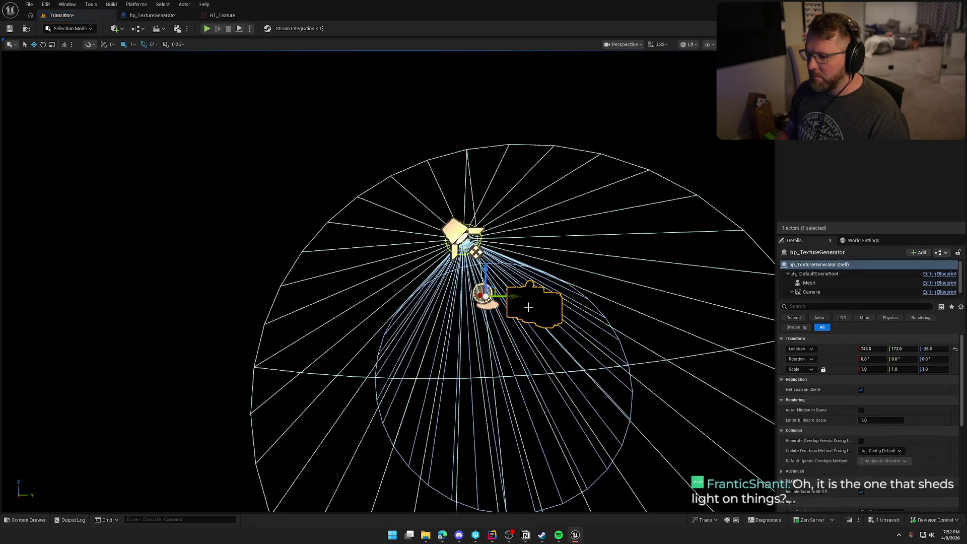
left_click_drag(607, 330, 606, 330)
left_click(182, 15)
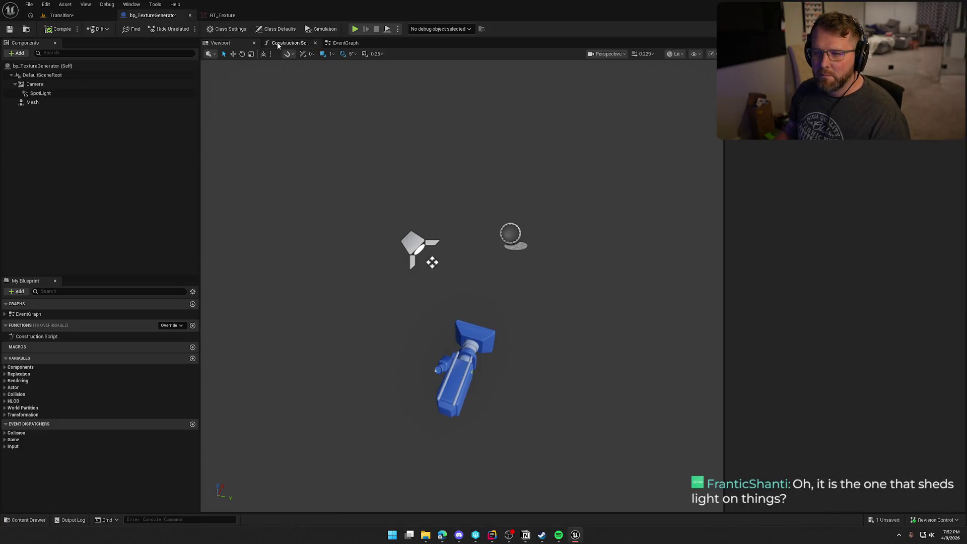
left_click(276, 45)
Add a Set Skinned Asset and Update node on Mesh, driven by the construction script.
mouse_move(29, 104)
left_mouse_down()
mouse_move(437, 211)
mouse_move(446, 190)
mouse_move(525, 202)
mouse_move(519, 195)
left_mouse_up()
type("set mesh")
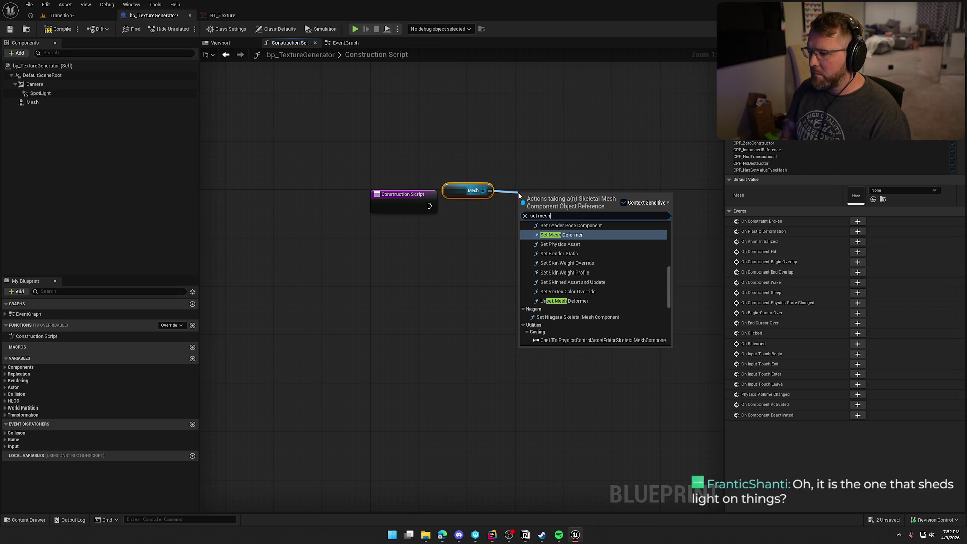
left_click(619, 283)
mouse_move(523, 212)
left_mouse_down()
mouse_move(443, 215)
mouse_move(434, 203)
mouse_move(514, 178)
mouse_move(544, 179)
mouse_move(555, 194)
left_mouse_up()
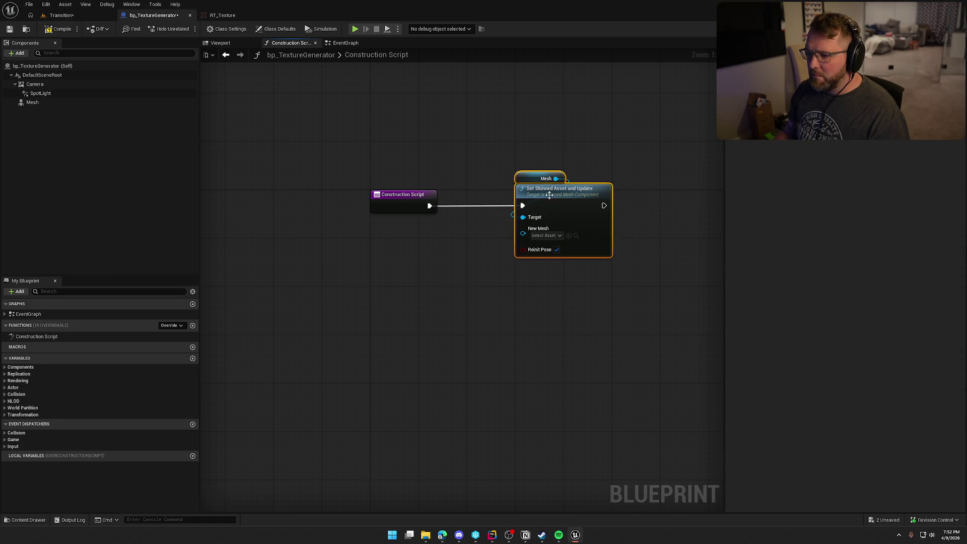
left_click_drag(523, 233, 448, 255)
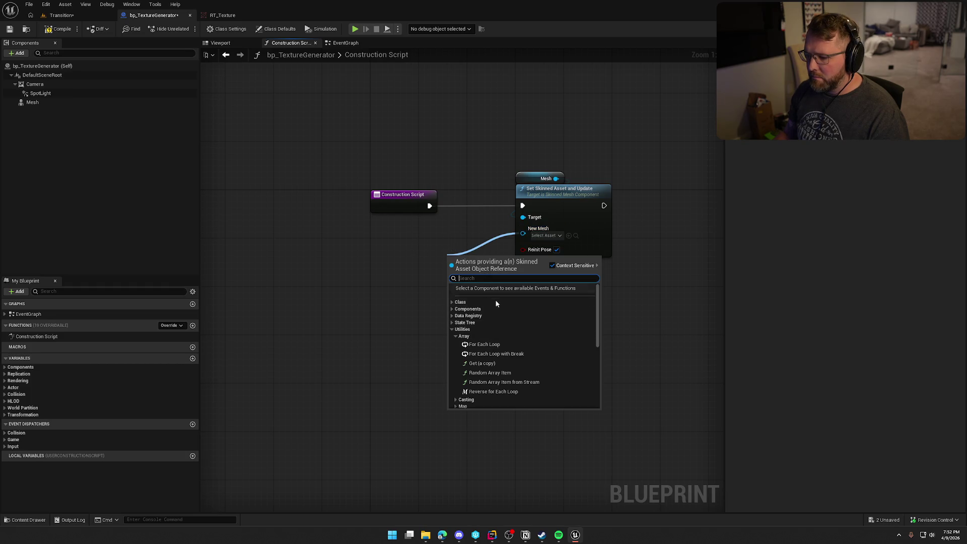
type("pro")
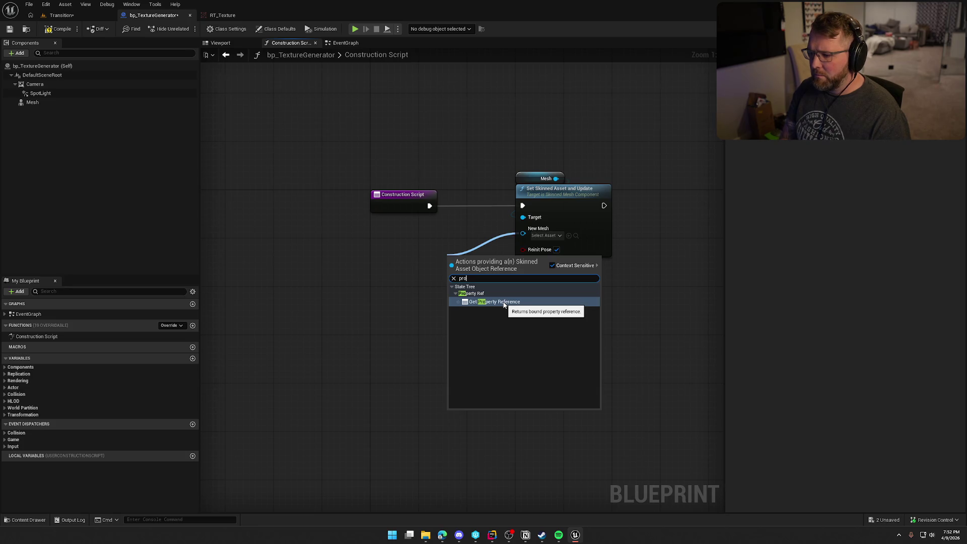
left_click(394, 244)
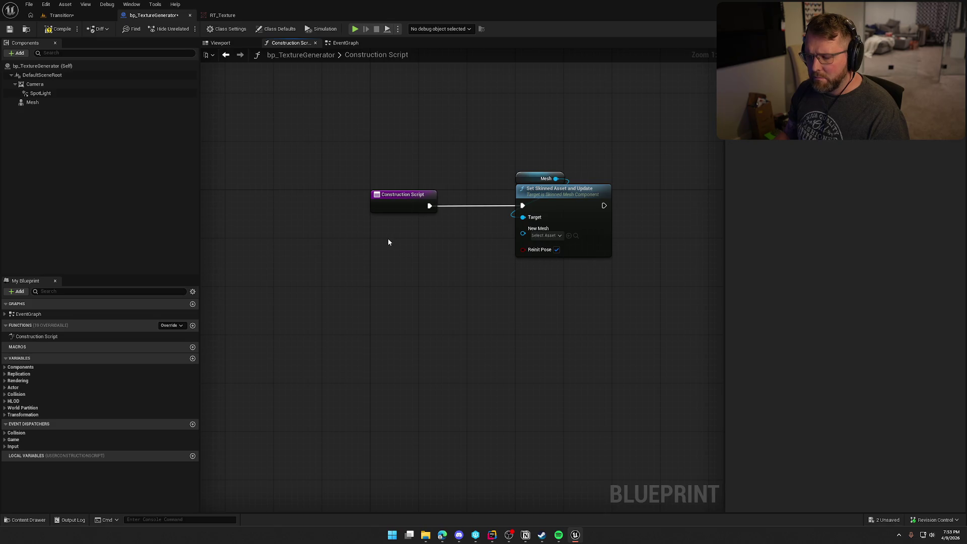
right_click(388, 242)
left_click(367, 243)
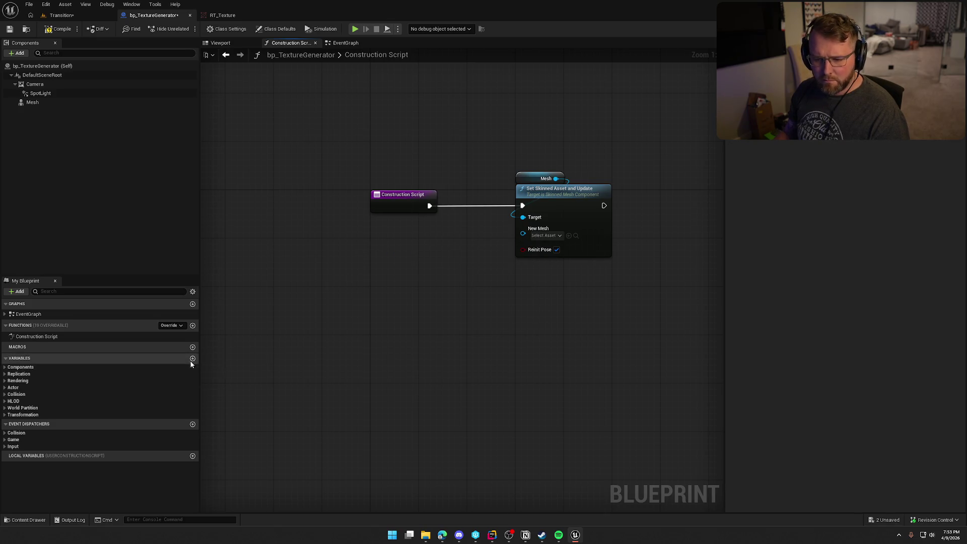
Create a SkeletalMesh variable of Skeletal Mesh object type, then compile and save.
left_click(193, 359)
type("elet")
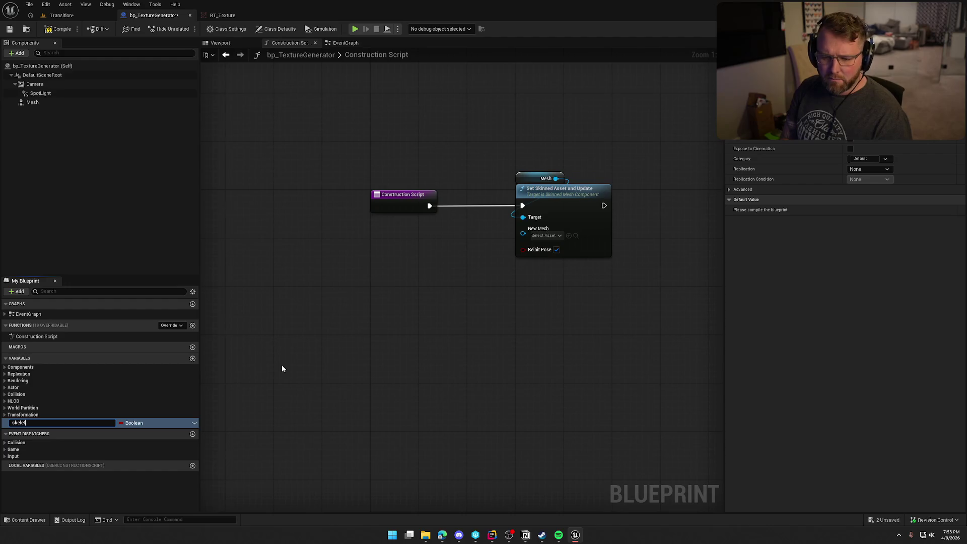
key("BackSpace")
key("BackSpace")
key("BackSpace")
type("Mesh")
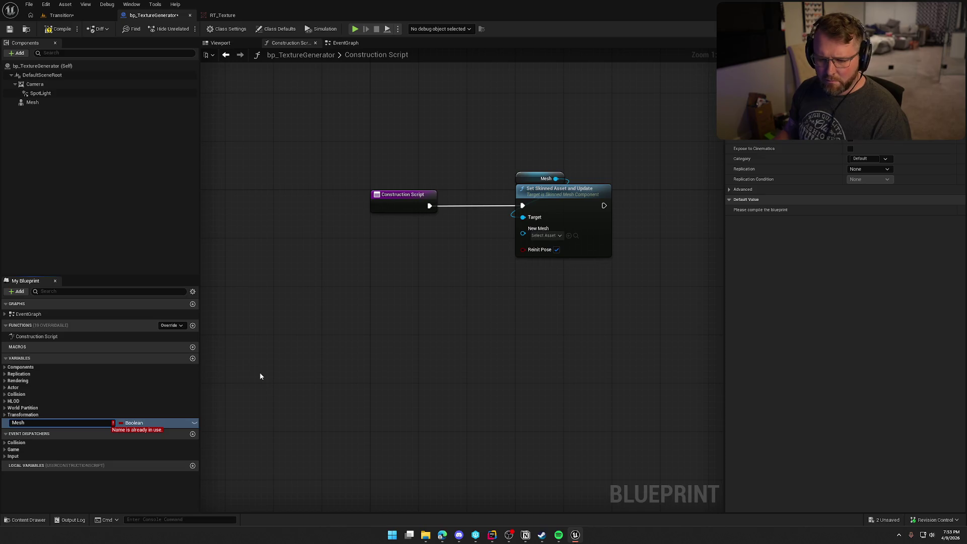
key("Home")
type("Skeletal")
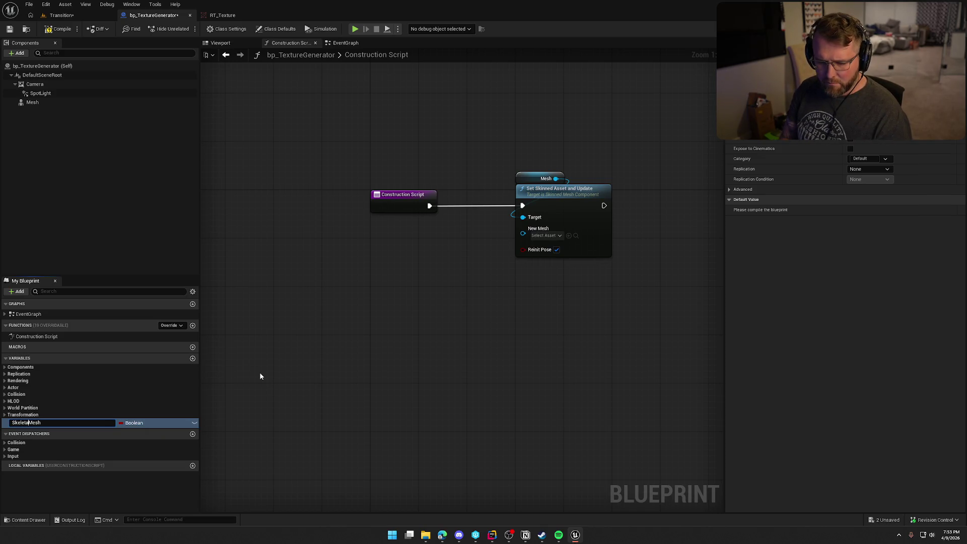
key("Return")
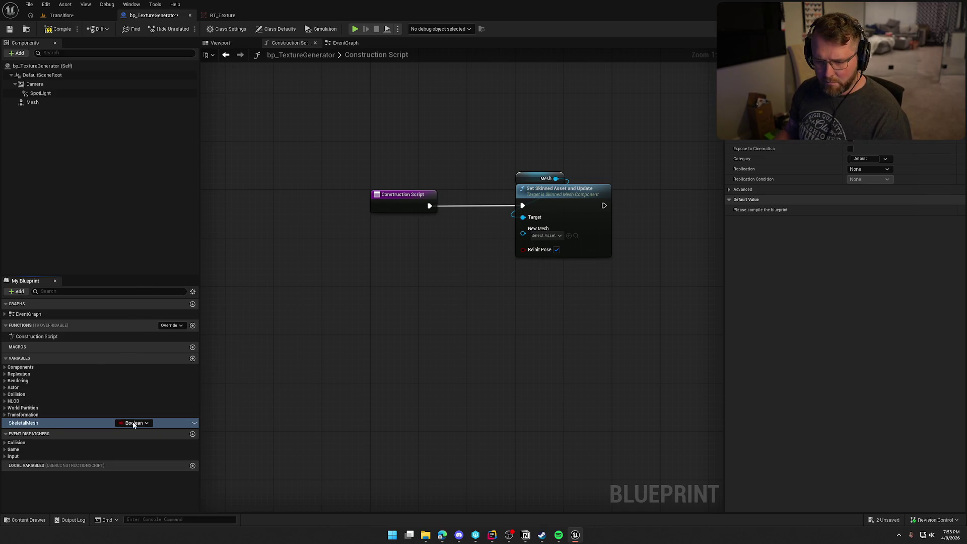
left_click(132, 423)
type("skeletal")
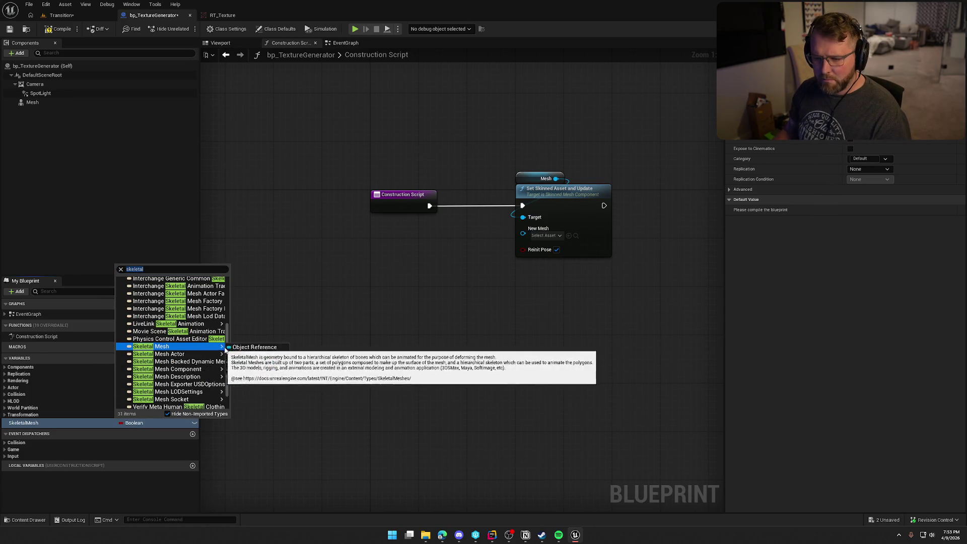
left_click(237, 353)
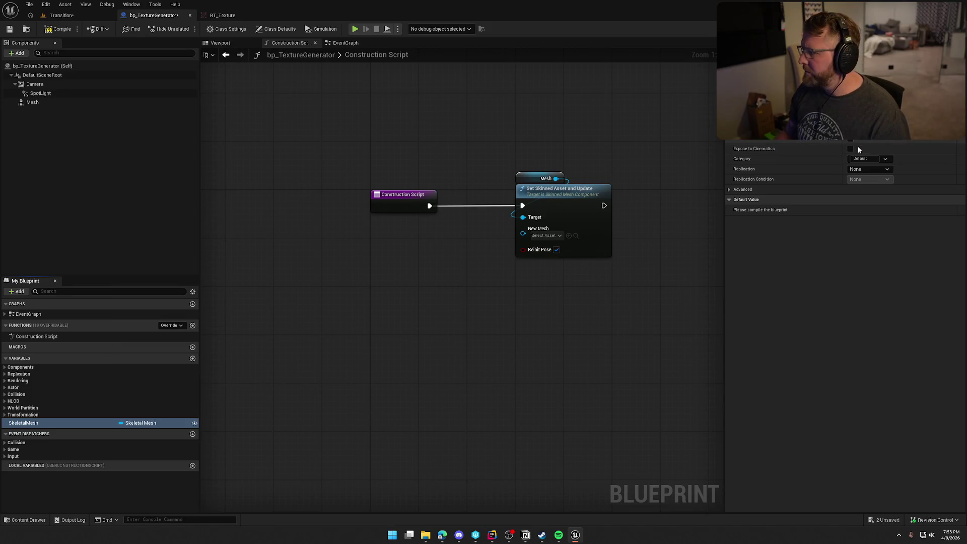
key("ctrl+s")
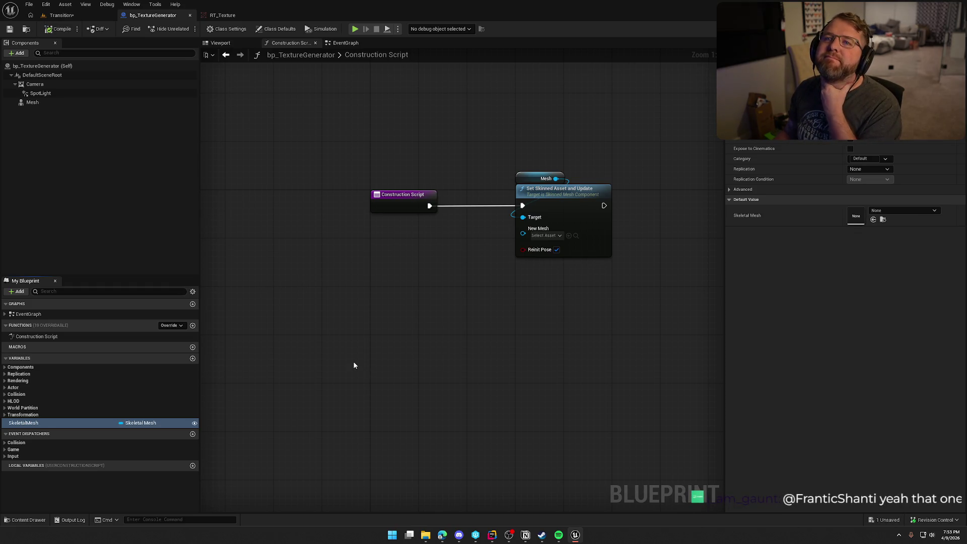
Connect SkeletalMesh to New Mesh, tidy the nodes, save, and return to the Transition level.
mouse_move(30, 423)
left_mouse_down()
mouse_move(86, 416)
mouse_move(428, 255)
mouse_move(523, 228)
left_mouse_up()
mouse_move(419, 241)
left_mouse_down()
mouse_move(539, 259)
mouse_move(620, 172)
left_mouse_up()
left_click_drag(559, 189, 511, 189)
left_click(482, 139)
key("ctrl+s")
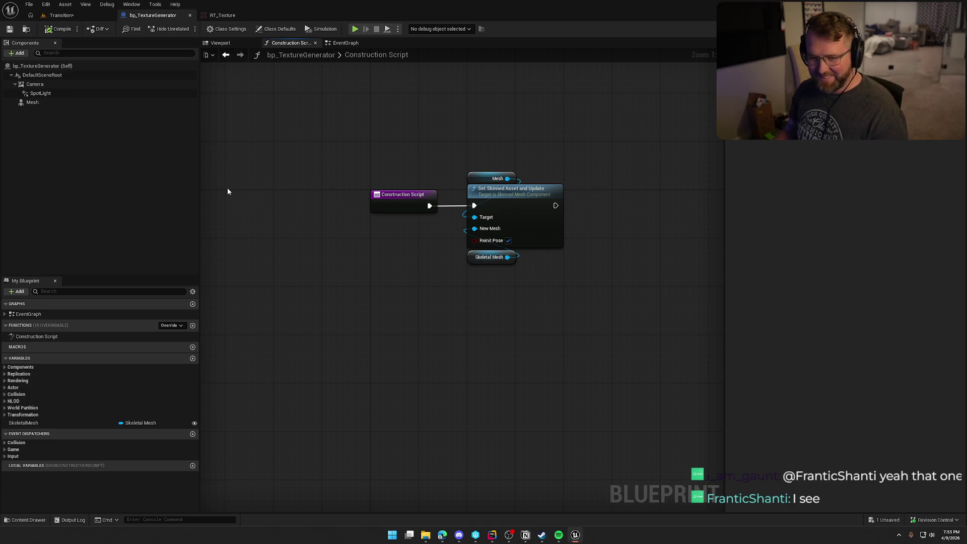
left_click(61, 18)
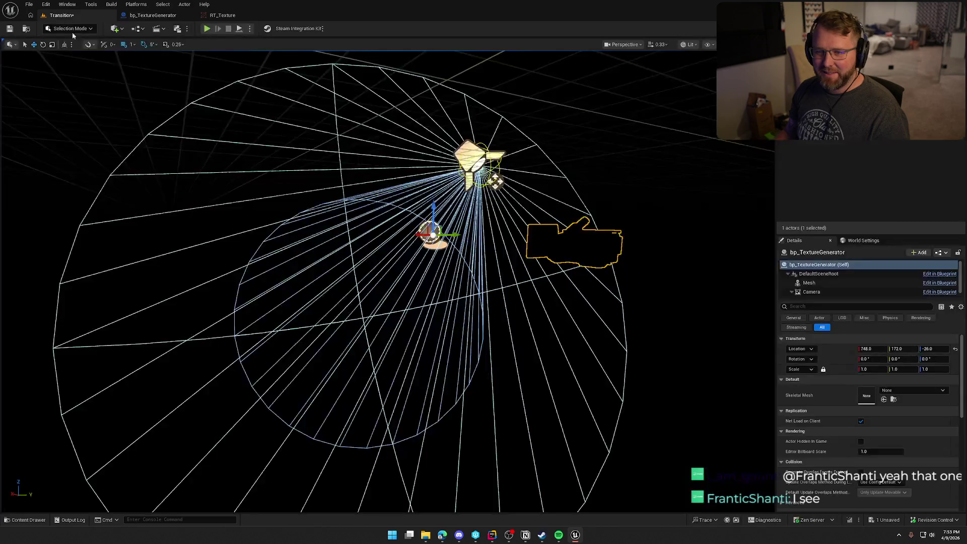
Set the actor's Skeletal Mesh to SK_Balding and frame the head in the viewport.
left_click(910, 390)
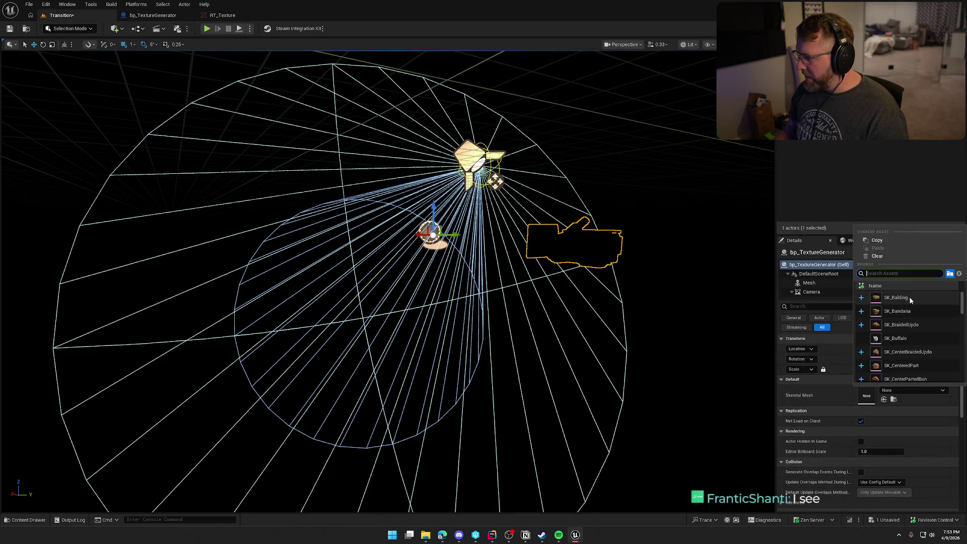
left_click(897, 298)
key("f")
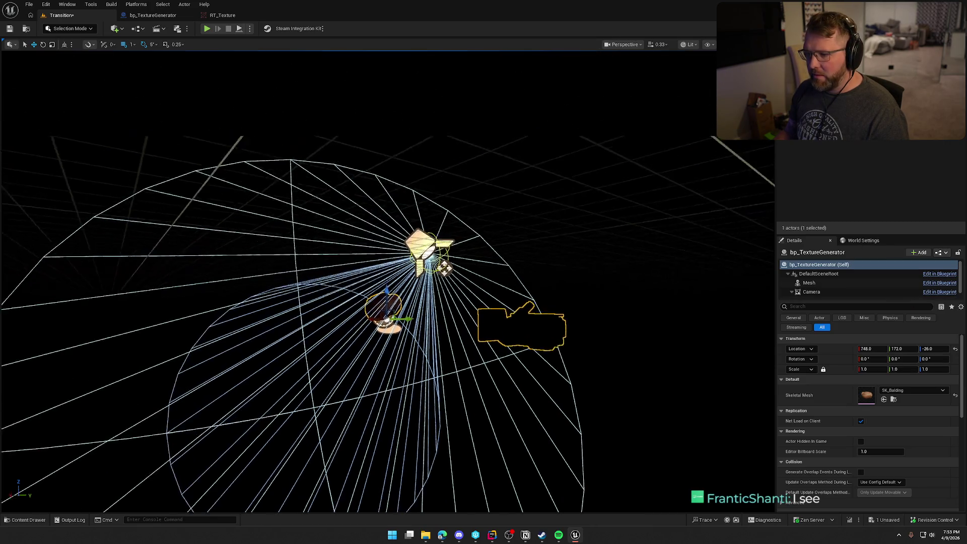
mouse_move(482, 268)
left_mouse_down()
mouse_move(441, 353)
mouse_move(527, 302)
left_mouse_up()
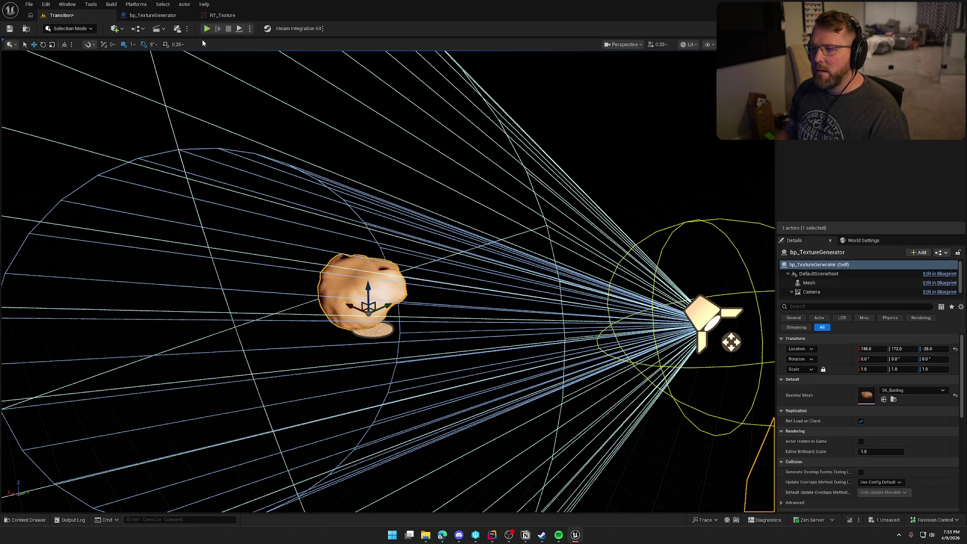
Clear the selection, browse the Content Drawer's Maps folder, and close the drawer.
left_click(153, 15)
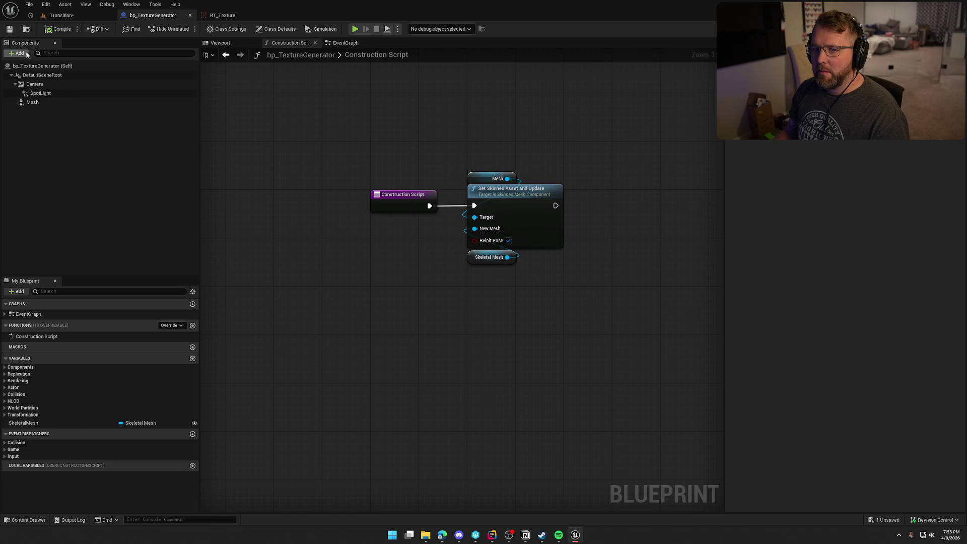
left_click(61, 15)
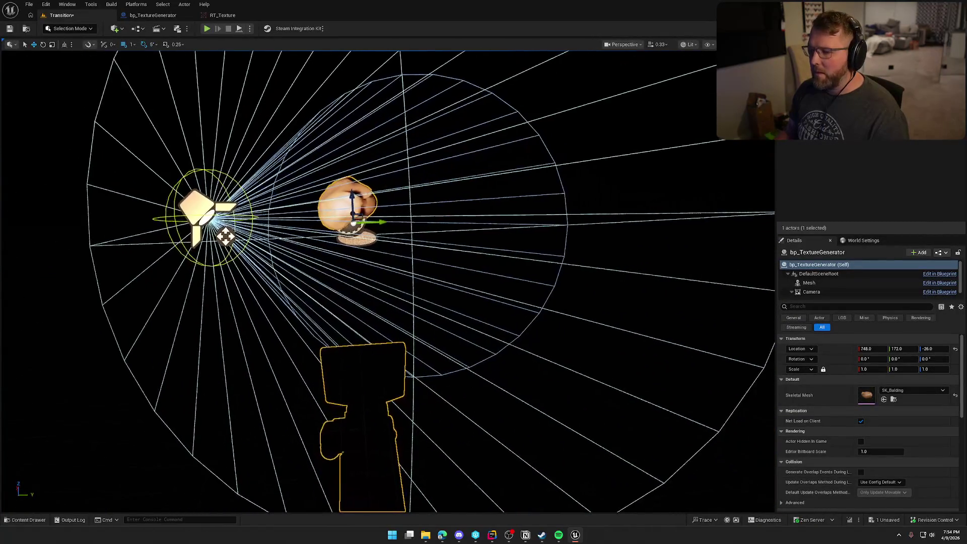
left_click(517, 284)
key("ctrl+space")
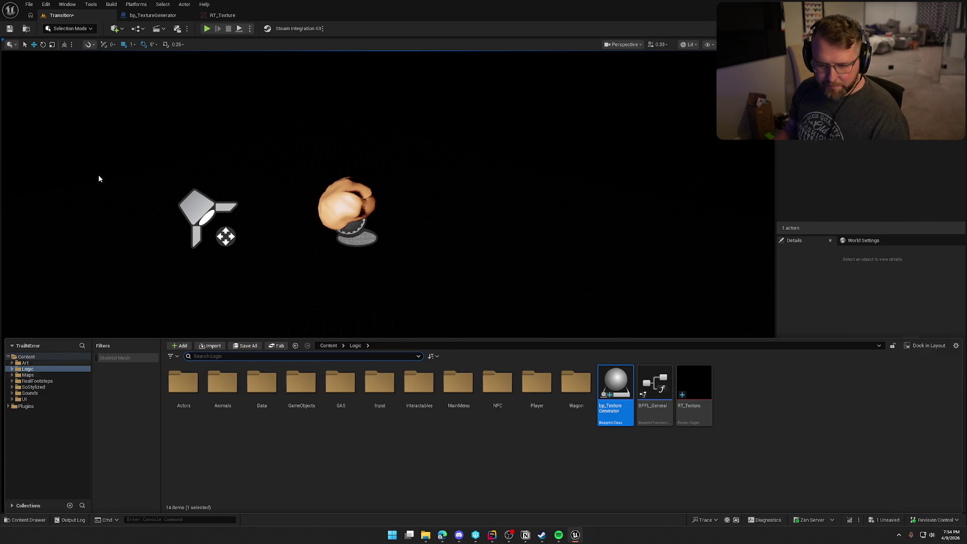
left_click(117, 29)
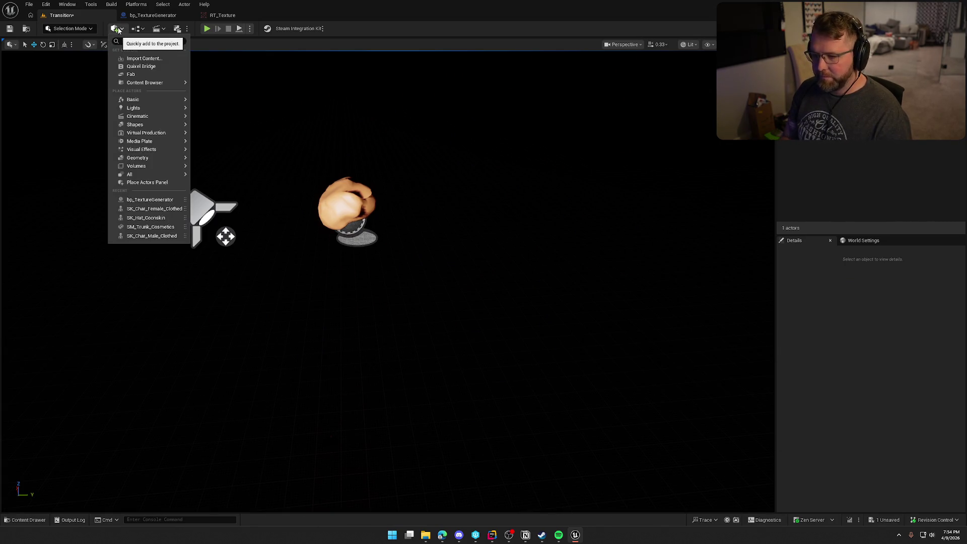
left_click(798, 308)
key("ctrl+space")
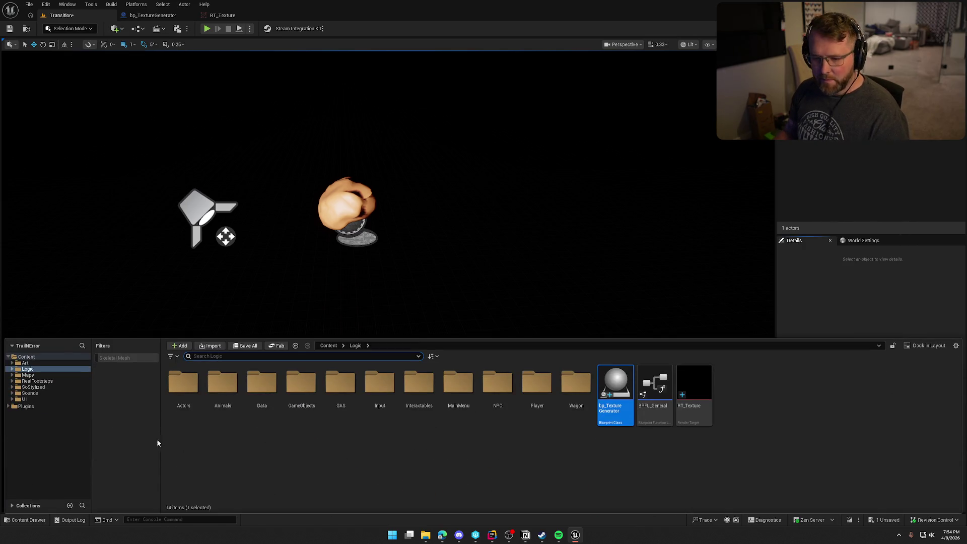
left_click(37, 375)
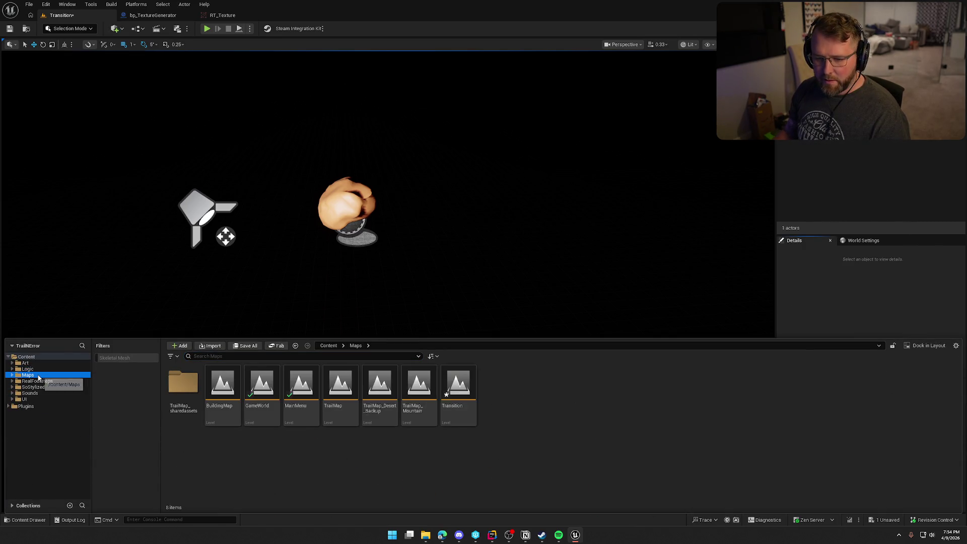
left_click(835, 318)
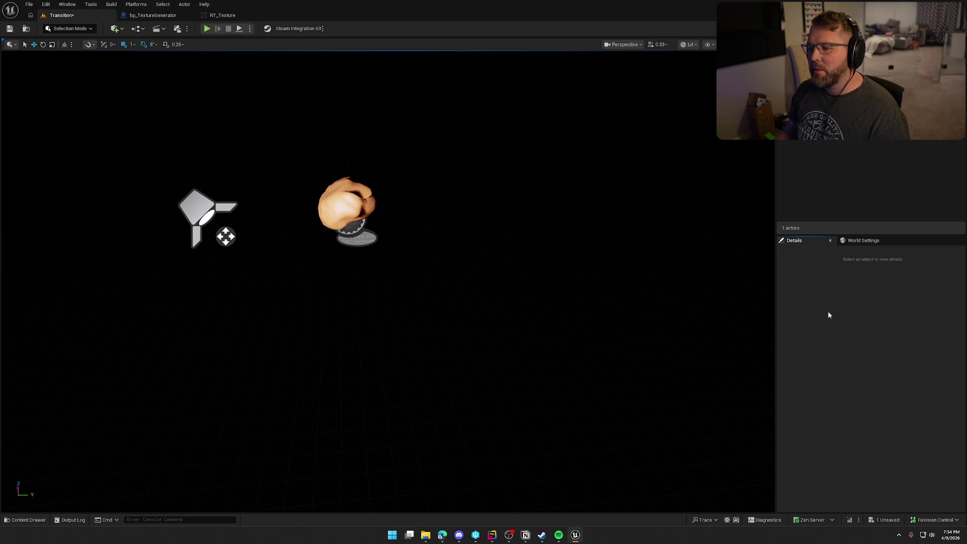
left_click(121, 29)
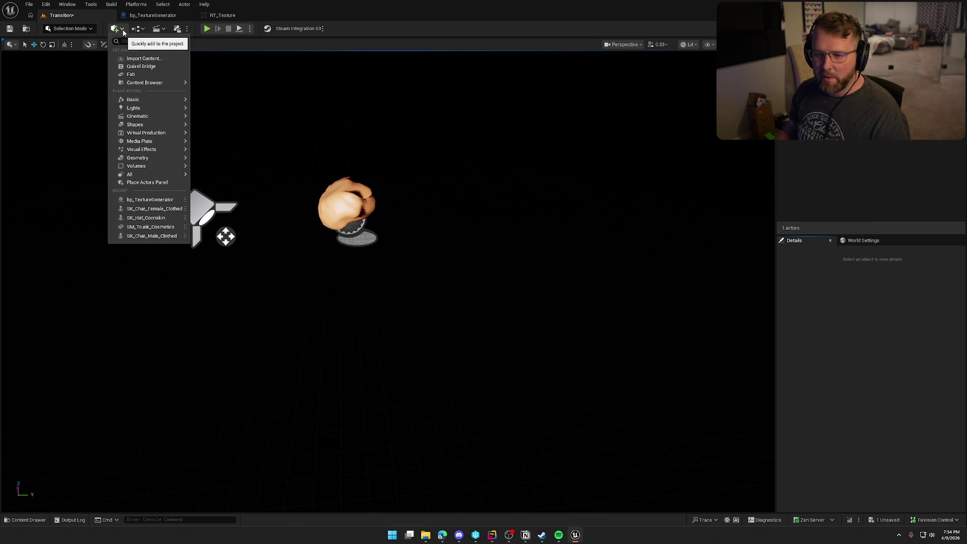
Drag a Post Process Volume into the level and enable Infinite Extent (Unbound).
type("povolume")
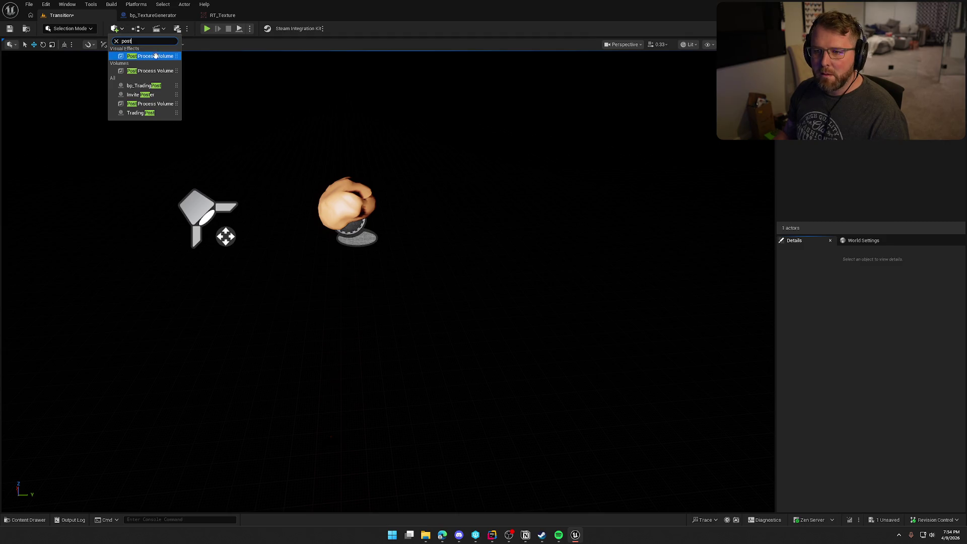
left_click_drag(146, 56, 558, 267)
left_click(828, 306)
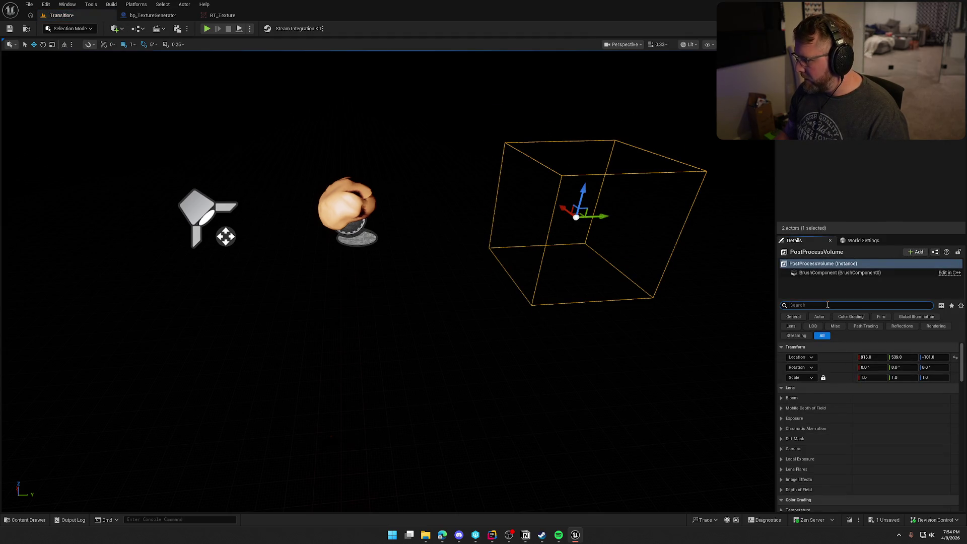
type("unbo")
left_click(863, 357)
Set the volume's Exposure Metering Mode to Manual.
left_click(784, 307)
scroll(829, 410, "down", 5)
left_click(781, 396)
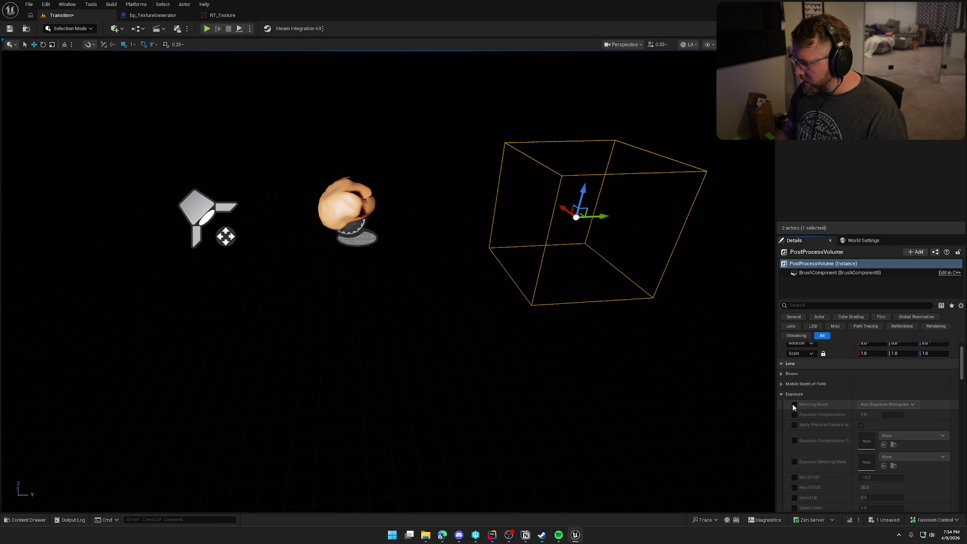
left_click(882, 405)
left_click(887, 428)
Override Exposure Compensation and settle it at 11 after trying 8, 12 and 10.
scroll(873, 384, "down", 1)
left_click(795, 379)
left_click(887, 380)
type("8")
key("Return")
type("12")
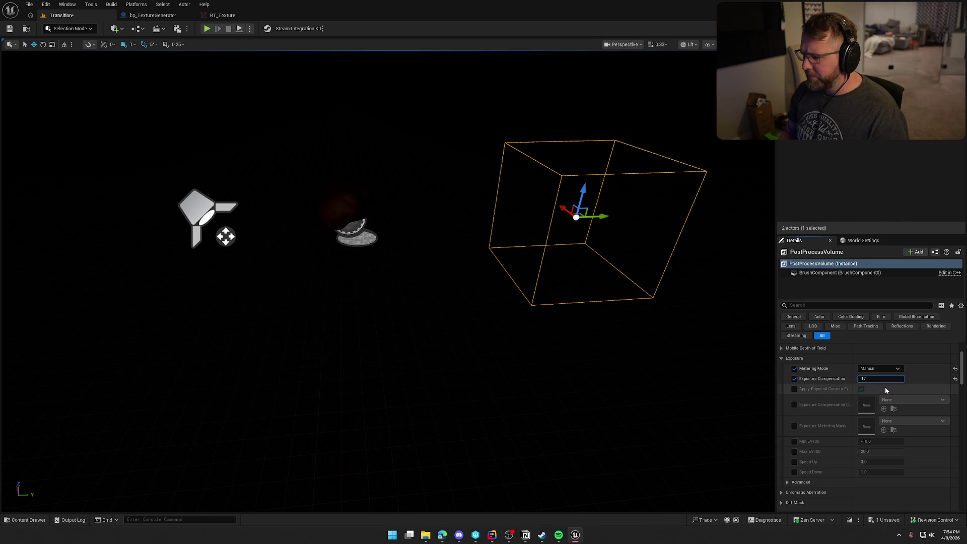
key("Return")
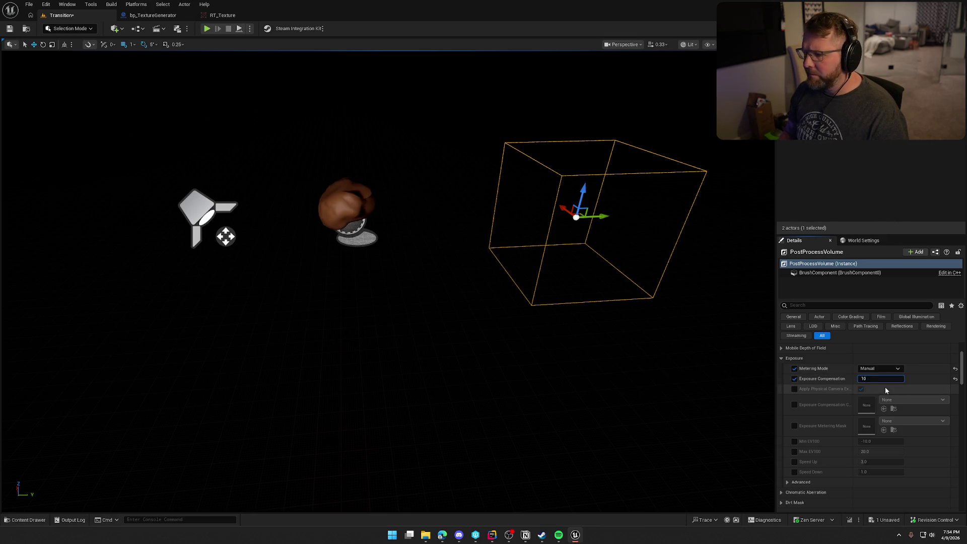
key("Return")
key("Return")
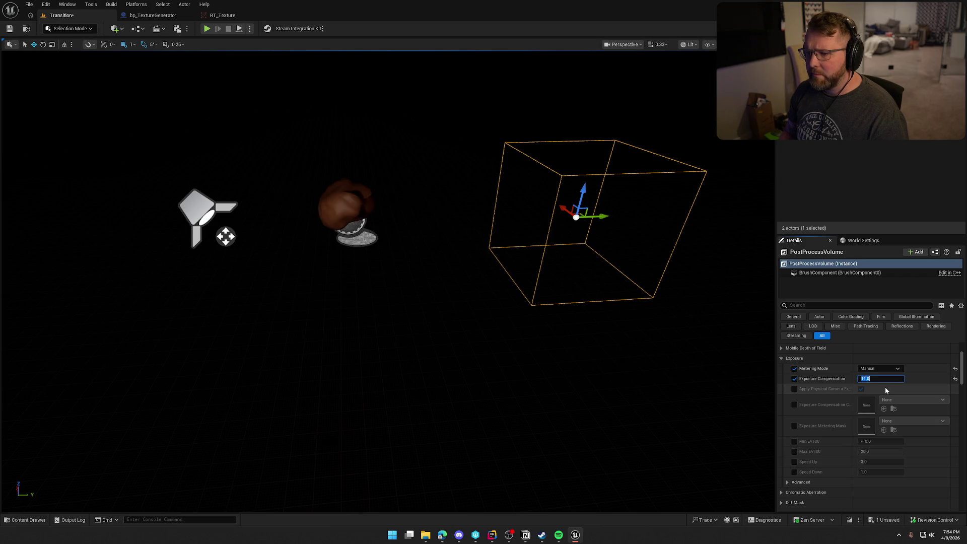
left_click(827, 387)
Select the texture generator actor and orbit to see its light and camera sideways.
scroll(848, 450, "down", 5)
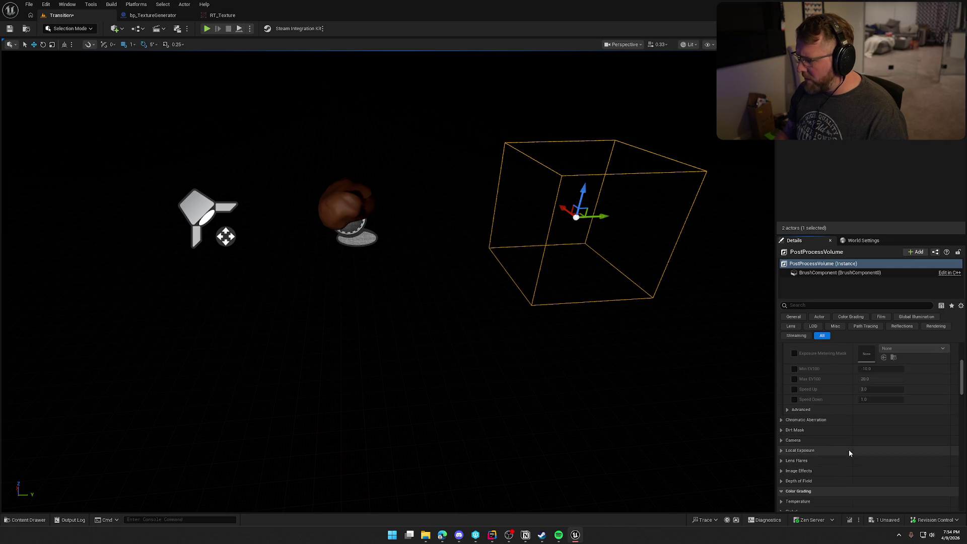
scroll(839, 433, "down", 1)
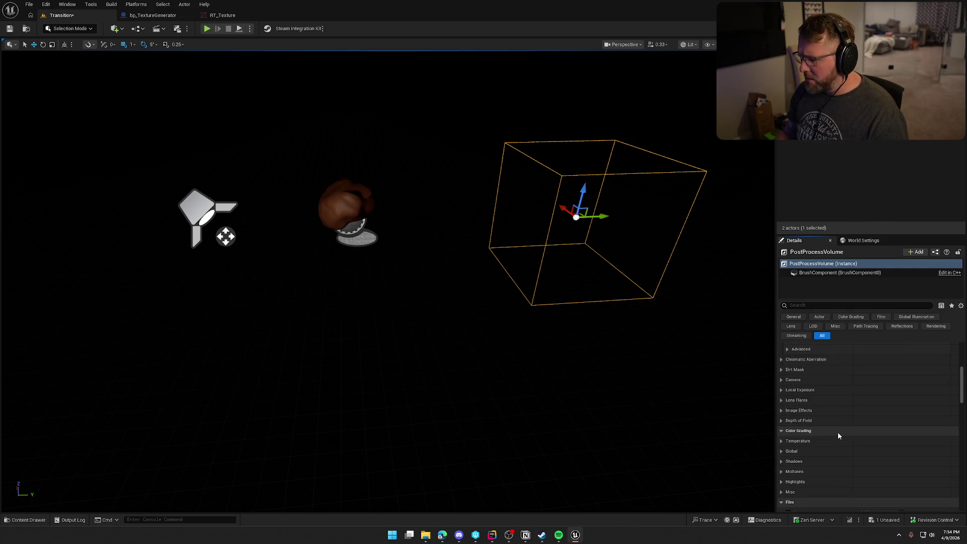
scroll(838, 436, "down", 2)
scroll(839, 434, "down", 4)
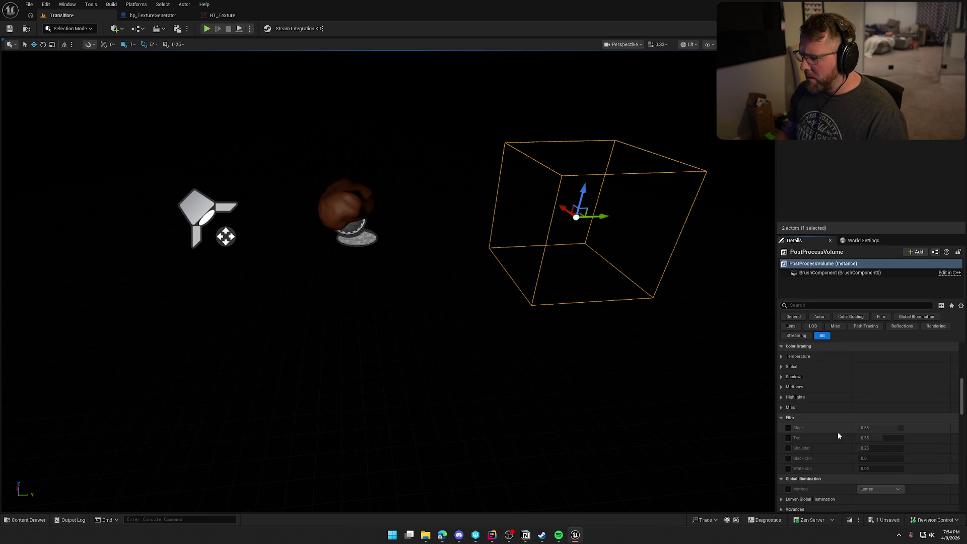
scroll(838, 433, "down", 4)
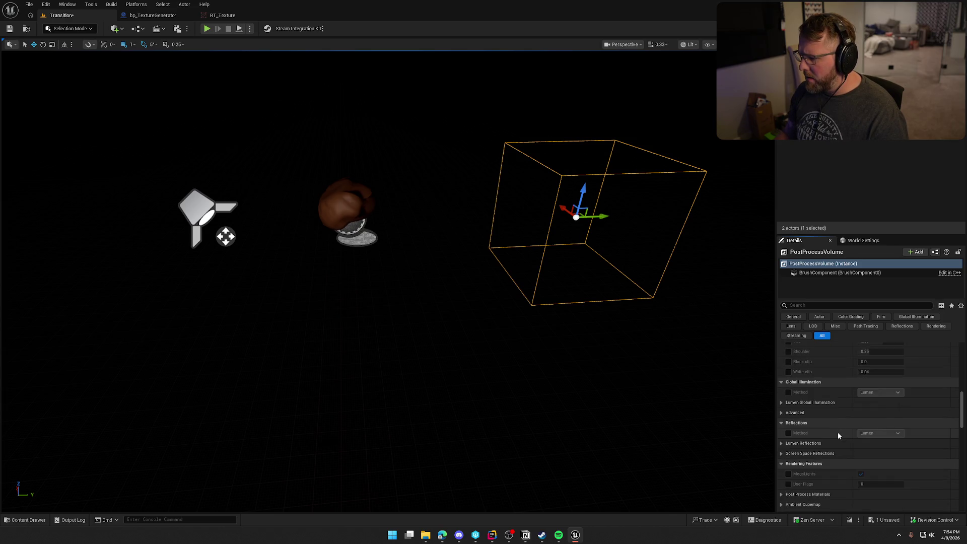
left_click(206, 211)
mouse_move(537, 286)
left_mouse_down()
mouse_move(454, 295)
mouse_move(570, 316)
left_mouse_up()
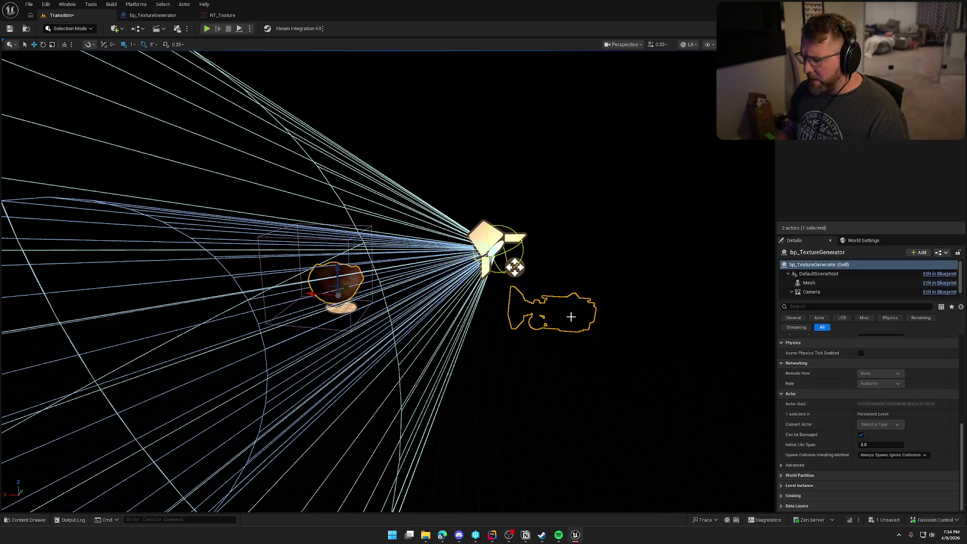
Select the generator's Camera component, check the RT_Texture preview, then close it.
left_click(812, 292)
scroll(863, 409, "up", 3)
scroll(863, 409, "up", 5)
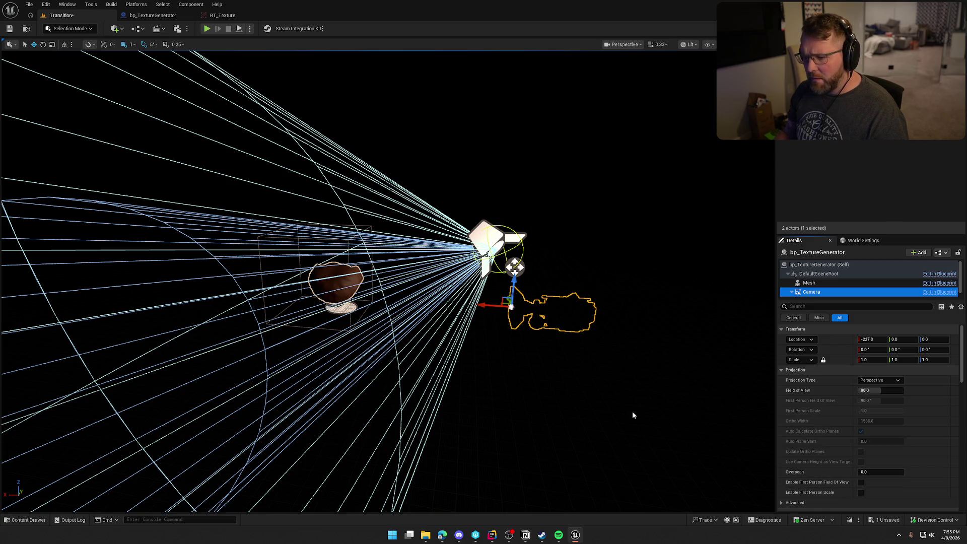
left_click(222, 15)
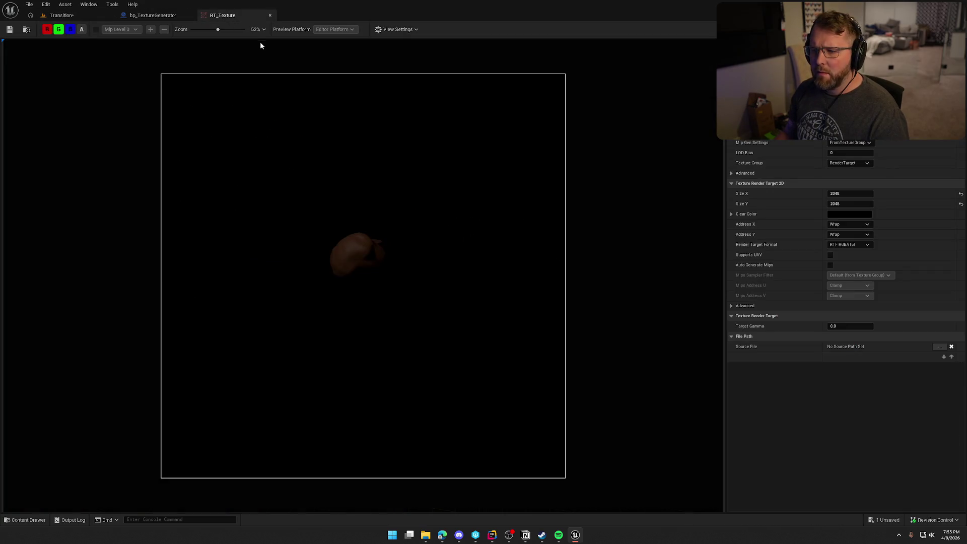
left_click(270, 16)
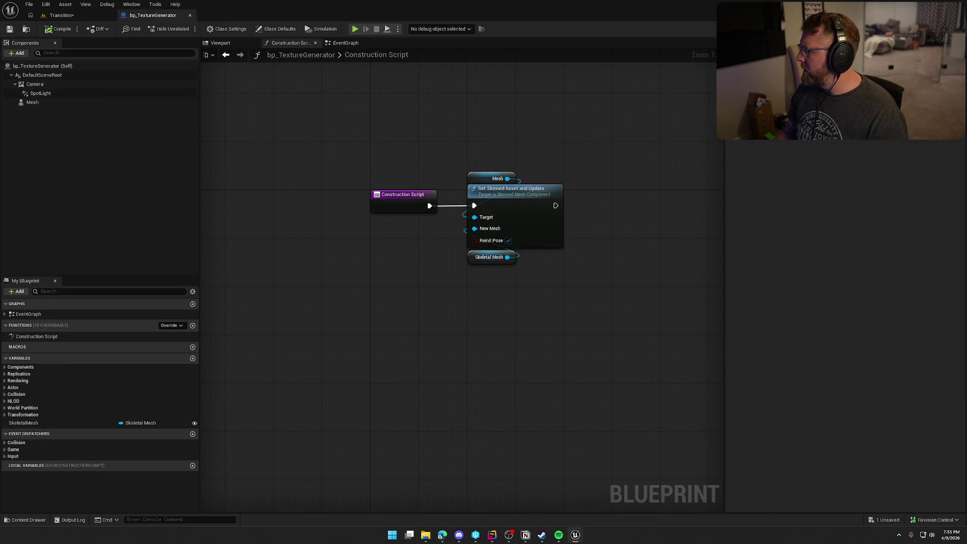
In the bp_TextureGenerator blueprint viewport, raise the Camera component along Z.
left_click(83, 14)
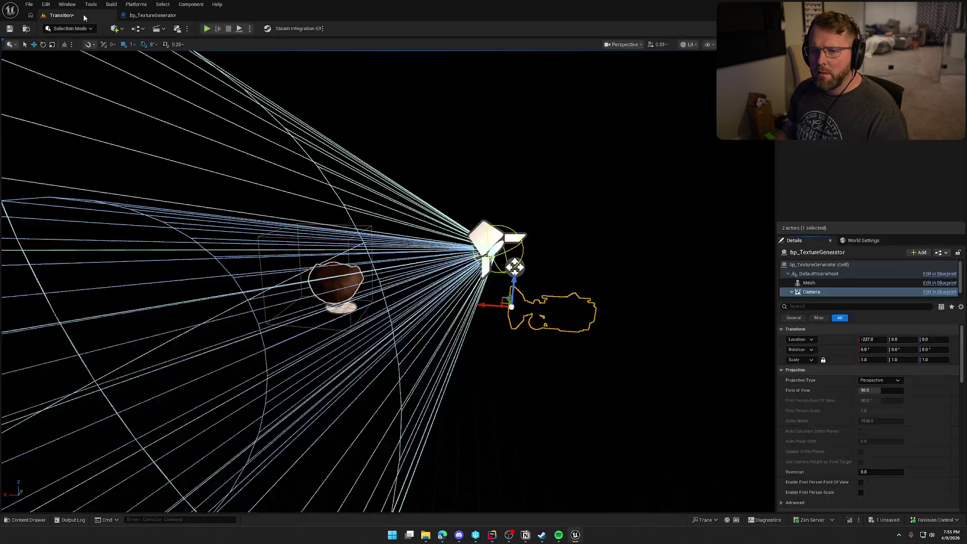
left_click(151, 15)
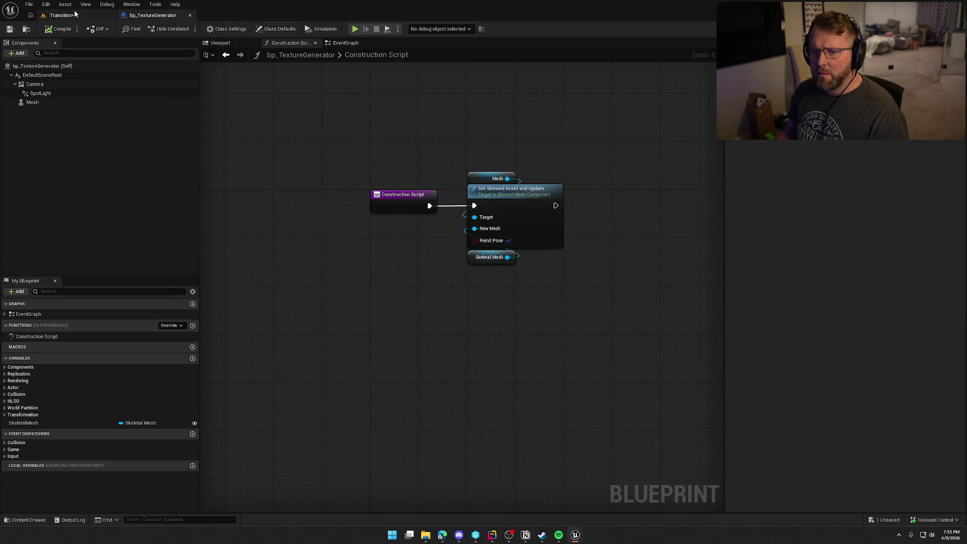
left_click(222, 43)
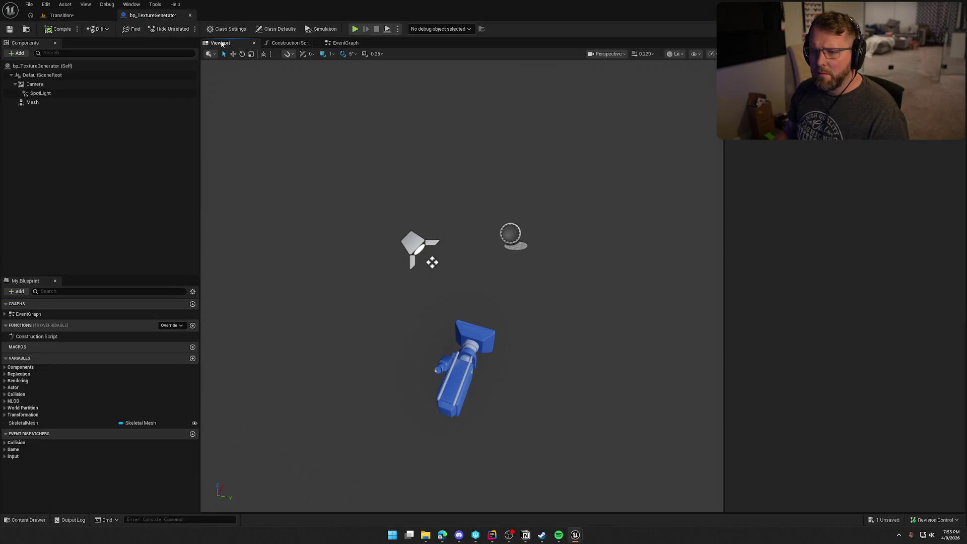
left_click(479, 336)
key("r")
key("w")
left_click_drag(453, 359, 460, 318)
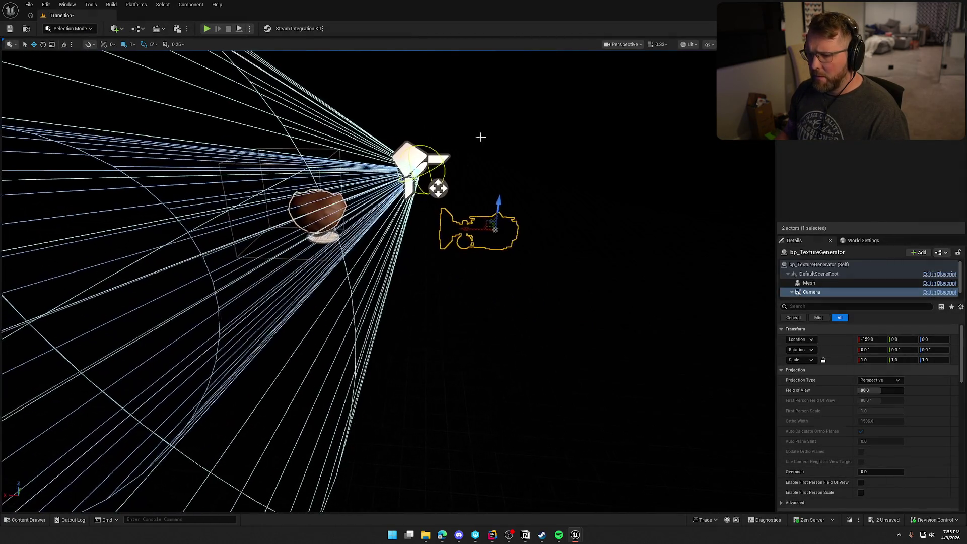
Move the spotlight in the level to relight the brown mesh, then reselect the generator.
left_click(486, 132)
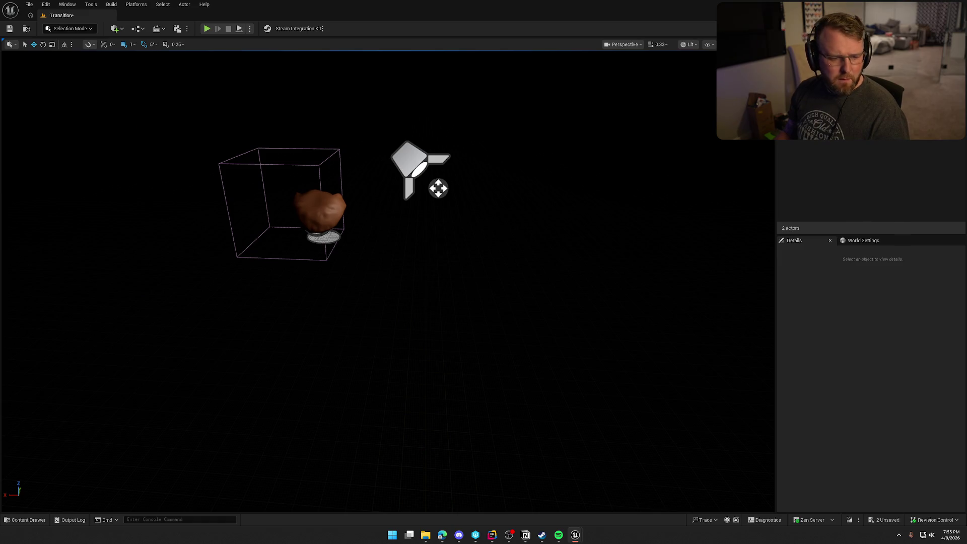
mouse_move(438, 189)
left_mouse_down()
mouse_move(383, 186)
mouse_move(413, 189)
left_mouse_up()
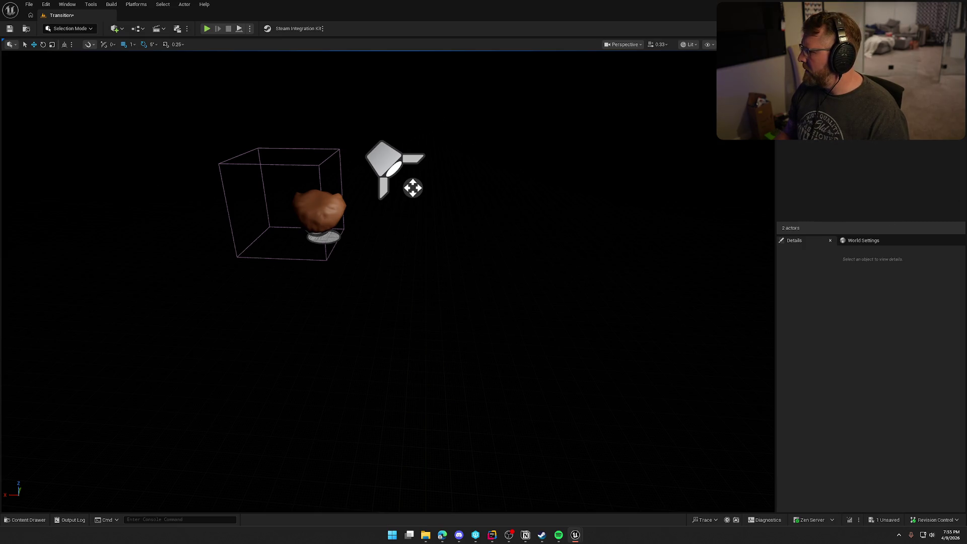
left_click(307, 220)
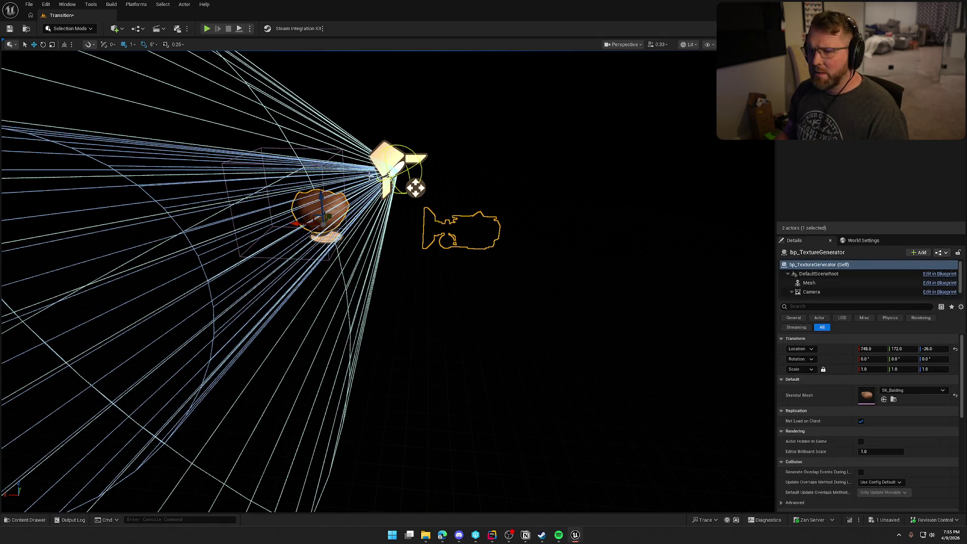
Save and check out the changed assets, then move the capture camera upward.
left_click(11, 30)
left_click(495, 351)
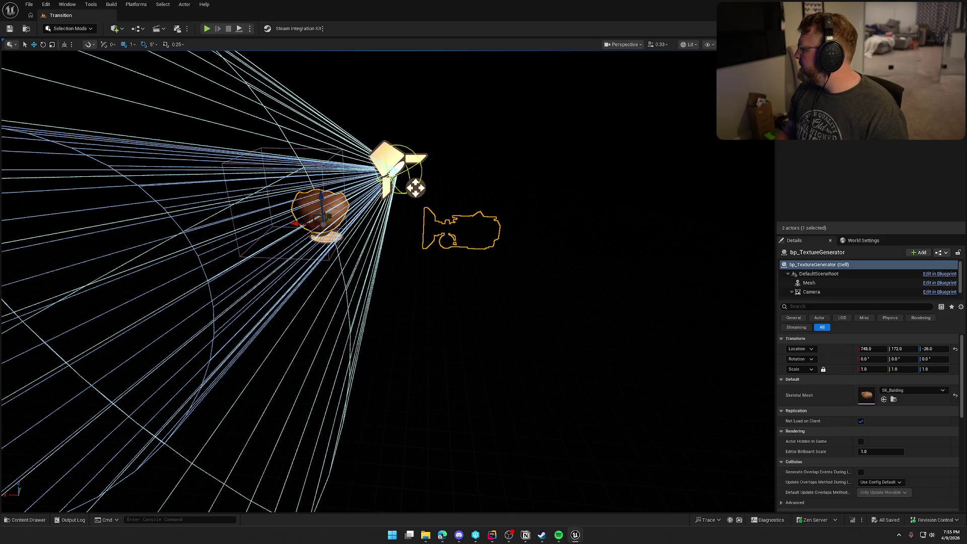
mouse_move(585, 281)
left_mouse_down()
mouse_move(534, 272)
mouse_move(484, 237)
mouse_move(529, 208)
left_mouse_up()
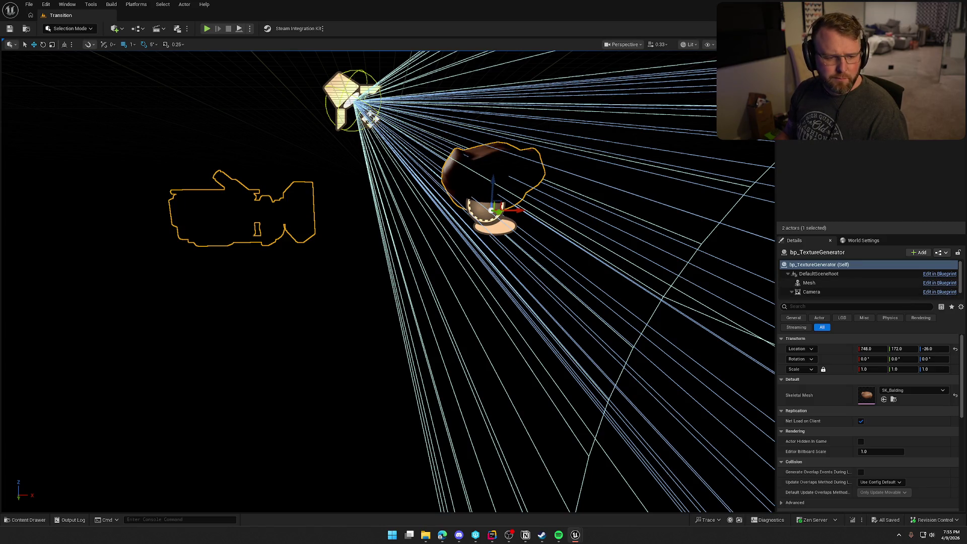
left_click_drag(371, 116, 369, 101)
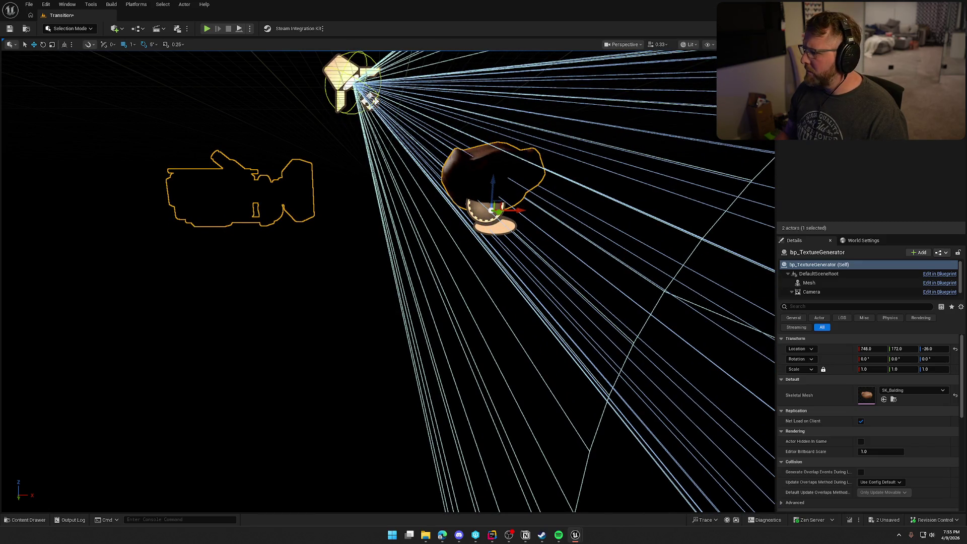
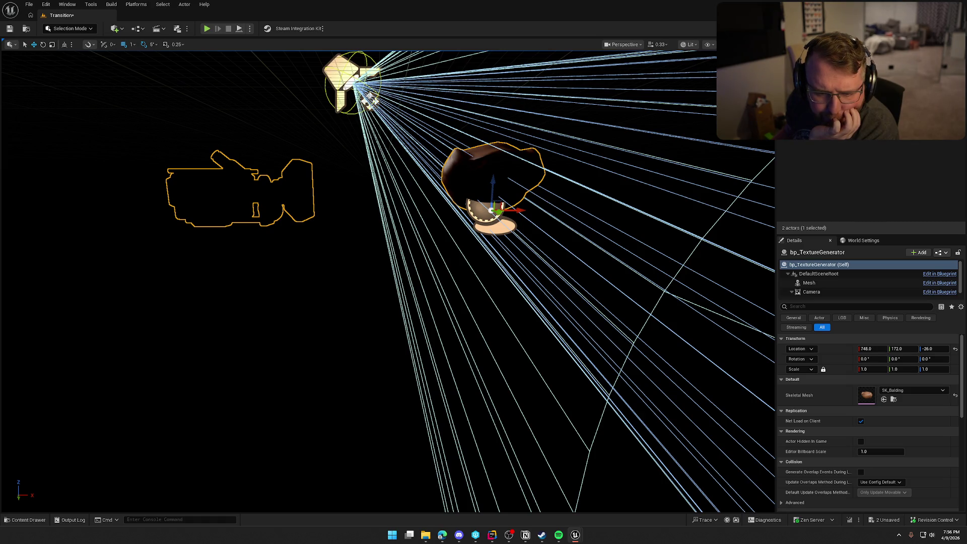
Save the level, open the RT_Texture render target, and clear the level selection.
key("ctrl+s")
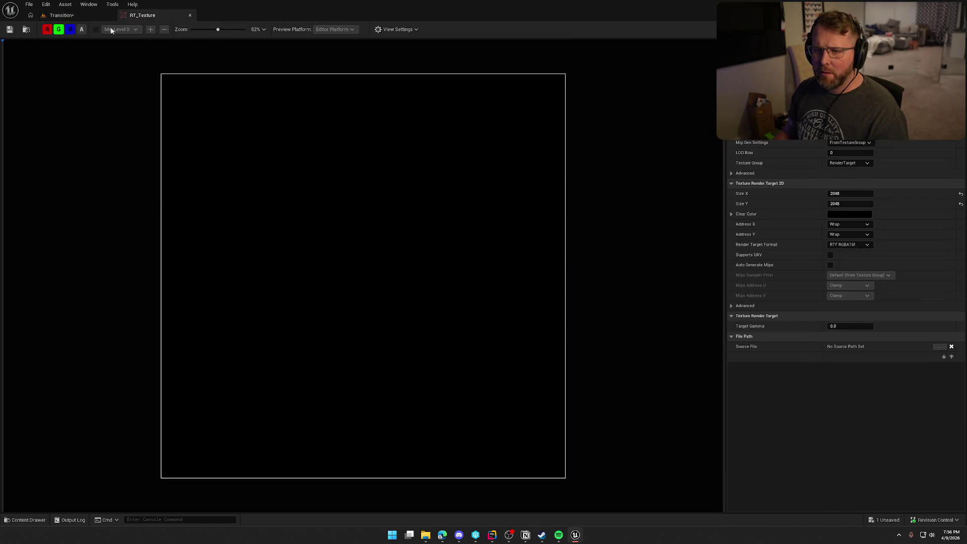
left_click(45, 15)
scroll(220, 102, "down", 10)
left_click(383, 235)
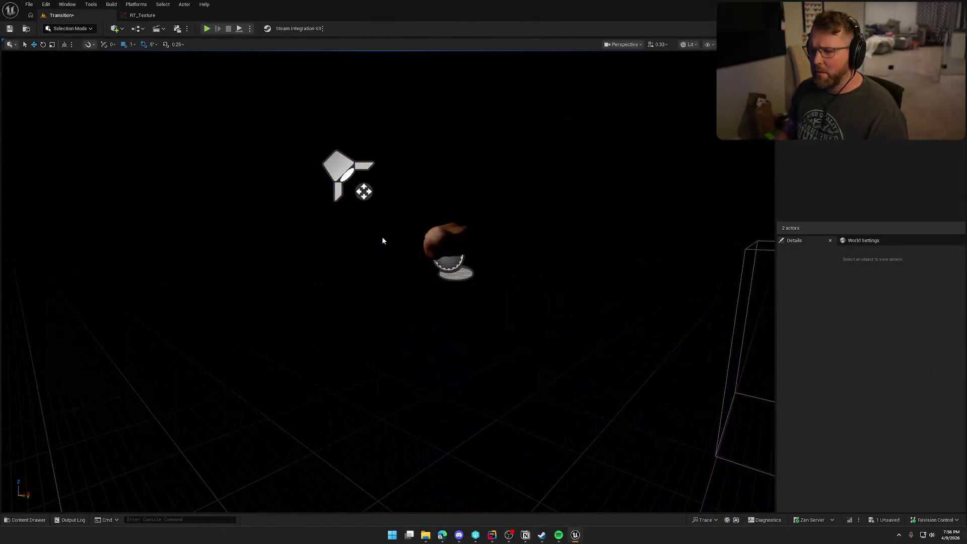
Select the bp_TextureGenerator Camera, check RT_Texture, and pull the camera back to -162, 0, 14.
left_click(398, 271)
scroll(860, 463, "down", 5)
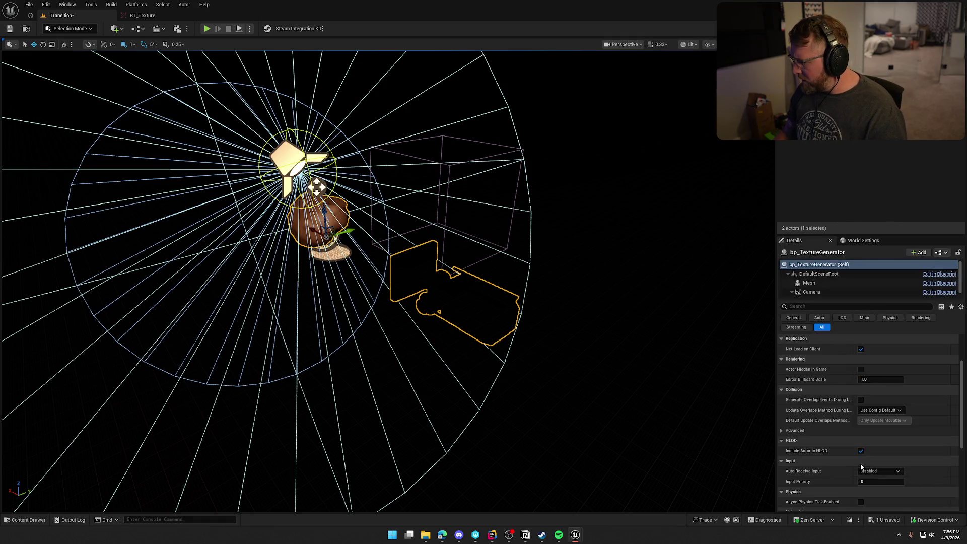
scroll(856, 459, "down", 3)
scroll(839, 452, "up", 5)
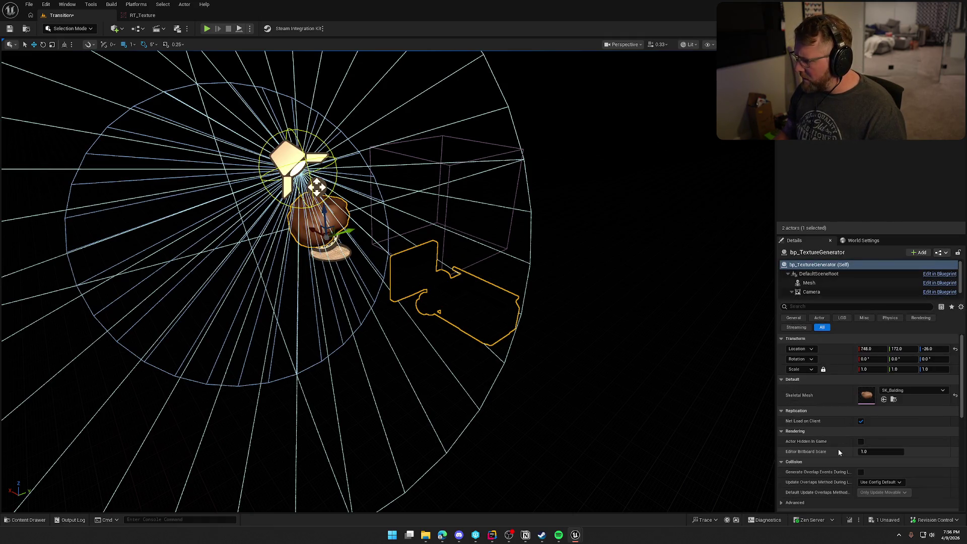
left_click(813, 292)
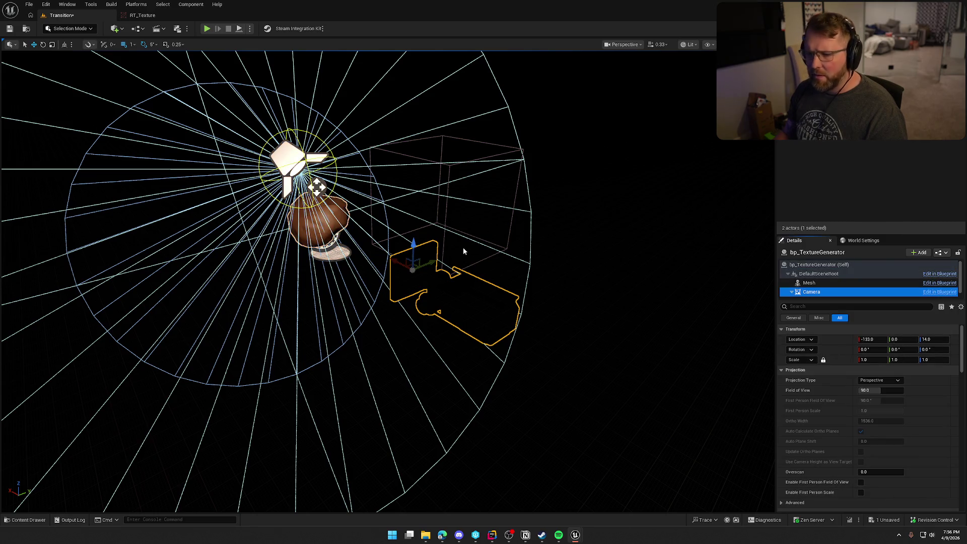
left_click(155, 19)
left_click(160, 15)
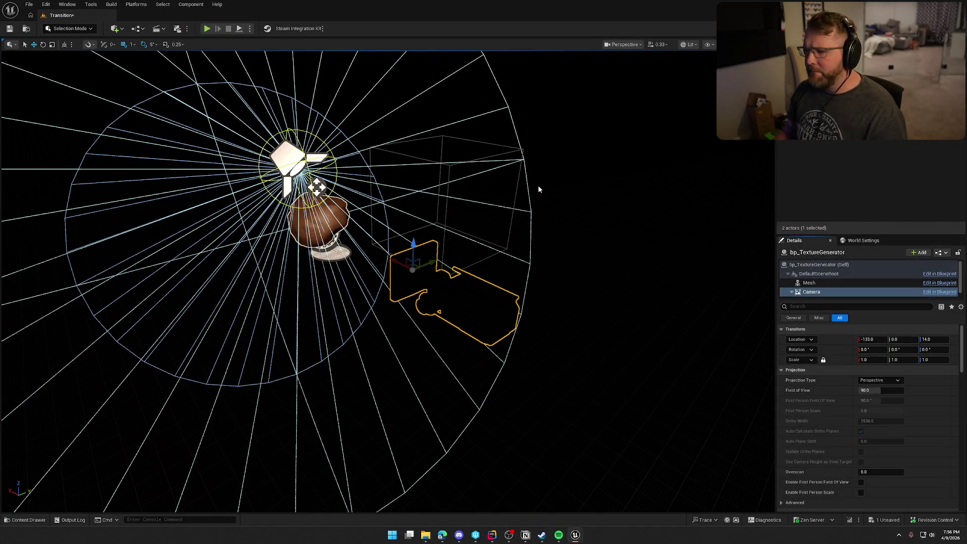
mouse_move(398, 261)
left_mouse_down()
mouse_move(416, 261)
mouse_move(392, 237)
mouse_move(427, 262)
mouse_move(401, 241)
mouse_move(423, 251)
left_mouse_up()
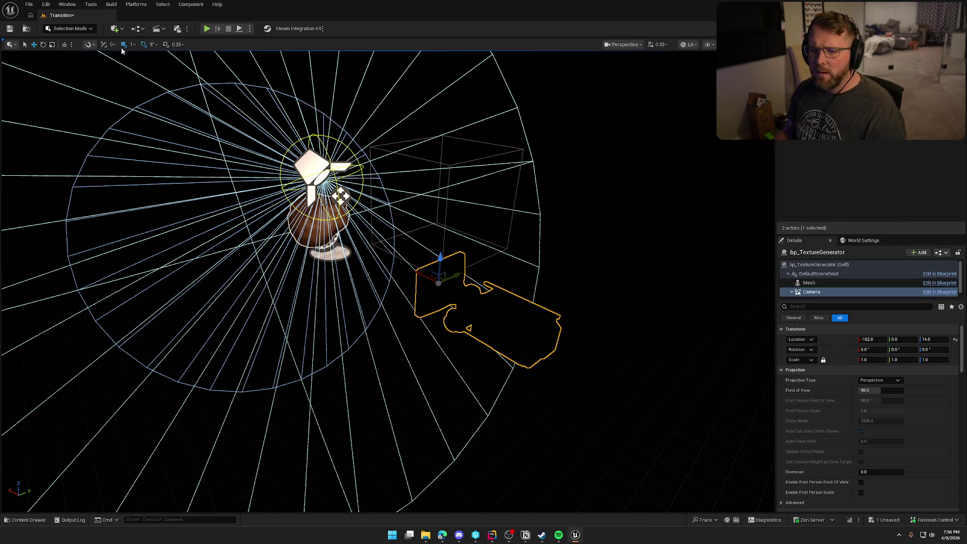
Save, deselect, switch the viewport to Game View, and dock the bp_TextureGenerator blueprint editor.
key("ctrl+s")
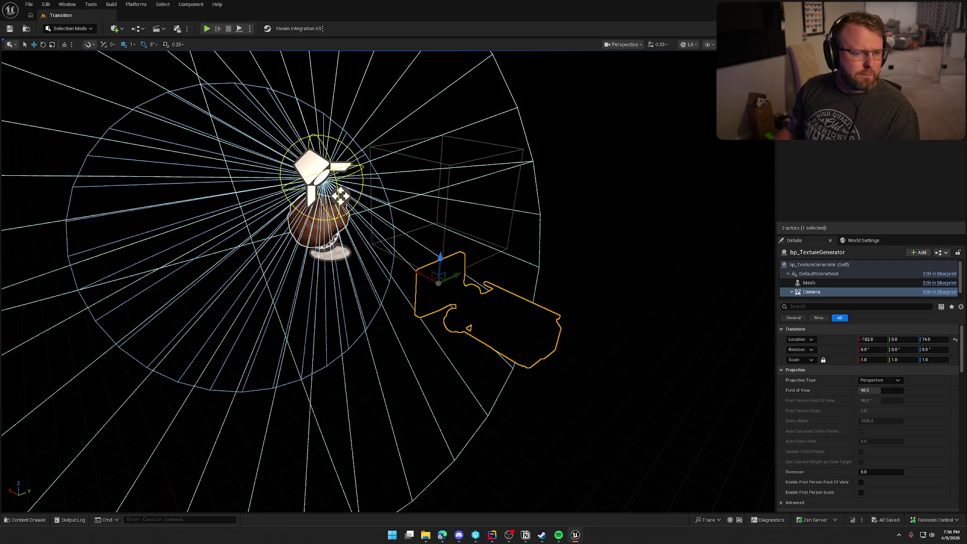
left_click_drag(258, 249, 288, 257)
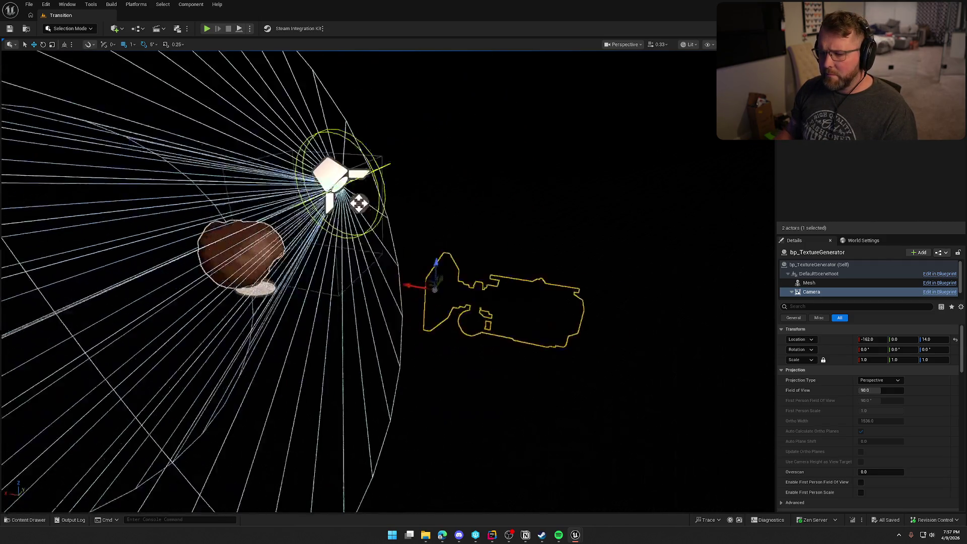
key("Escape")
key("g")
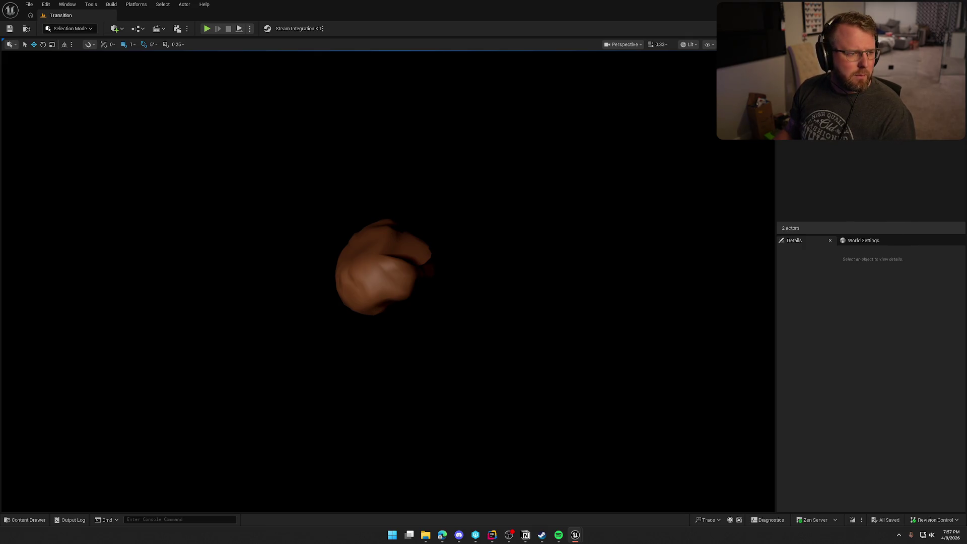
mouse_move(409, 85)
left_mouse_down()
mouse_move(239, 7)
mouse_move(252, 14)
mouse_move(162, 21)
left_mouse_up()
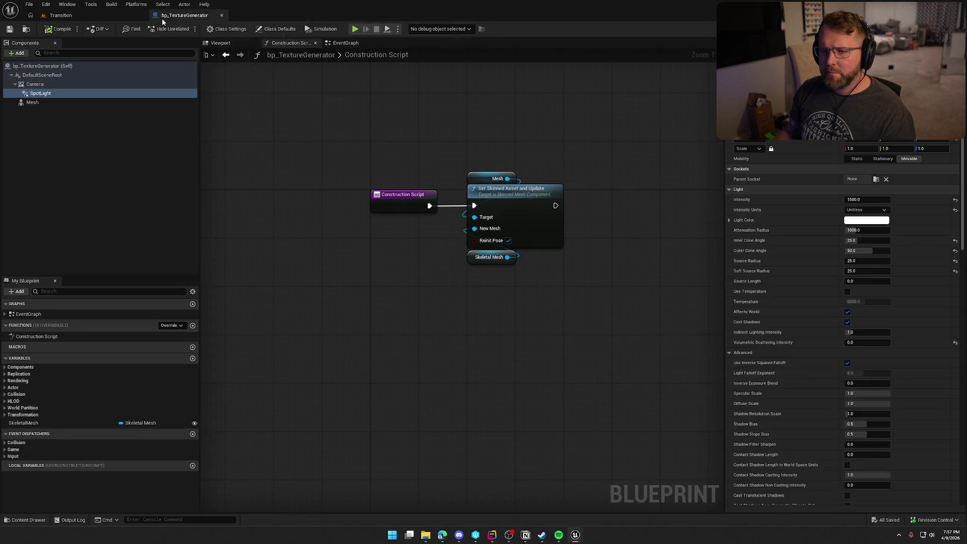
Add a Set Relative Rotation node for Mesh, running after Set Skinned Asset.
left_click_drag(379, 169, 482, 184)
type("set relat")
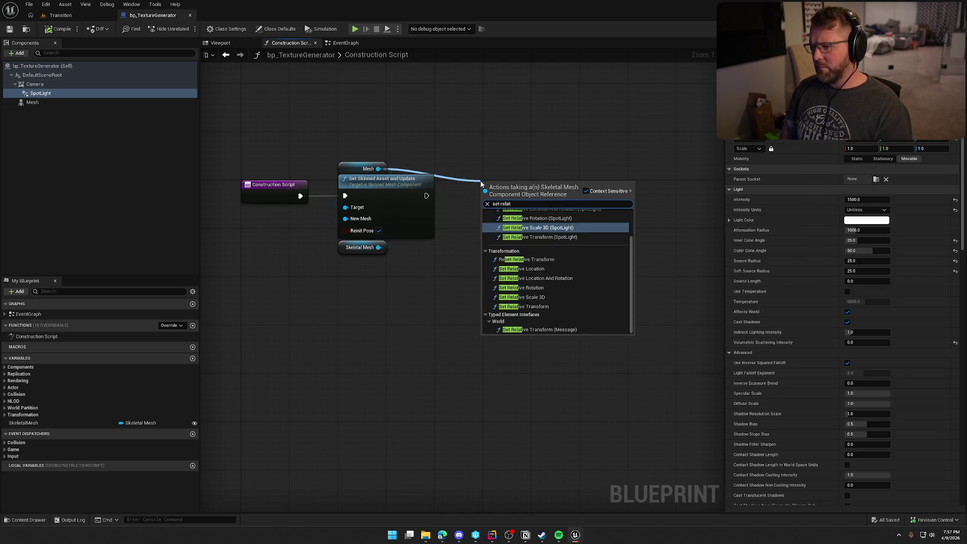
type("ive ro")
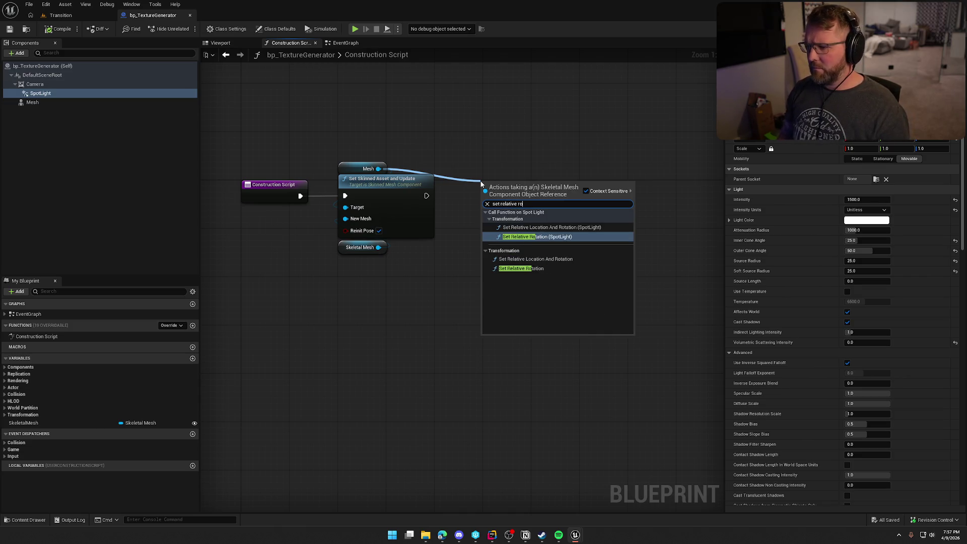
left_click(534, 268)
left_click_drag(484, 201, 416, 195)
key("Escape")
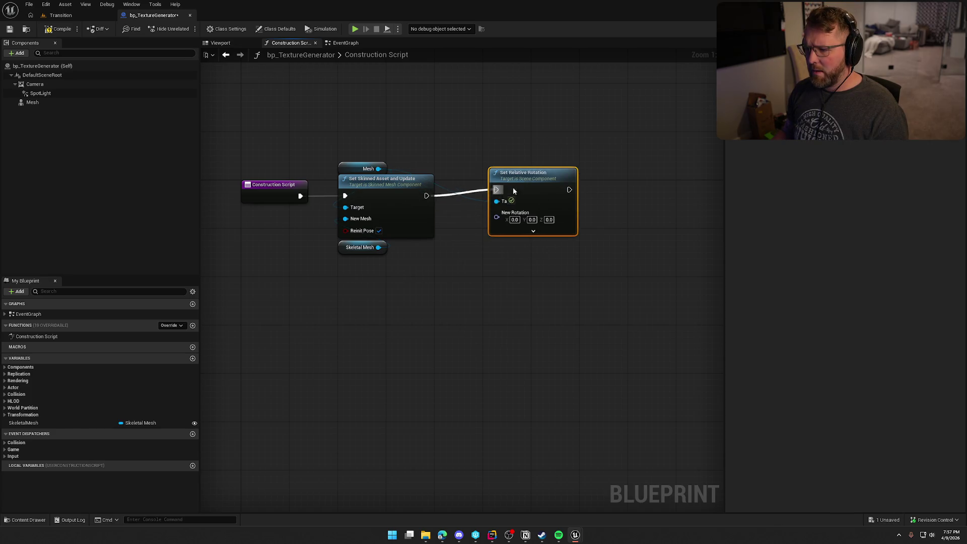
Split New Rotation, promote Z (Yaw) to a 'Rotation Z (Yaw)' float variable, and compile.
right_click(491, 222)
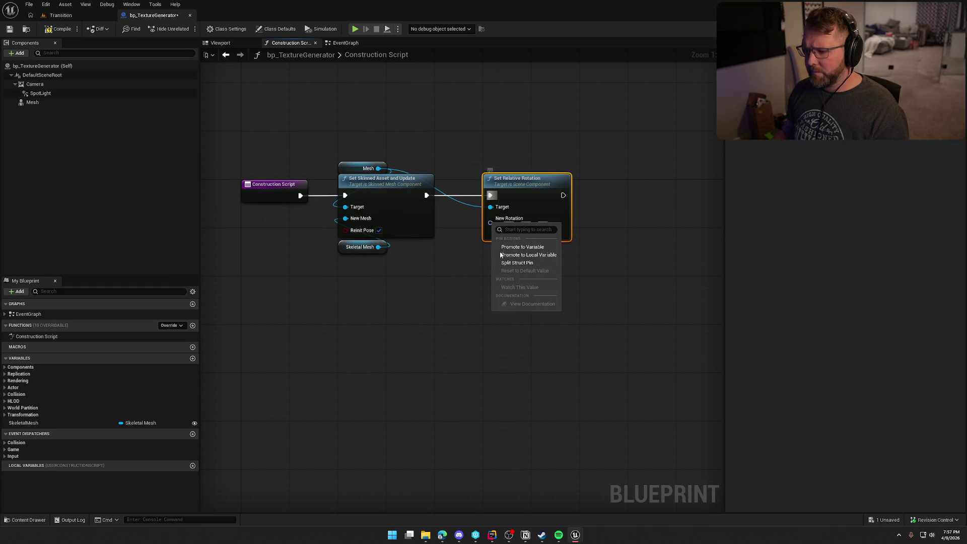
left_click(517, 263)
left_click_drag(490, 253, 431, 284)
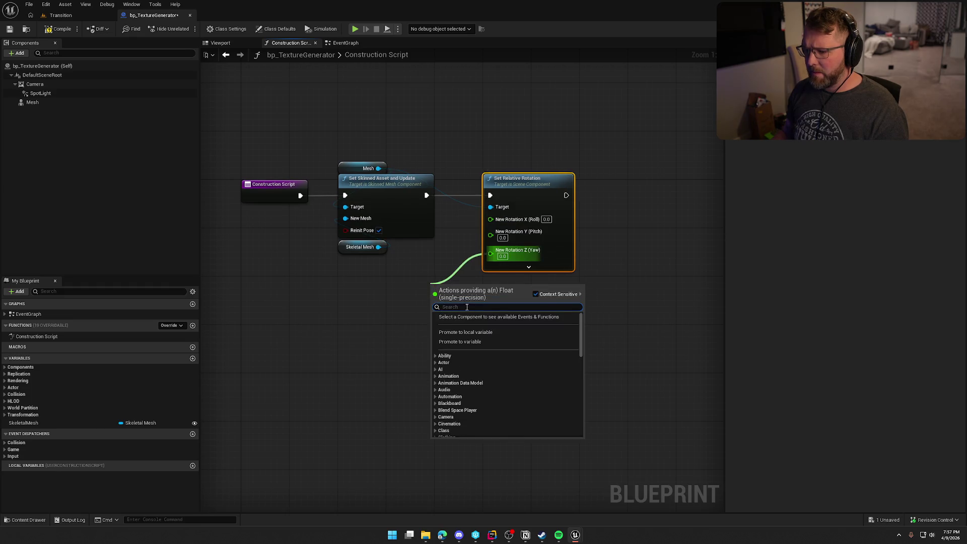
left_click(481, 342)
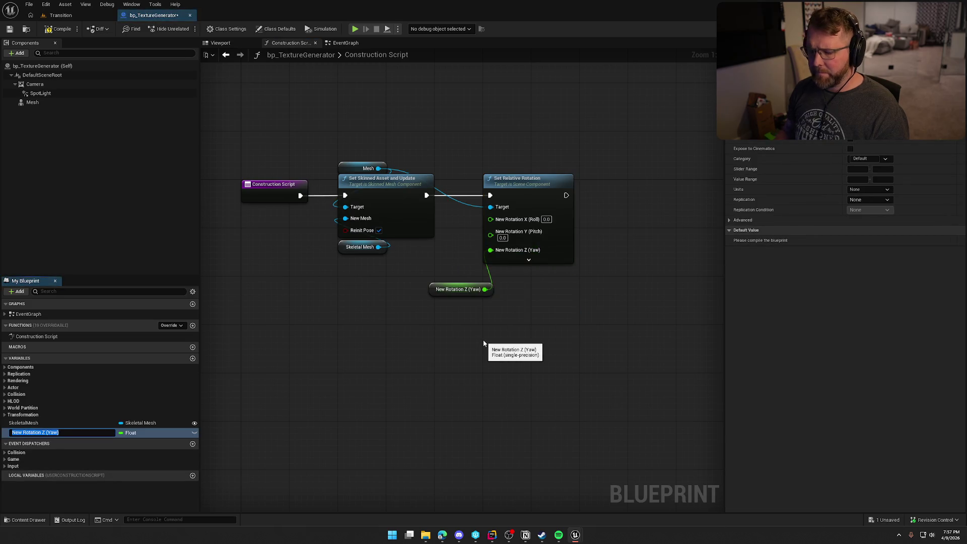
key("Home")
key("Delete")
key("Delete")
key("Delete")
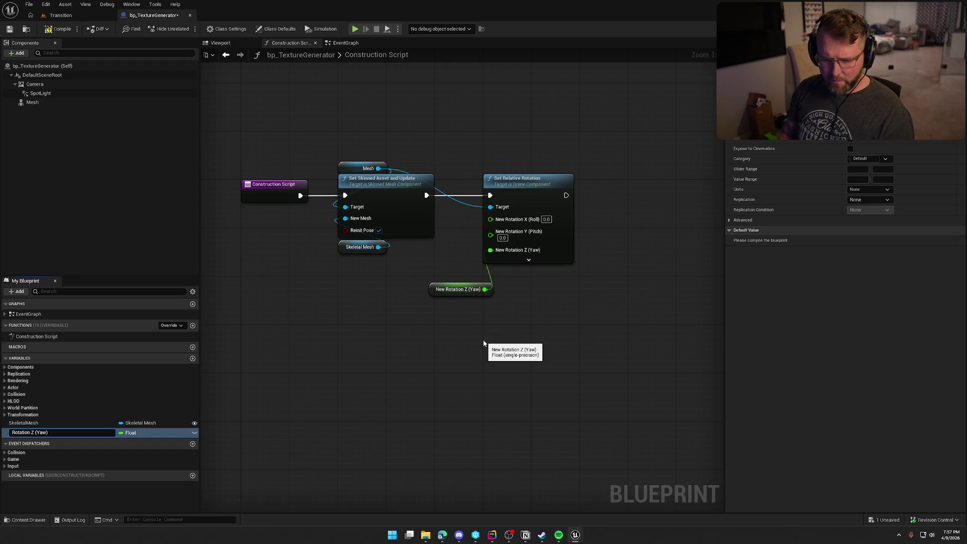
key("Return")
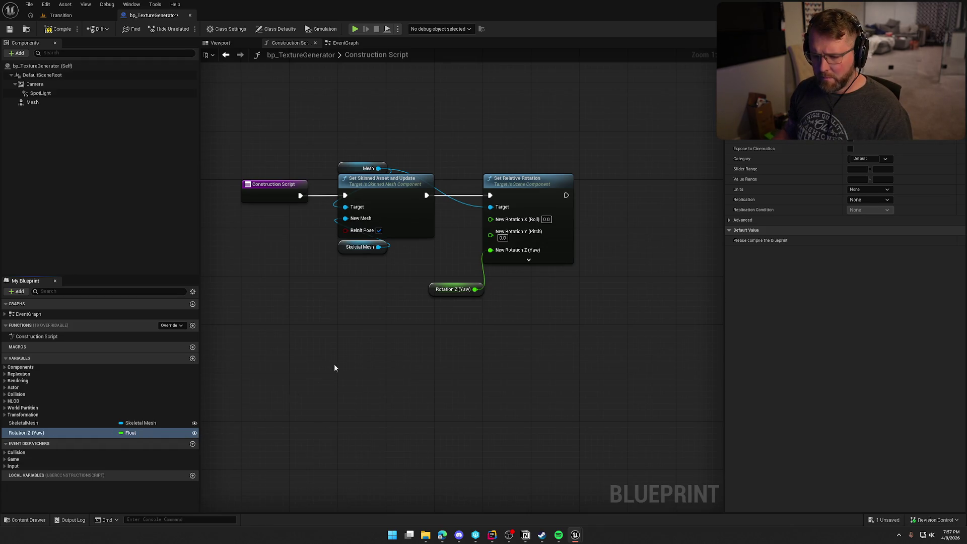
left_click_drag(452, 296, 446, 266)
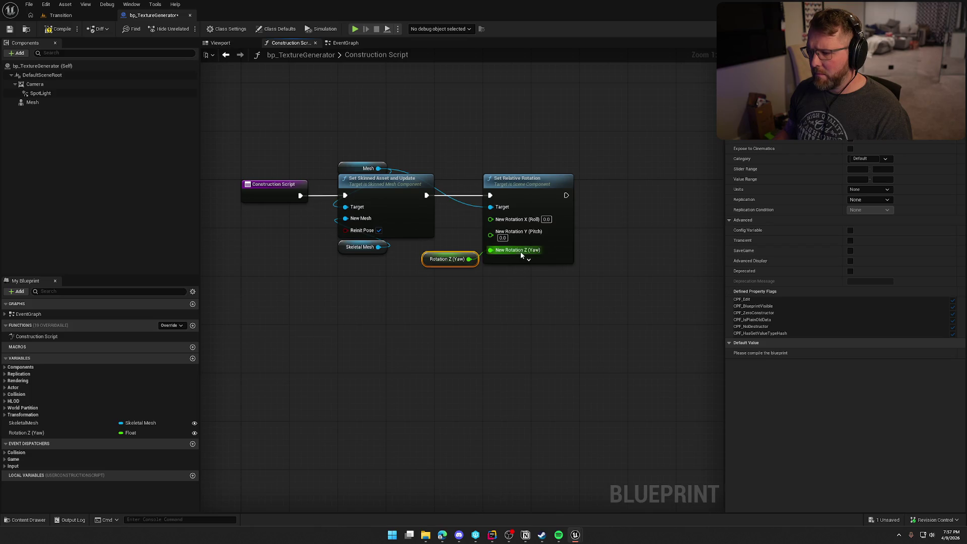
left_click(59, 29)
left_click(60, 15)
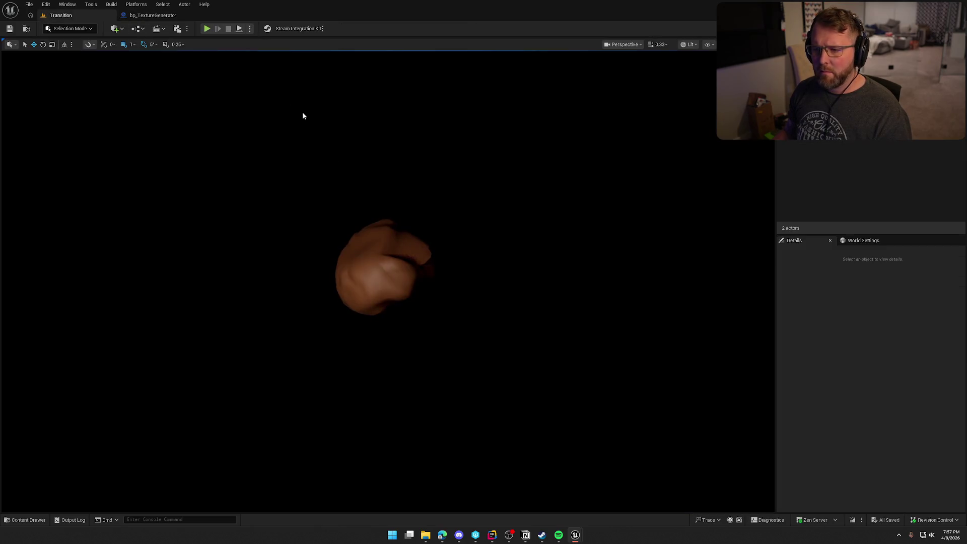
Select the Rotation Z (Yaw) variable and set its slider range to 0–180.
left_click(166, 16)
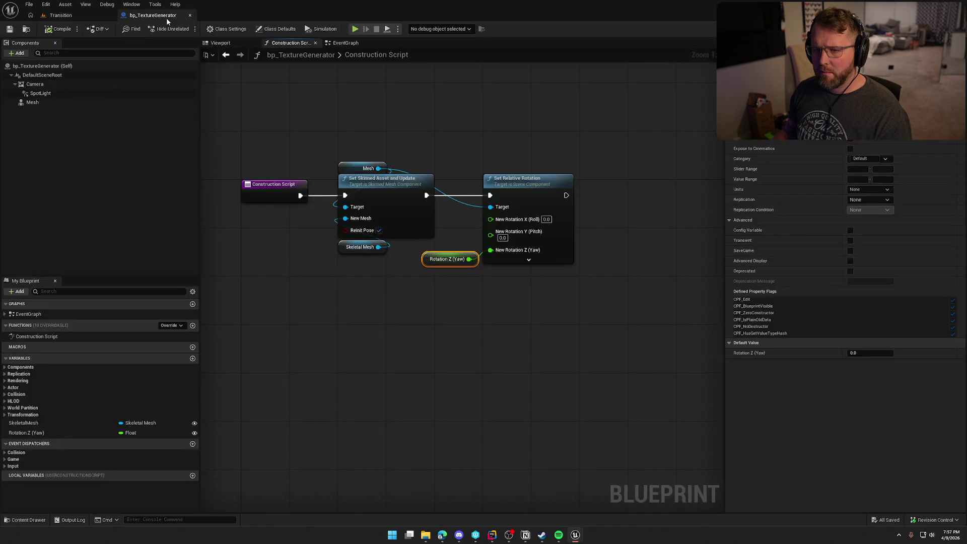
left_click(26, 433)
left_click(858, 168)
type("0")
key("Return")
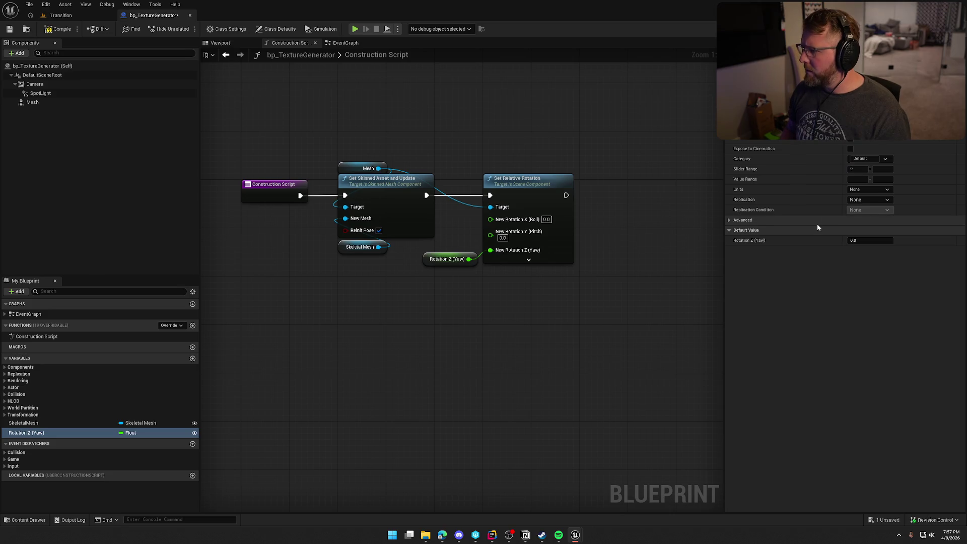
left_click(882, 169)
type("180")
key("Return")
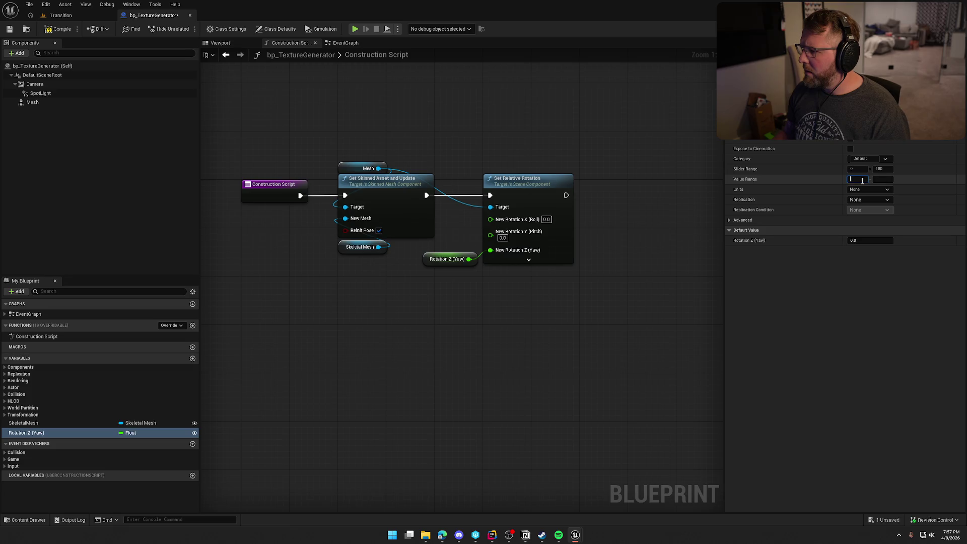
Set the value range maximum and slider maximum to 360, then compile the blueprint.
key("Tab")
type("360")
key("Return")
left_click(890, 170)
type("360")
key("Return")
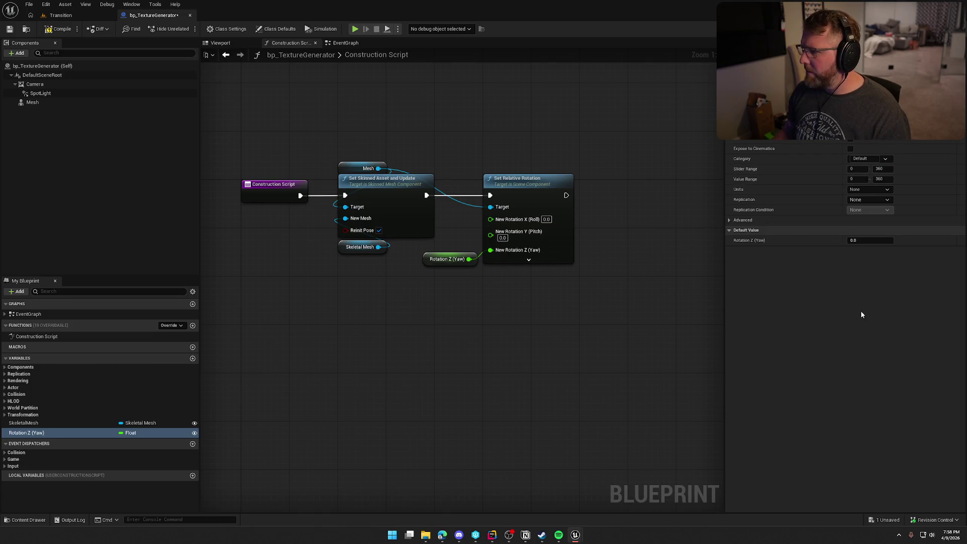
left_click(54, 30)
left_click(72, 19)
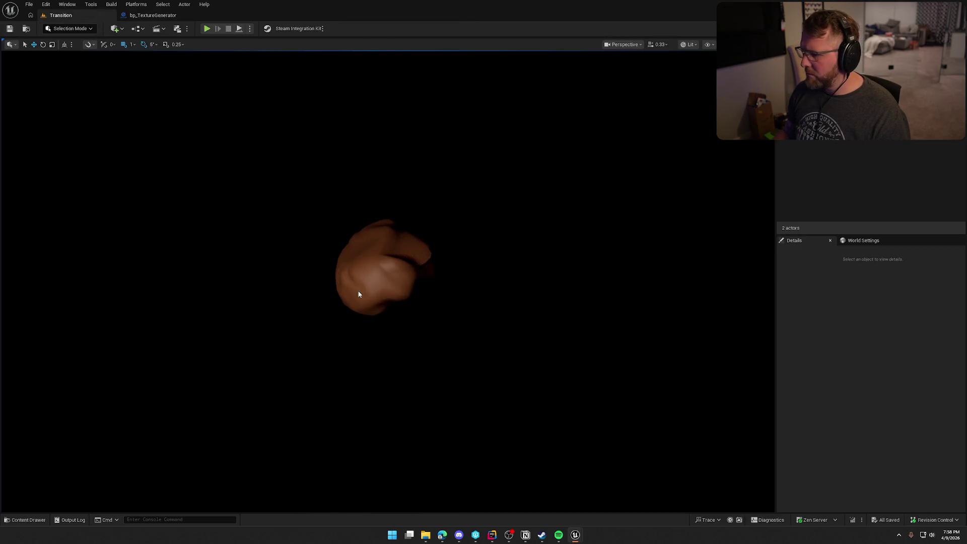
Spin the head rig's yaw, then move its camera closer to -96, 0, 14.
left_click(379, 253)
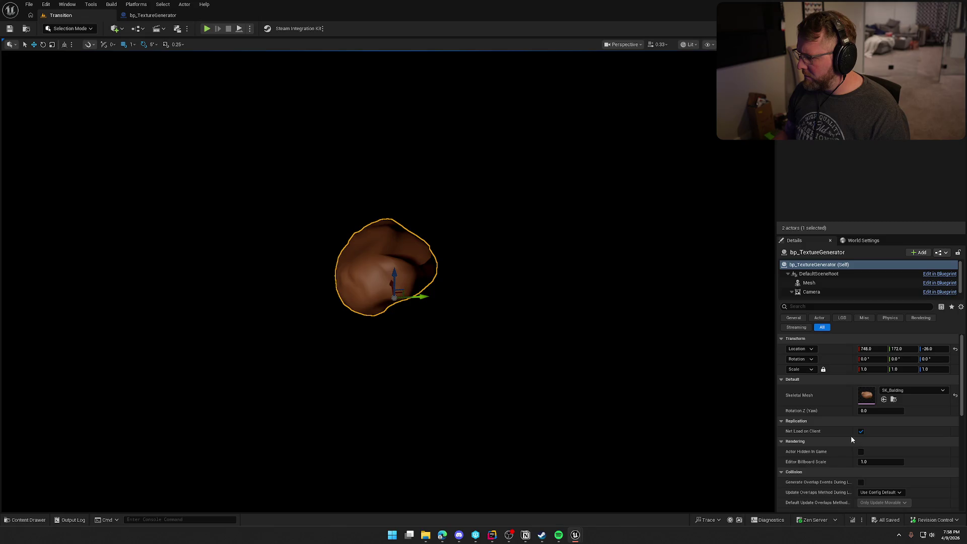
mouse_move(867, 412)
left_mouse_down()
mouse_move(957, 411)
mouse_move(887, 412)
left_mouse_up()
scroll(492, 231, "up", 3)
scroll(490, 233, "down", 4)
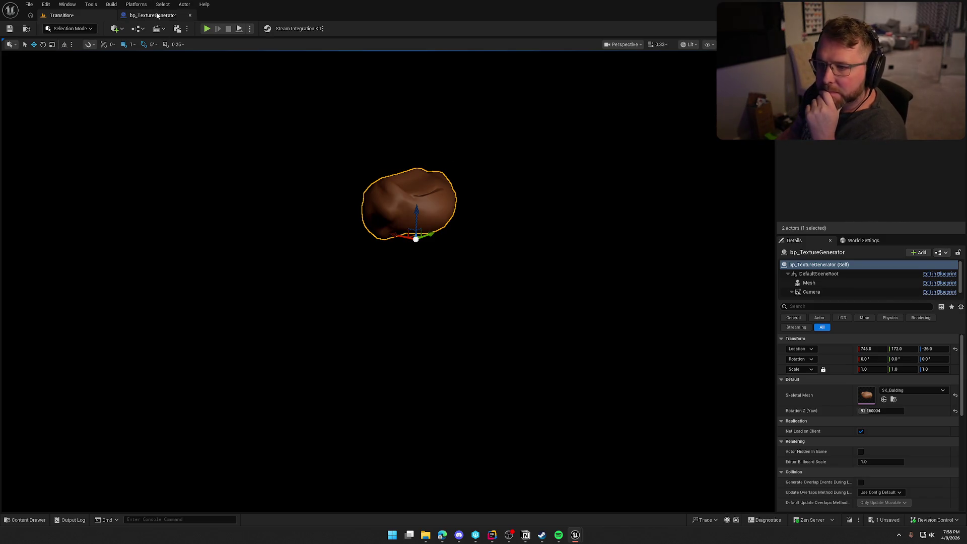
left_click(838, 293)
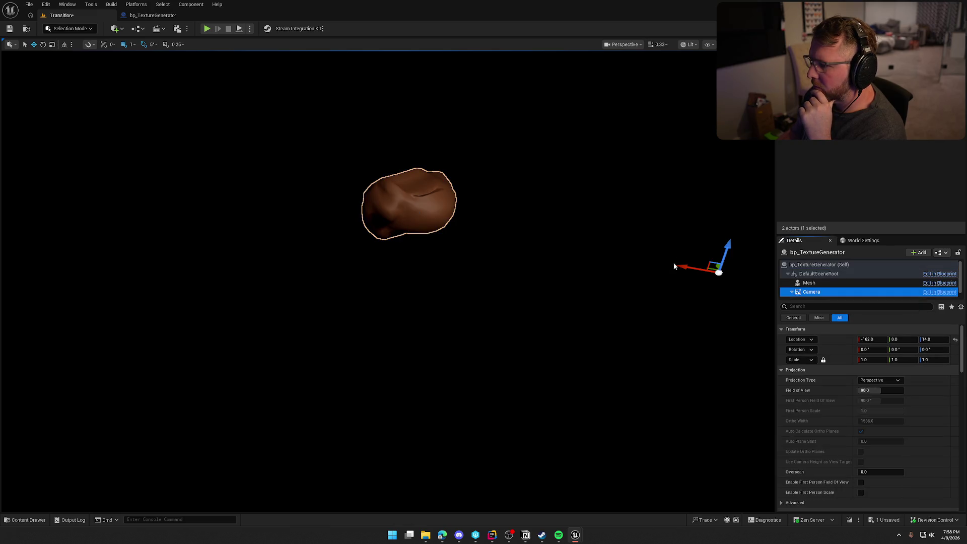
mouse_move(684, 266)
left_mouse_down()
mouse_move(522, 236)
mouse_move(540, 239)
left_mouse_up()
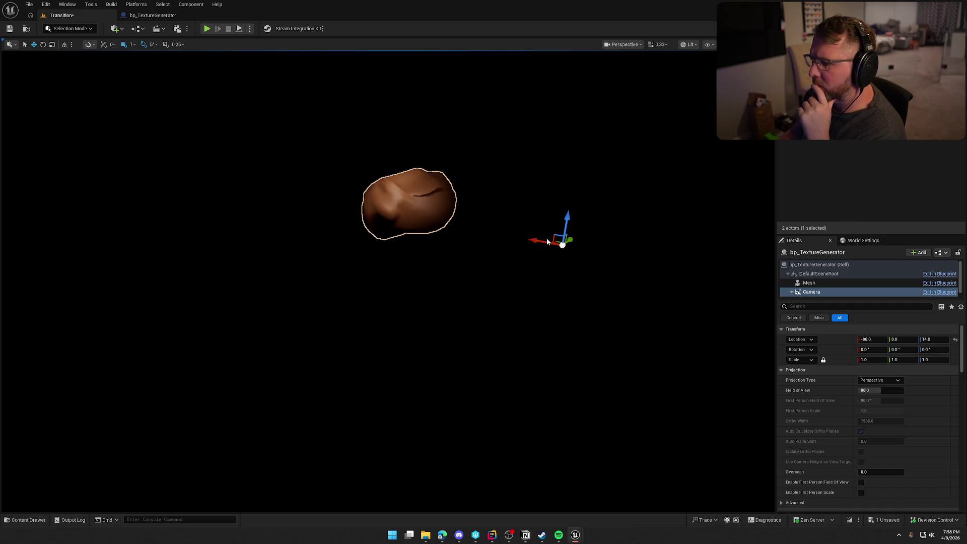
left_click(153, 15)
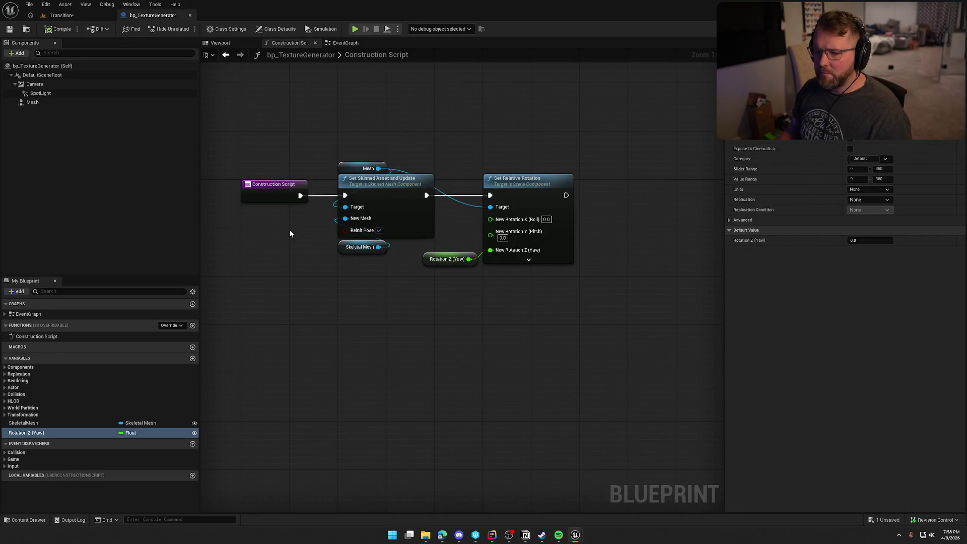
Add a Spot Light reference with a Set World Rotation node wired into the execution flow.
left_click_drag(40, 94, 573, 141)
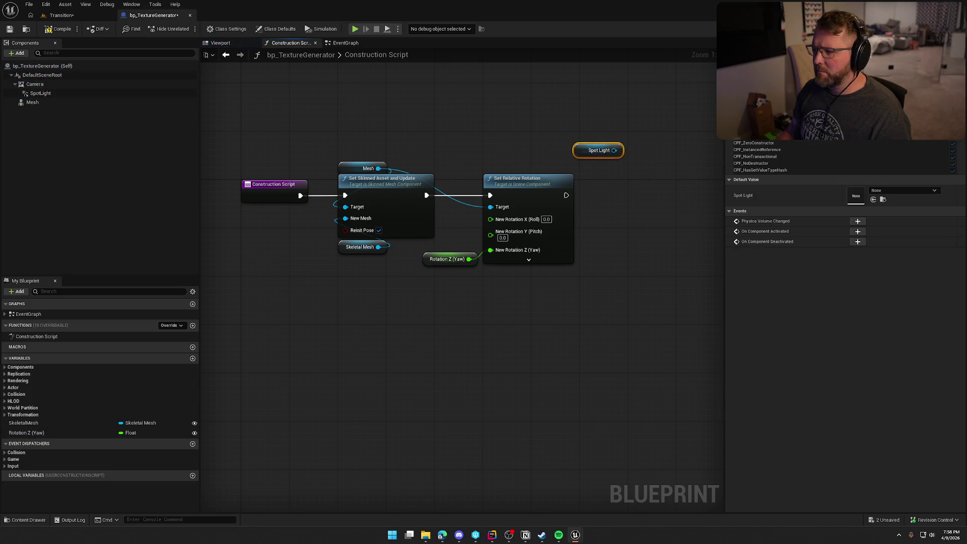
left_click_drag(509, 137, 533, 156)
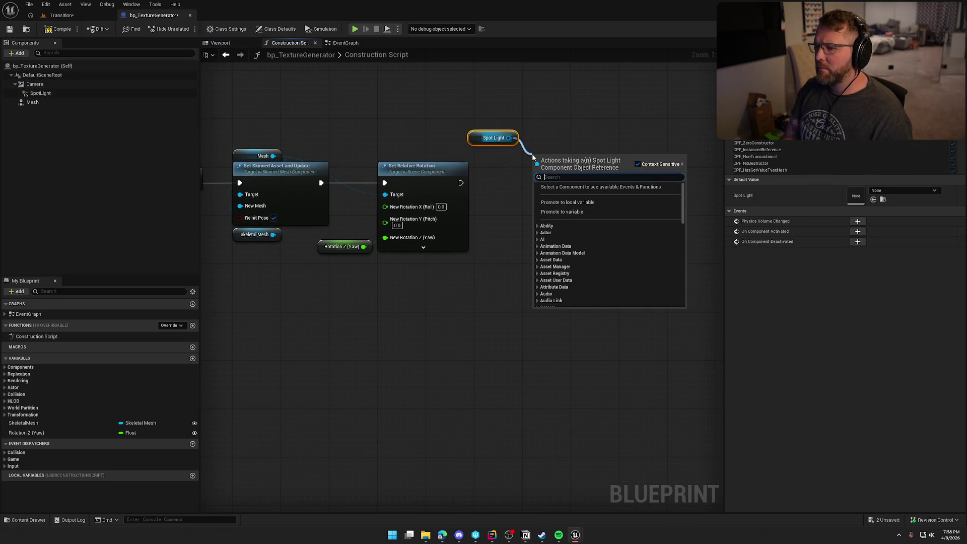
type("set")
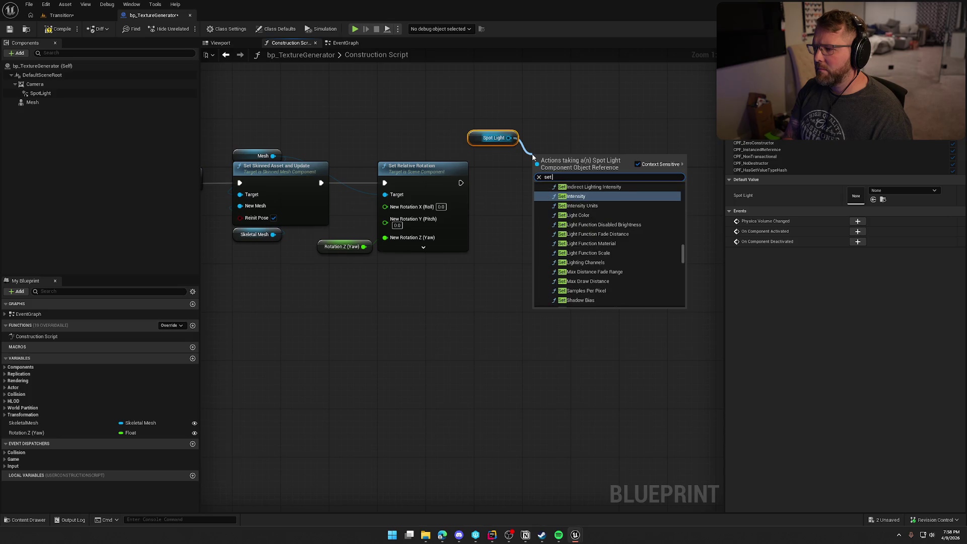
type(" world ro")
key("Return")
mouse_move(524, 178)
left_mouse_down()
mouse_move(536, 170)
mouse_move(606, 181)
left_mouse_up()
mouse_move(493, 145)
left_mouse_down()
mouse_move(583, 142)
mouse_move(596, 163)
left_mouse_up()
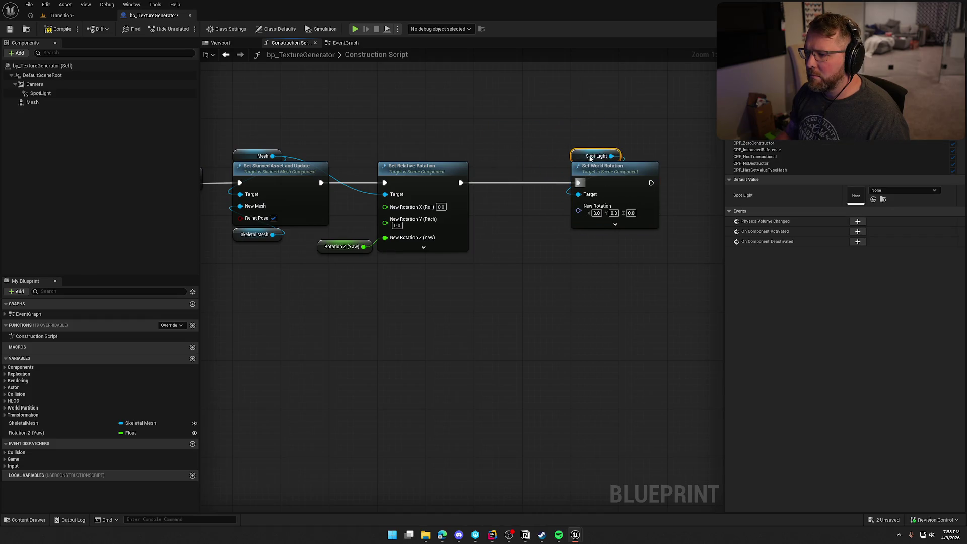
Add a Get World Location node for the Mesh.
left_click(32, 102)
mouse_move(32, 102)
left_mouse_down()
mouse_move(481, 270)
mouse_move(527, 273)
left_mouse_up()
type("get world lo")
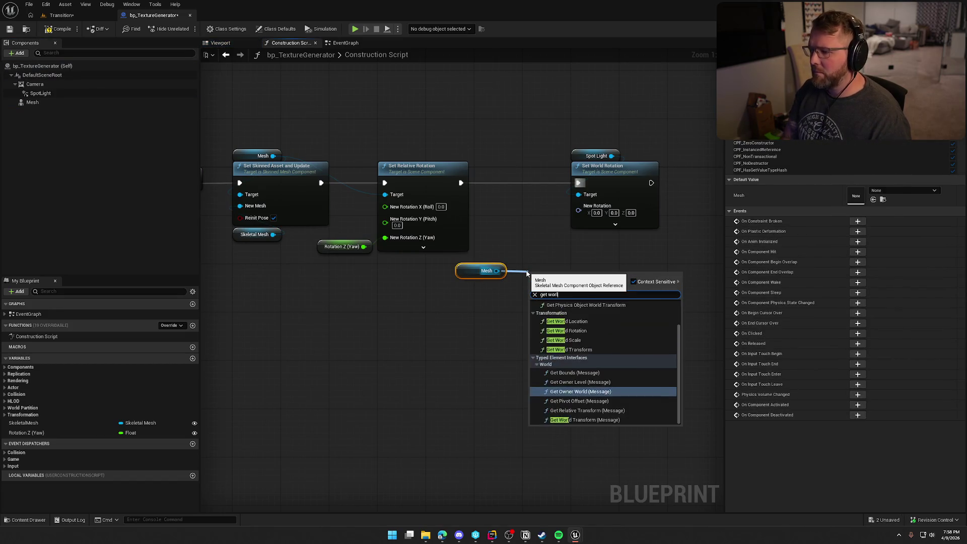
key("Down")
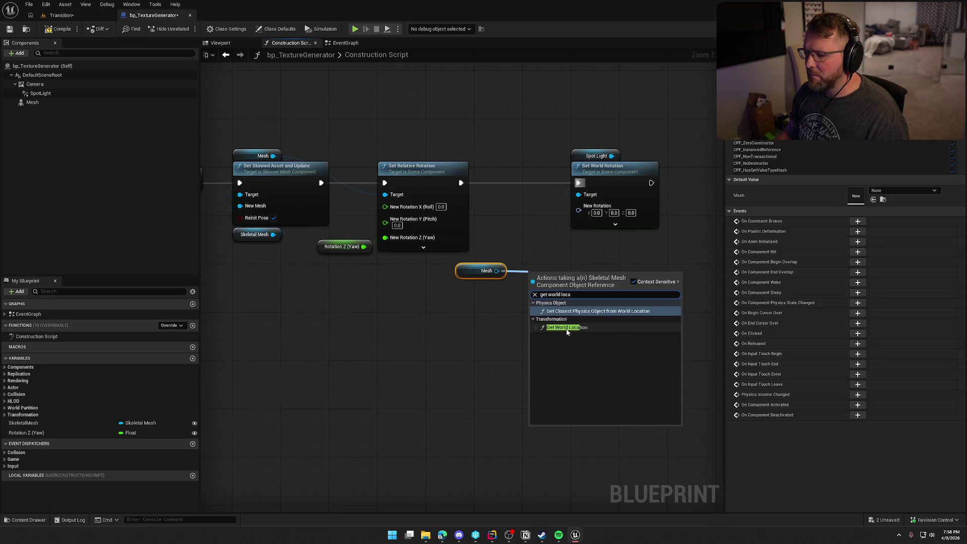
key("Return")
Duplicate a Get World Location node for the Spot Light and arrange the references and nodes.
mouse_move(610, 160)
left_mouse_down()
mouse_move(547, 222)
mouse_move(512, 227)
left_mouse_up()
left_click(556, 281)
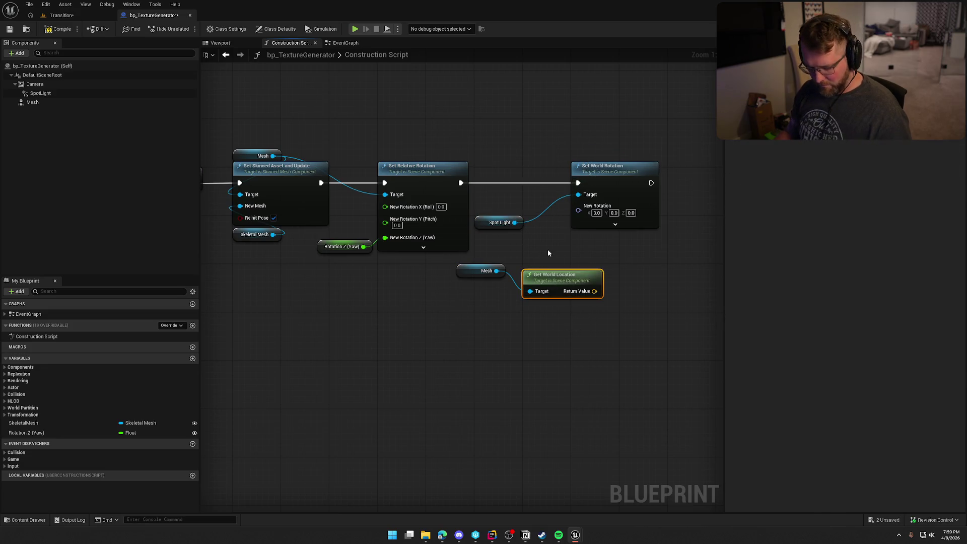
key("ctrl+d")
left_click_drag(554, 261, 514, 222)
left_click_drag(602, 189, 650, 188)
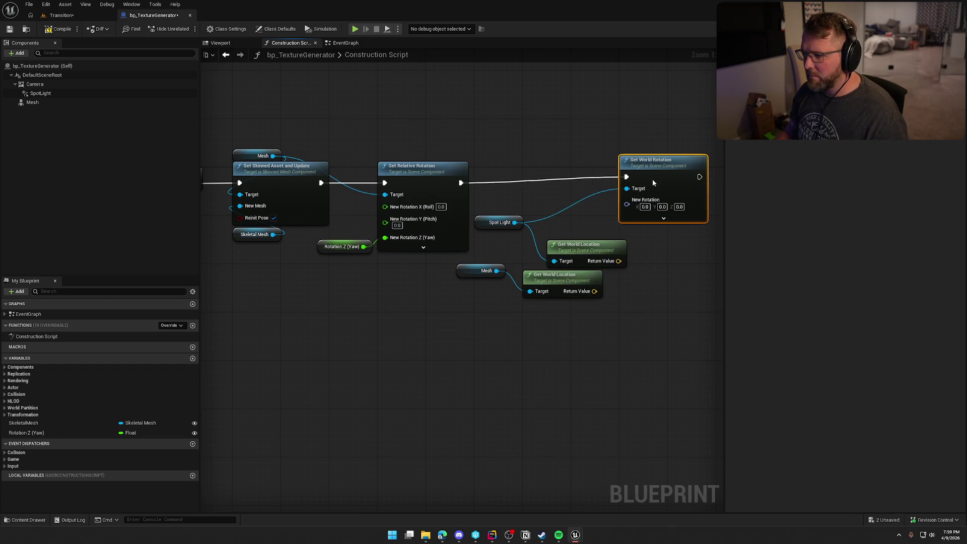
mouse_move(580, 250)
left_mouse_down()
mouse_move(572, 219)
mouse_move(561, 219)
left_mouse_up()
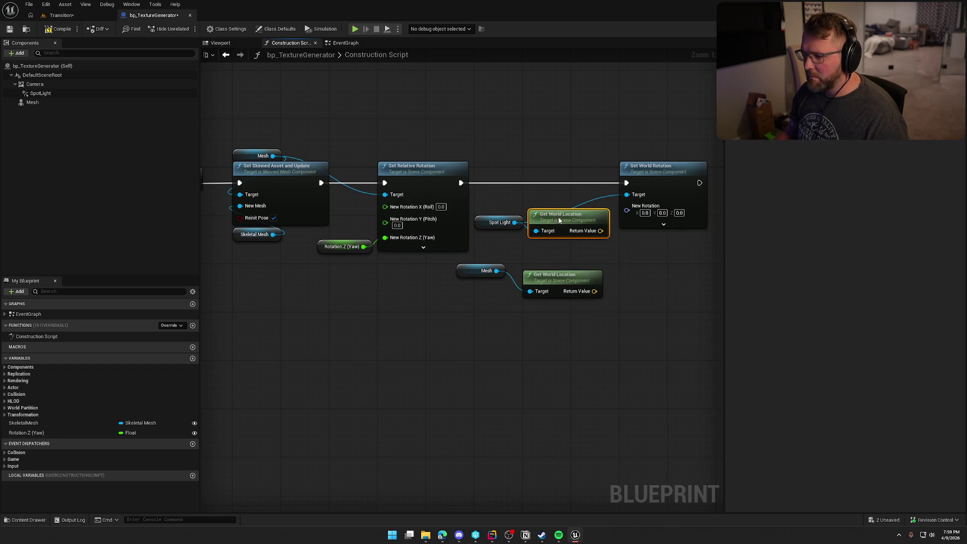
left_click_drag(541, 277, 546, 247)
left_click_drag(484, 271, 501, 246)
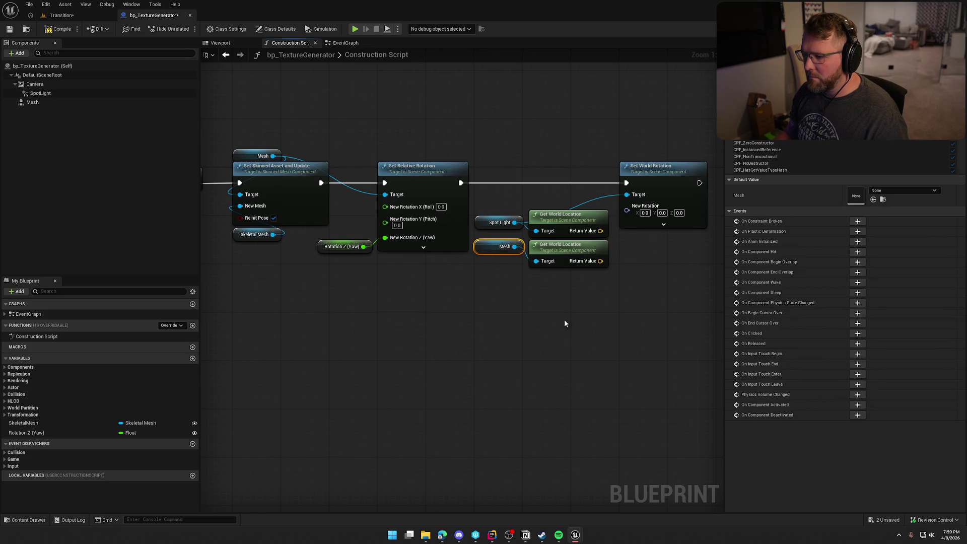
left_click(548, 303)
Feed Set World Rotation's New Rotation from a Find Look at Rotation node.
left_click_drag(556, 210, 563, 260)
type("find loo")
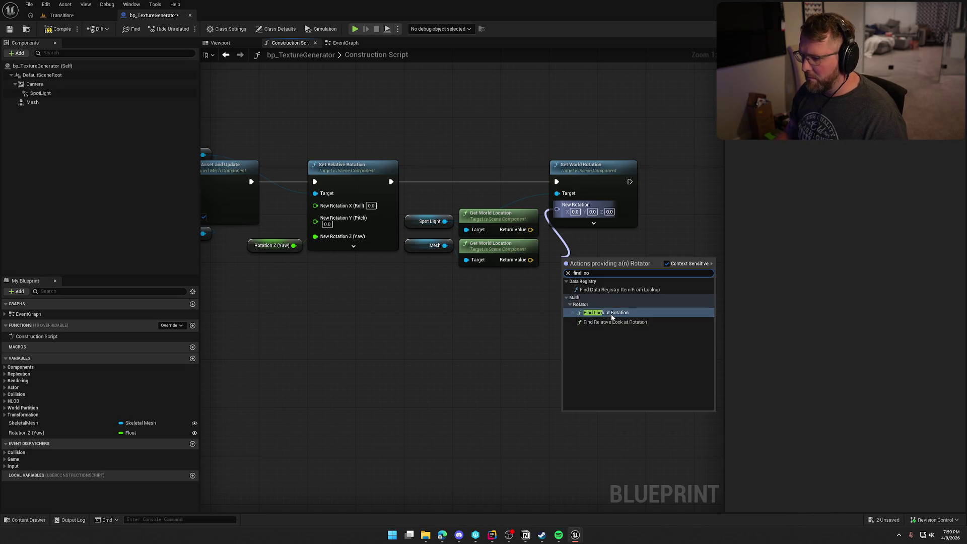
left_click(612, 316)
mouse_move(598, 177)
left_mouse_down()
mouse_move(516, 192)
mouse_move(564, 194)
left_mouse_up()
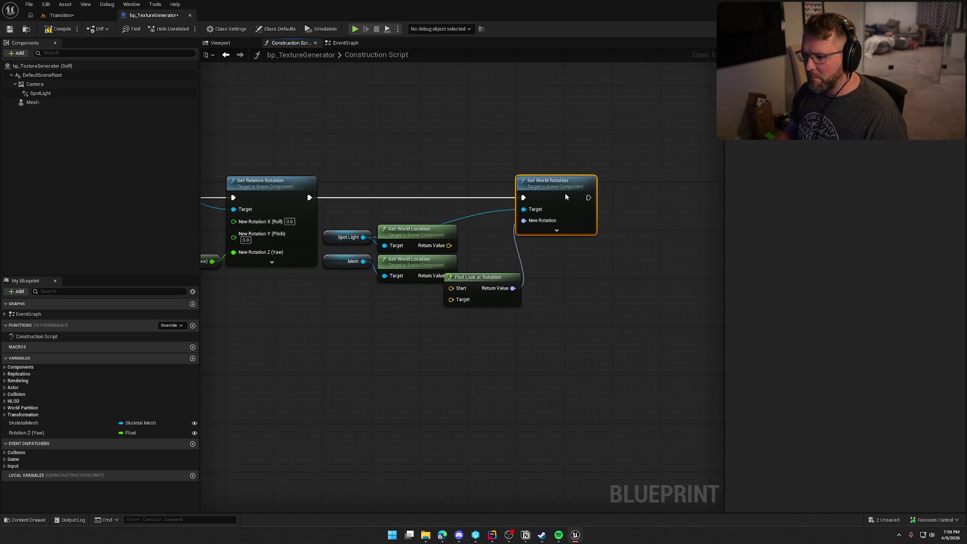
Wire the Spot Light location into Find Look at Rotation's Start and compile.
left_click_drag(486, 283, 510, 259)
mouse_move(449, 245)
left_mouse_down()
mouse_move(475, 264)
mouse_move(449, 277)
left_mouse_up()
key("Home")
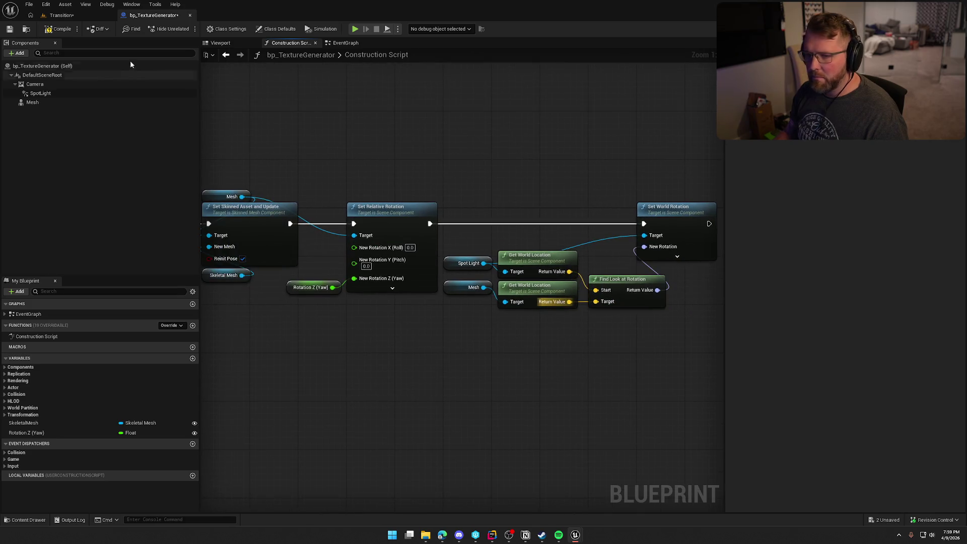
left_click(65, 28)
Test the light in the level by spinning the rig's Rotation Z (Yaw) to about 260.57.
left_click(62, 15)
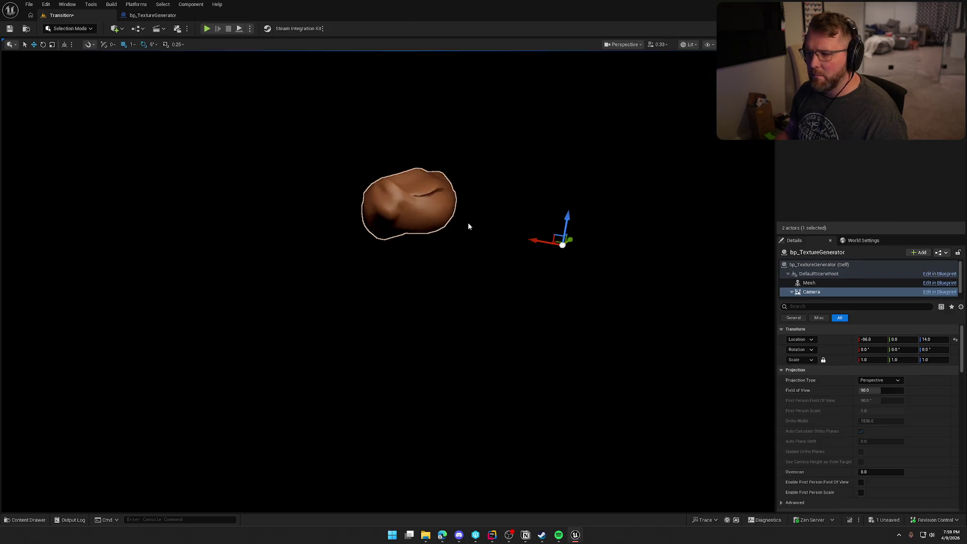
mouse_move(536, 242)
left_mouse_down()
mouse_move(658, 264)
mouse_move(513, 237)
left_mouse_up()
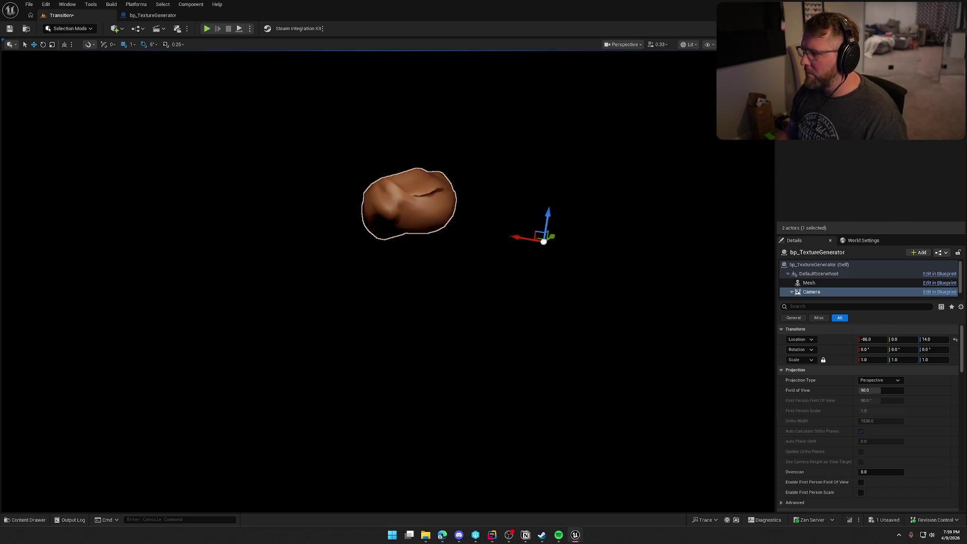
left_click(837, 265)
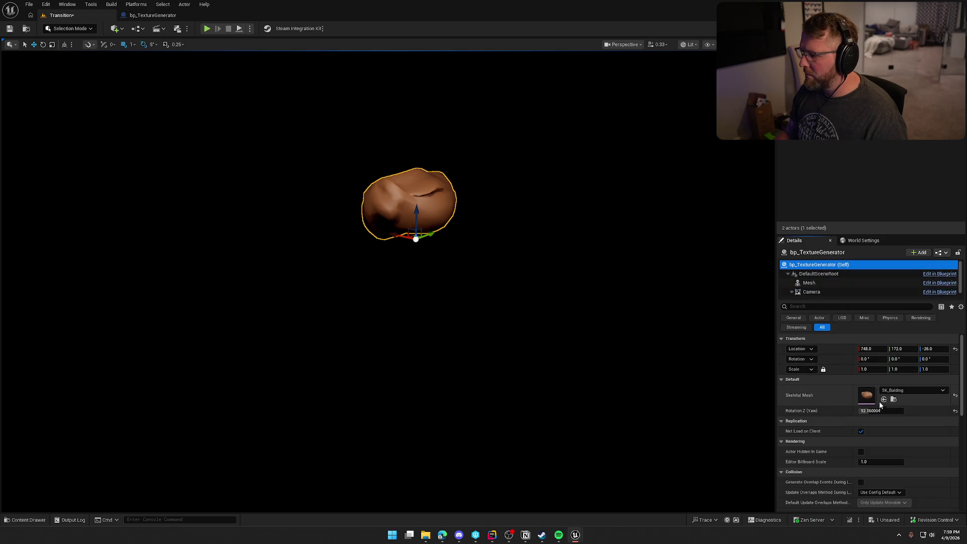
left_click_drag(867, 411, 915, 411)
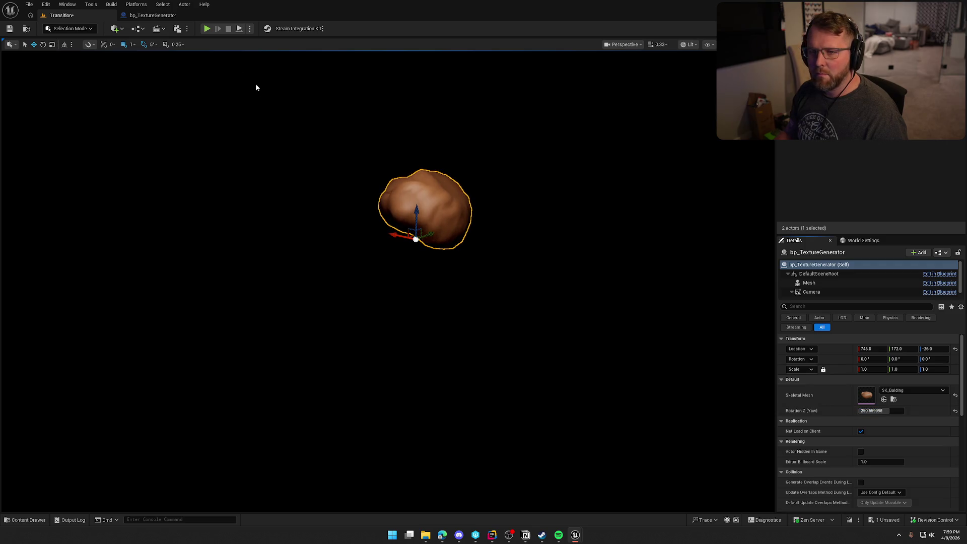
left_click(150, 15)
left_click_drag(372, 133, 357, 145)
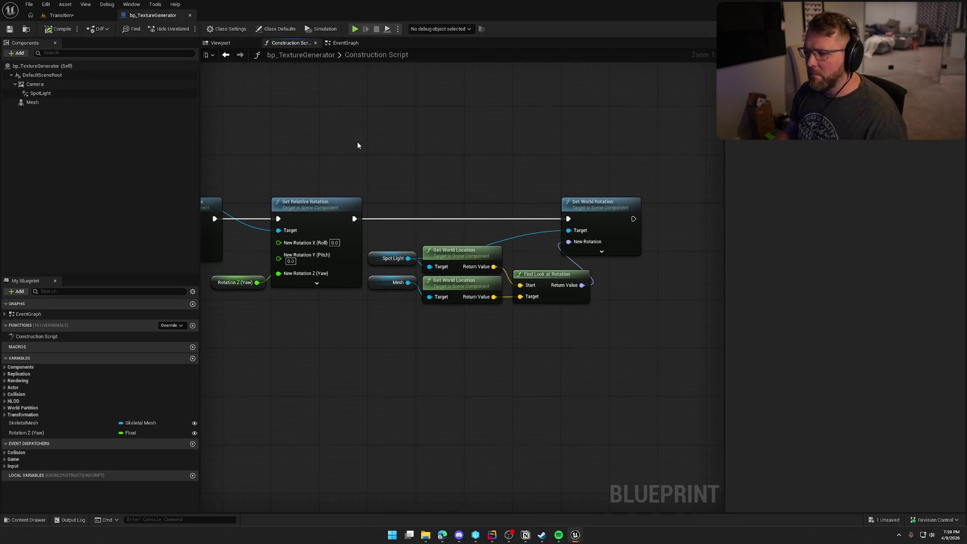
left_click(220, 43)
Orbit the component viewport and select SpotLight to inspect its 25/50 cone around the camera.
scroll(414, 166, "up", 5)
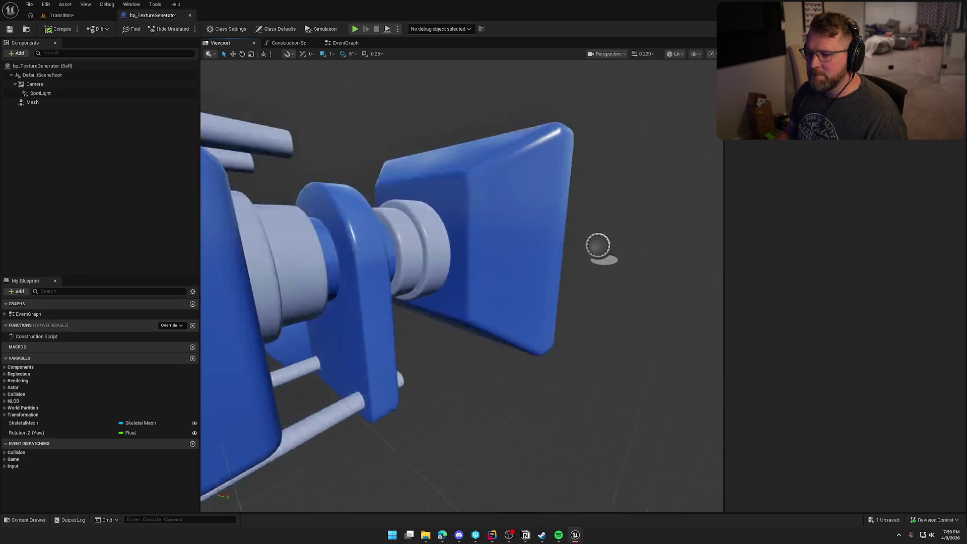
scroll(462, 285, "down", 5)
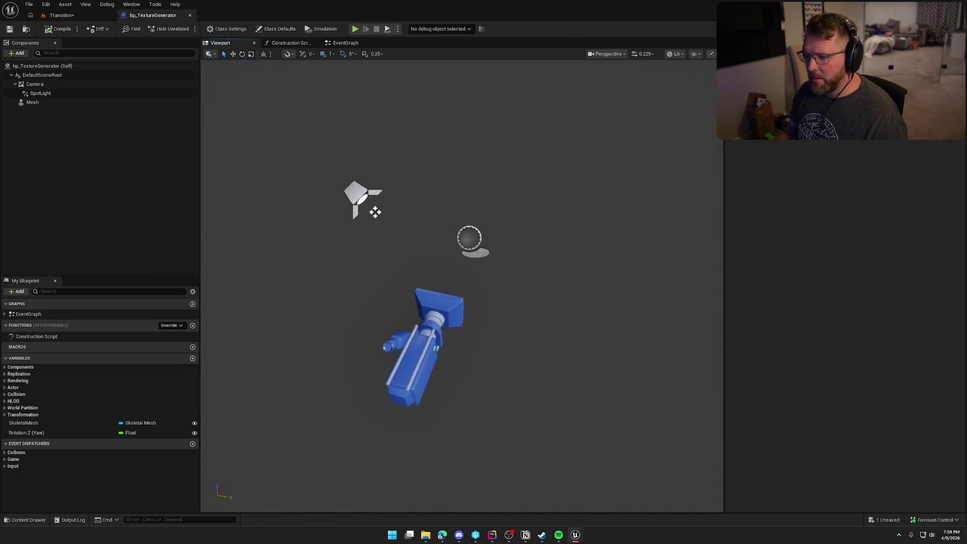
mouse_move(512, 221)
left_mouse_down()
mouse_move(504, 222)
mouse_move(512, 220)
left_mouse_up()
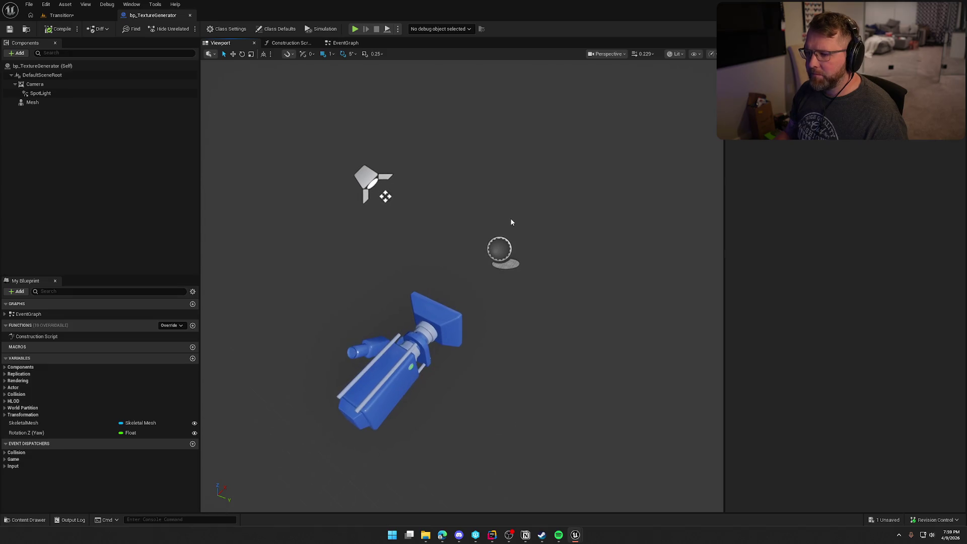
left_click(40, 93)
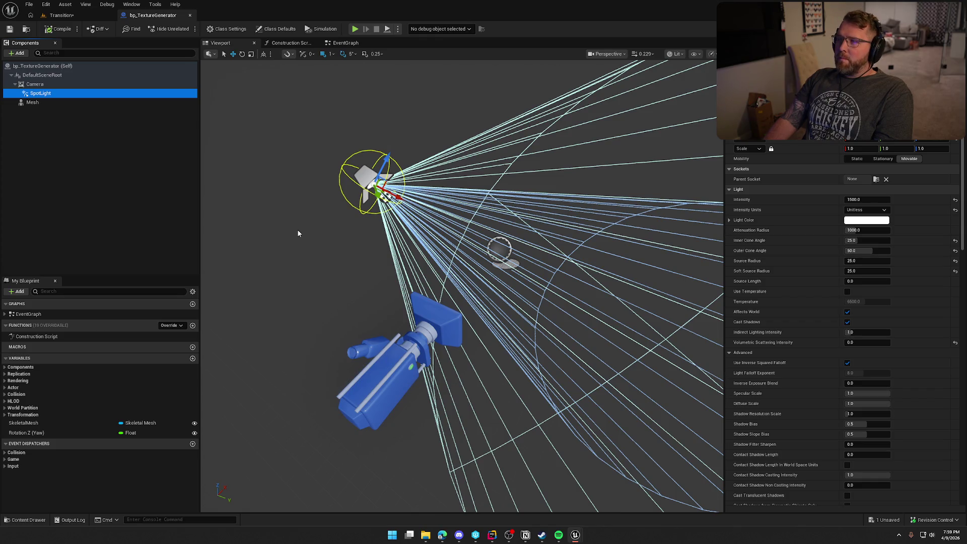
mouse_move(393, 224)
left_mouse_down()
mouse_move(353, 226)
mouse_move(400, 221)
left_mouse_up()
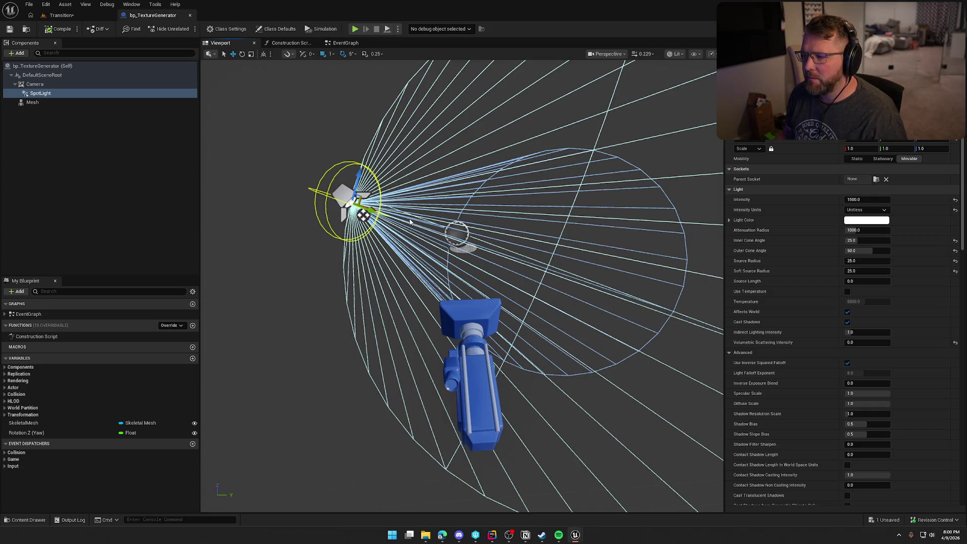
left_click(45, 85)
left_click(42, 93)
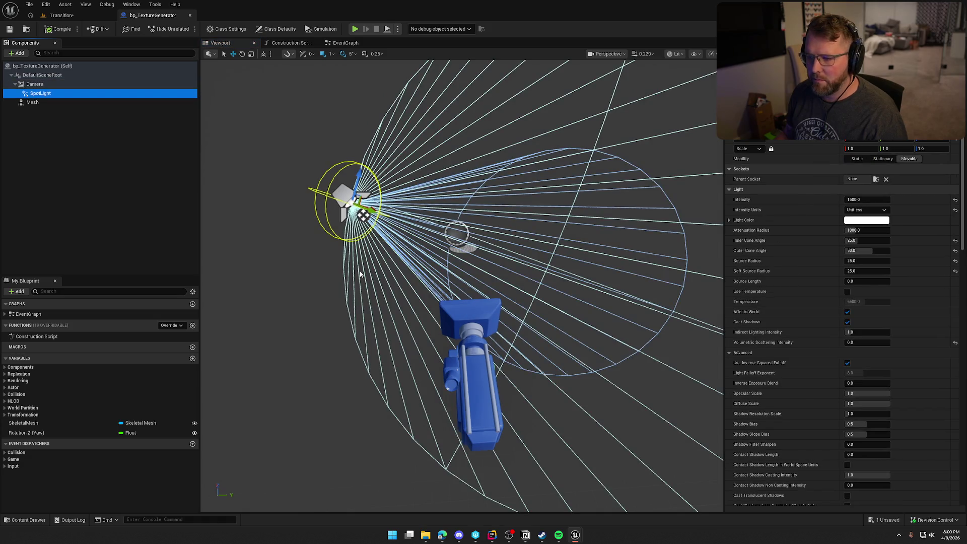
left_click_drag(360, 272, 277, 277)
left_click(32, 102)
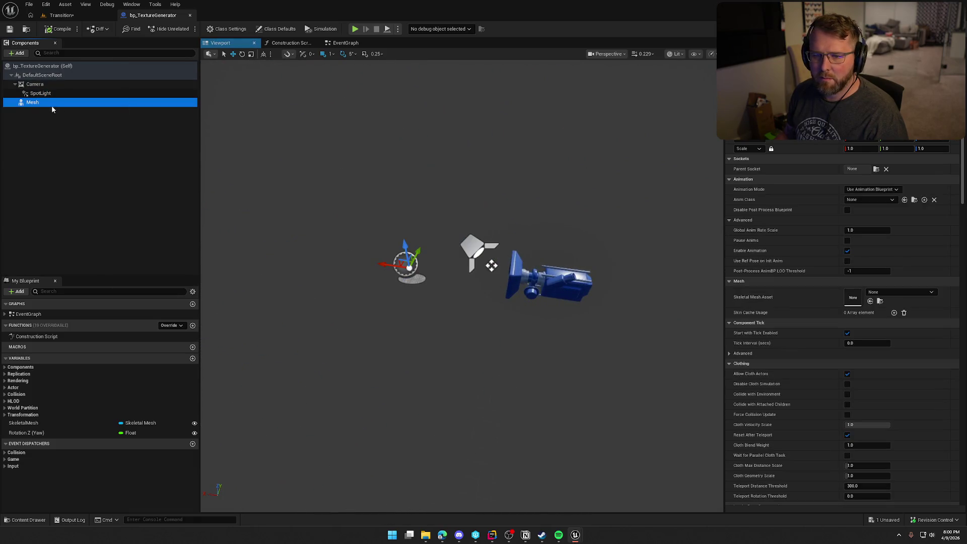
Add a SpotLight1 component under Mesh and point it straight down at -90° pitch.
left_click(17, 54)
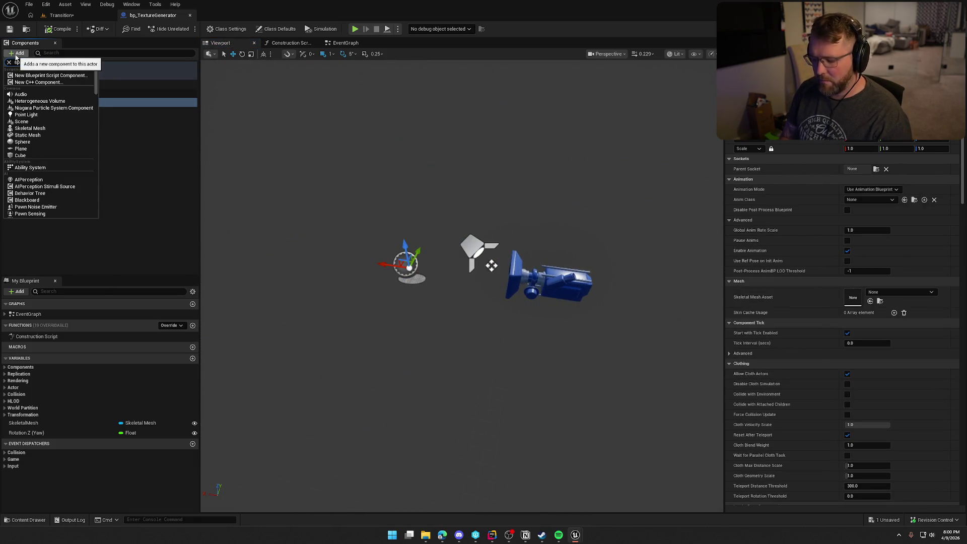
left_click(30, 101)
key("Return")
left_click_drag(449, 242, 439, 244)
key("e")
mouse_move(378, 247)
left_mouse_down()
mouse_move(402, 265)
mouse_move(348, 140)
mouse_move(353, 82)
left_mouse_up()
key("w")
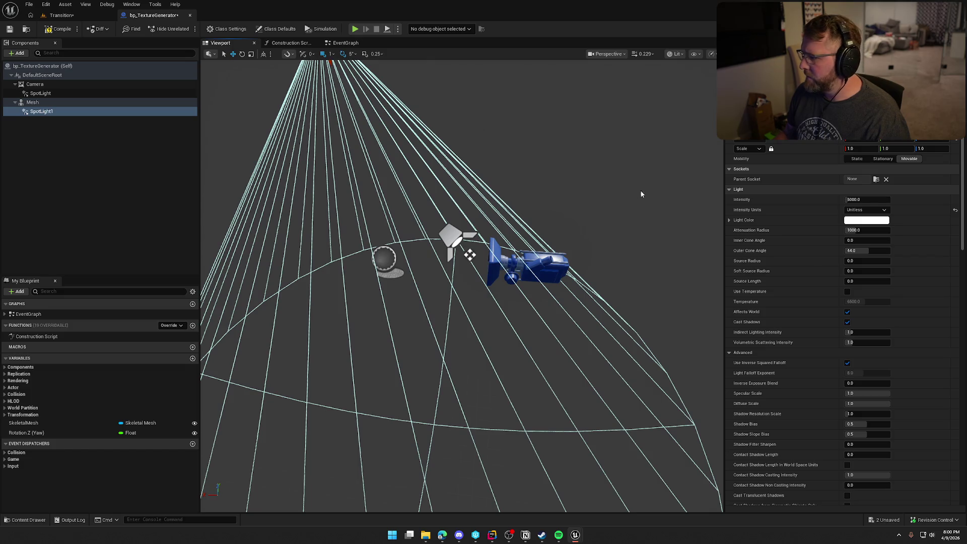
Give SpotLight1 inner and outer cone angles of 25 and 50, then compile.
left_click(856, 242)
type("5")
key("Tab")
type("50")
key("Return")
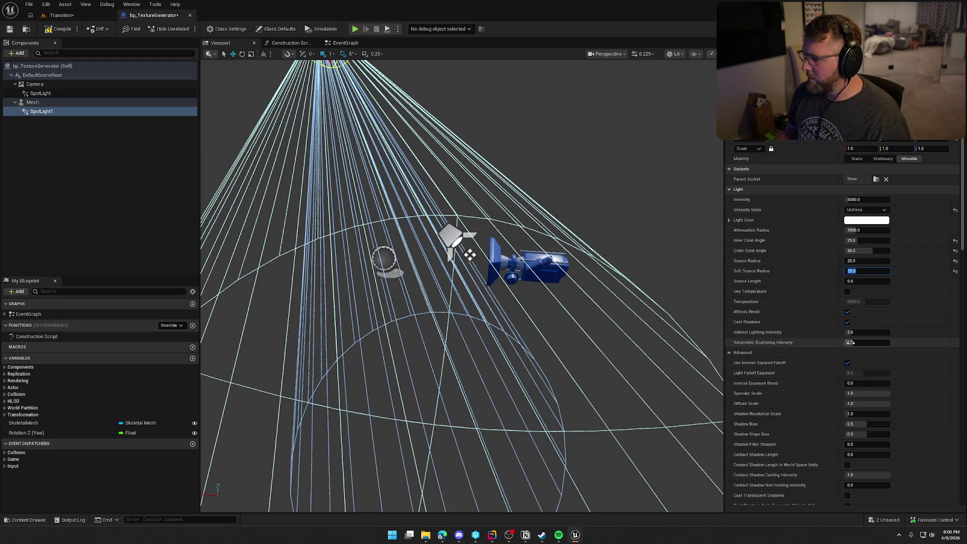
key("Return")
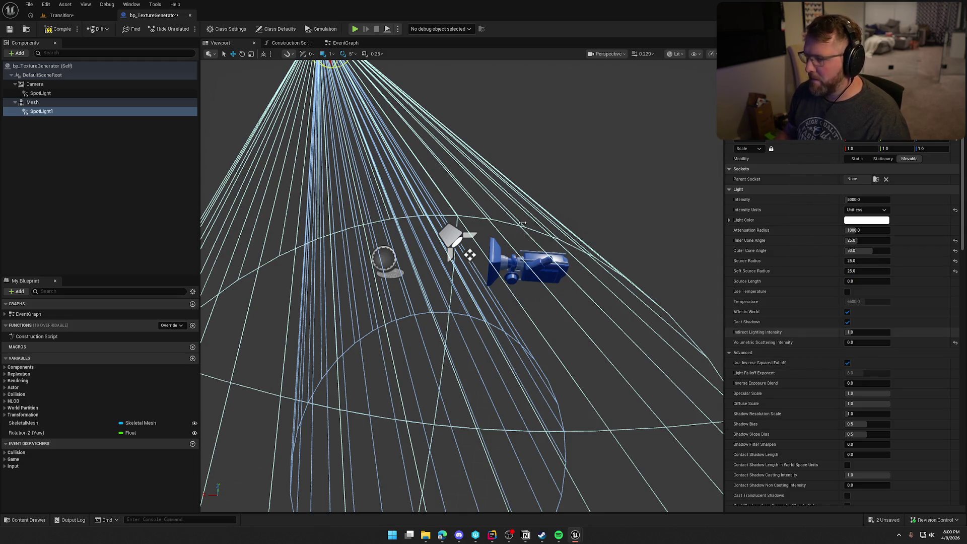
left_click(59, 29)
left_click(60, 15)
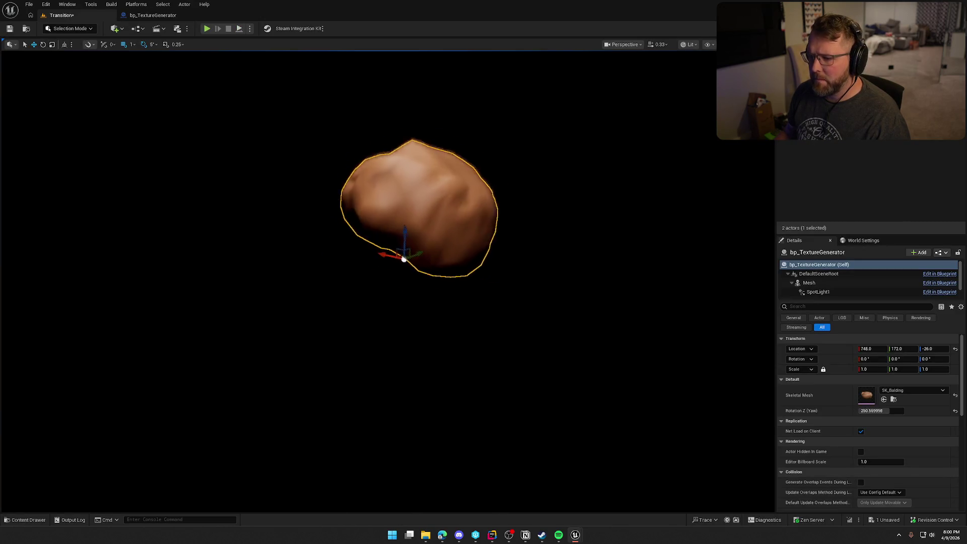
left_click(149, 16)
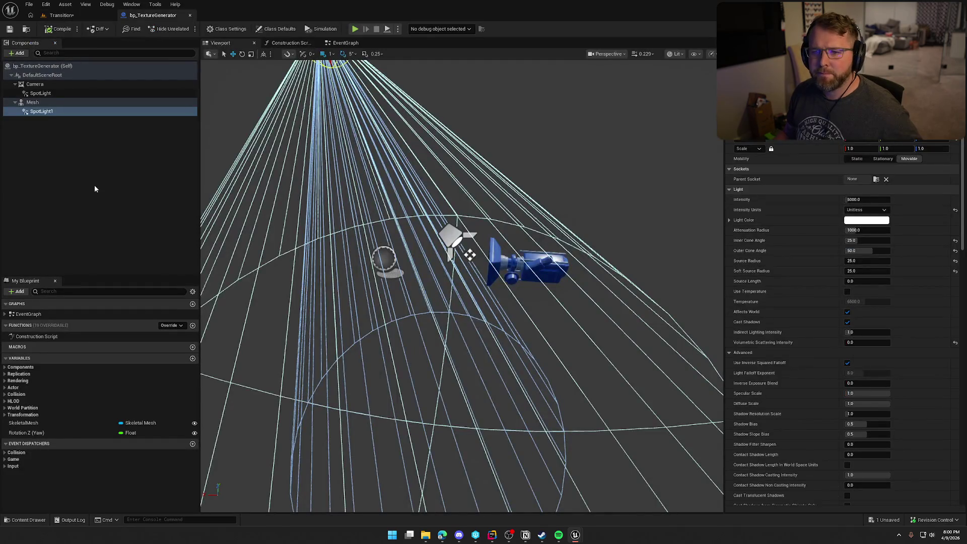
Add a new skeletal mesh component named Character.
left_click(94, 189)
left_click(36, 102)
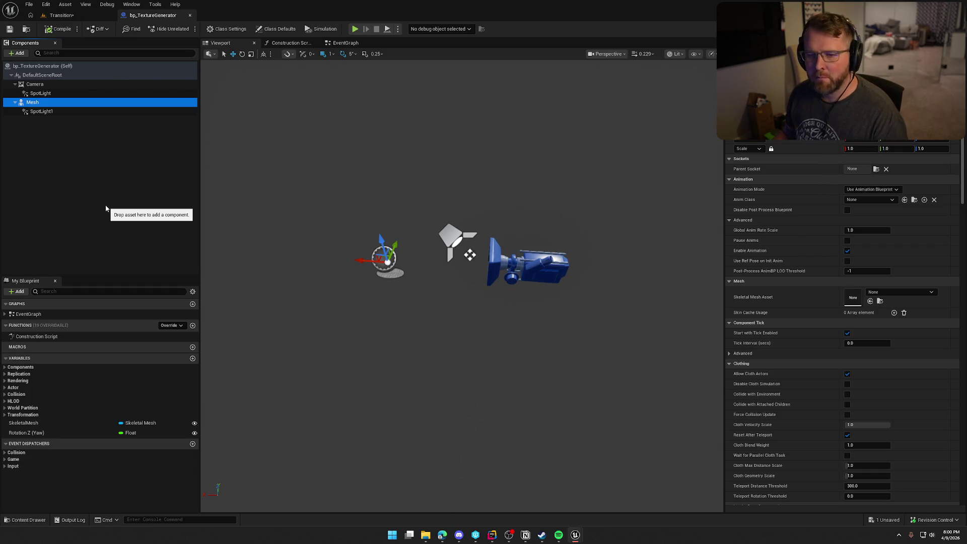
left_click(17, 53)
type("skele")
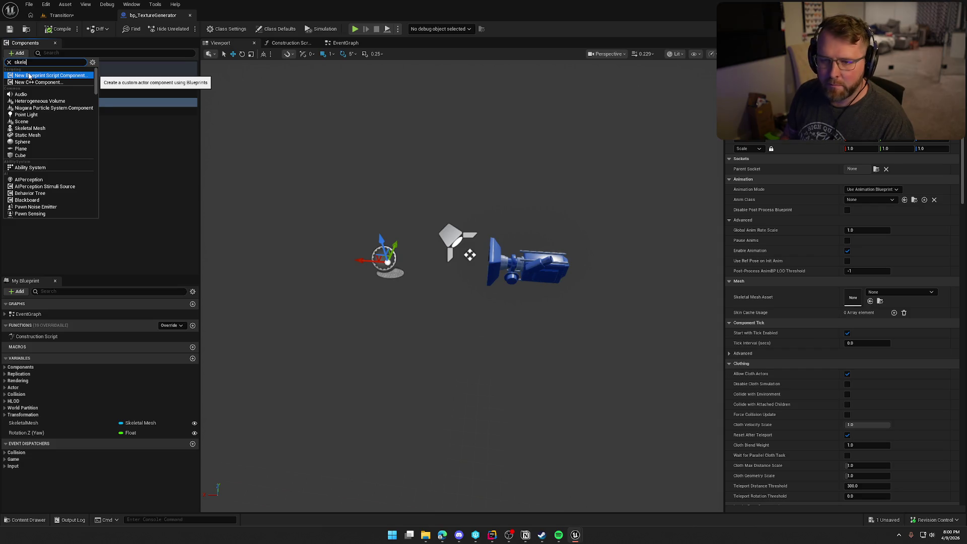
left_click(29, 76)
type("P")
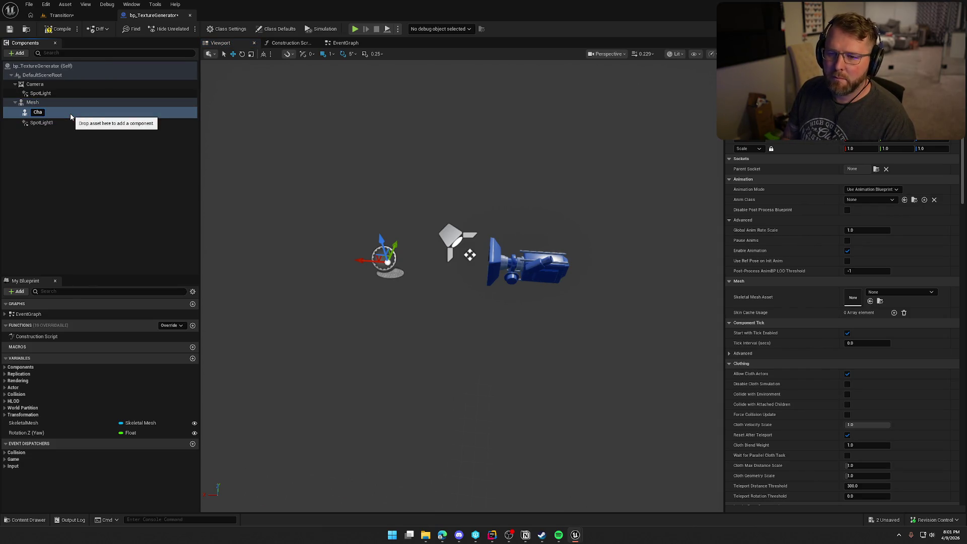
type("racter")
key("Return")
Attach Character under DefaultSceneRoot, nest Mesh beneath it, and search 'male' for its mesh asset.
left_click_drag(40, 111, 36, 81)
left_click(59, 96)
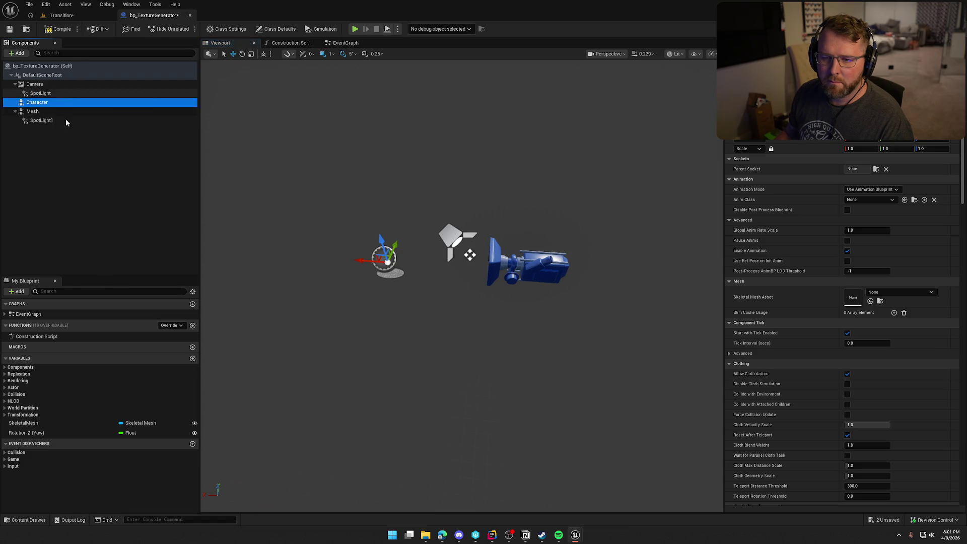
left_click_drag(34, 113, 38, 105)
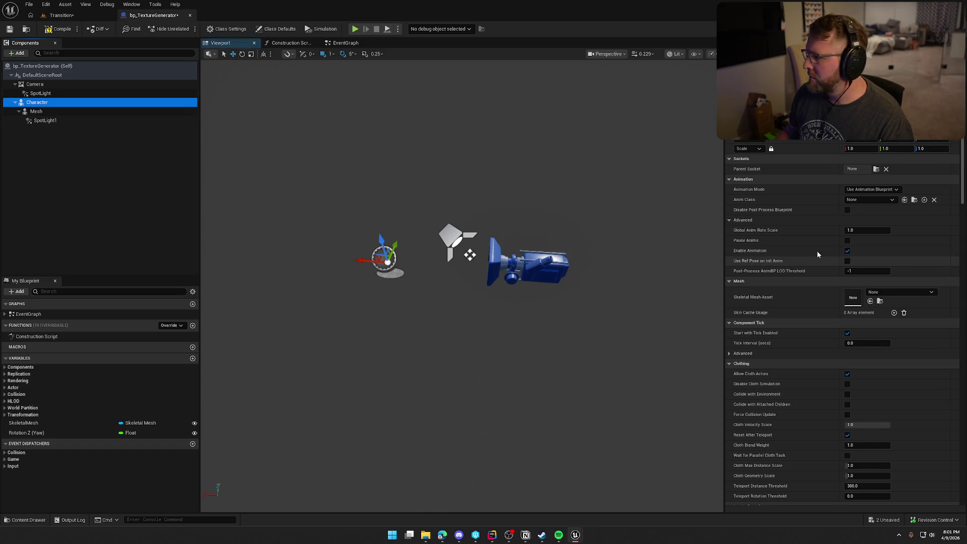
left_click(885, 295)
type("p")
key("BackSpace")
type("male")
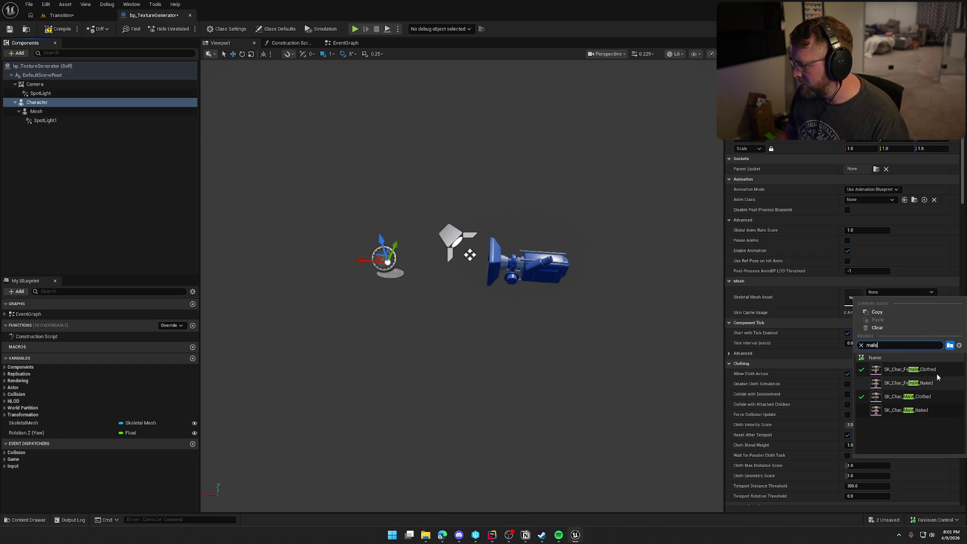
Give Character the SK_Char_Male_Naked mesh and lower it by 85 units.
left_click(935, 411)
key("e")
mouse_move(433, 281)
left_mouse_down()
mouse_move(450, 321)
mouse_move(463, 307)
left_mouse_up()
scroll(448, 257, "up", 1)
key("w")
left_click_drag(434, 266, 429, 315)
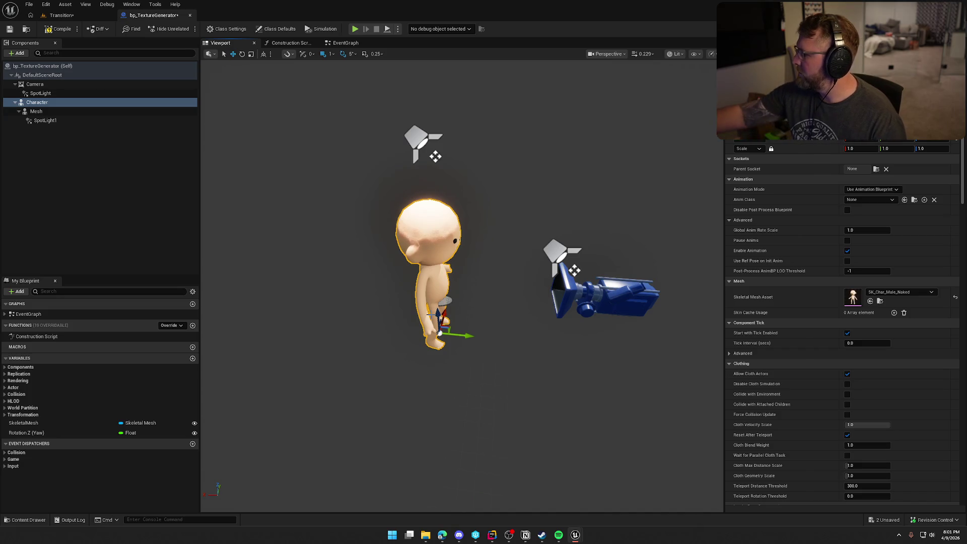
scroll(431, 315, "up", 1)
key("f")
scroll(486, 305, "down", 5)
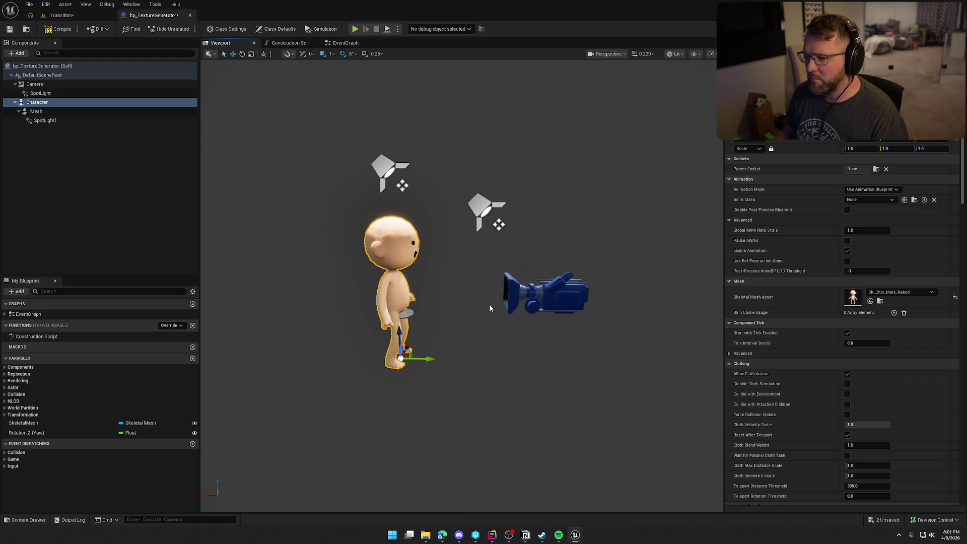
Move the capture camera closer to the character and pitch it down 15°.
left_click(565, 301)
mouse_move(474, 292)
left_mouse_down()
mouse_move(509, 293)
mouse_move(538, 237)
mouse_move(538, 209)
mouse_move(532, 249)
mouse_move(528, 232)
mouse_move(490, 258)
mouse_move(501, 223)
left_mouse_up()
key("e")
key("w")
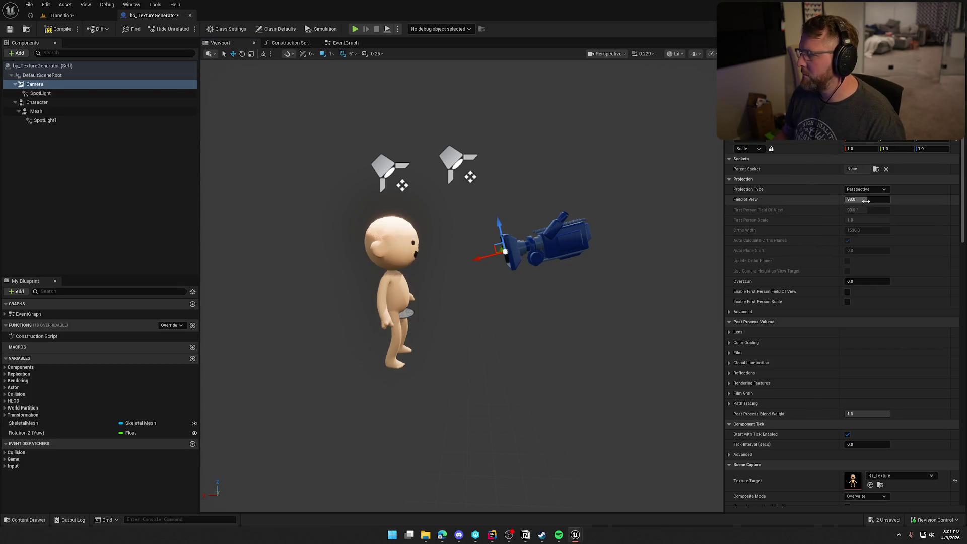
Set the capture camera's Field of View to 75.
left_click_drag(868, 200, 862, 199)
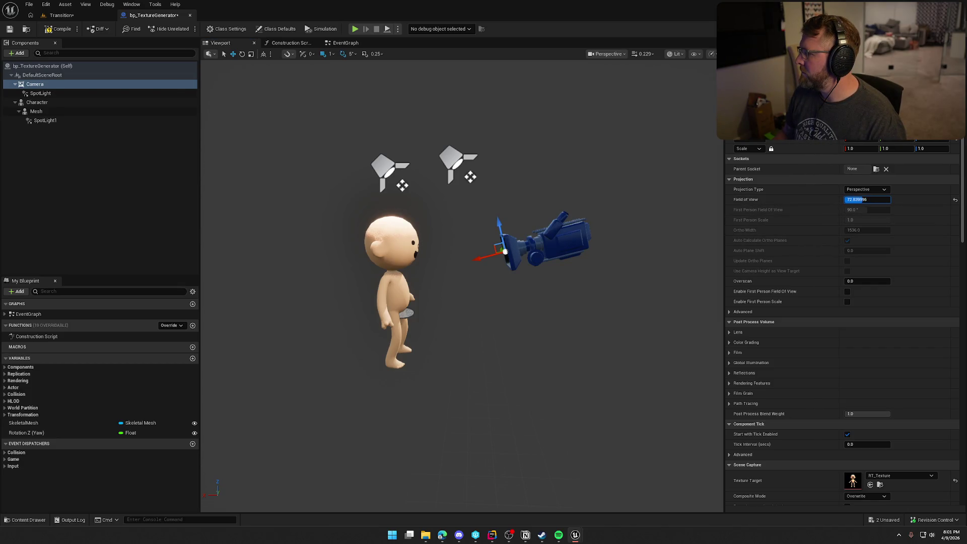
left_click(867, 200)
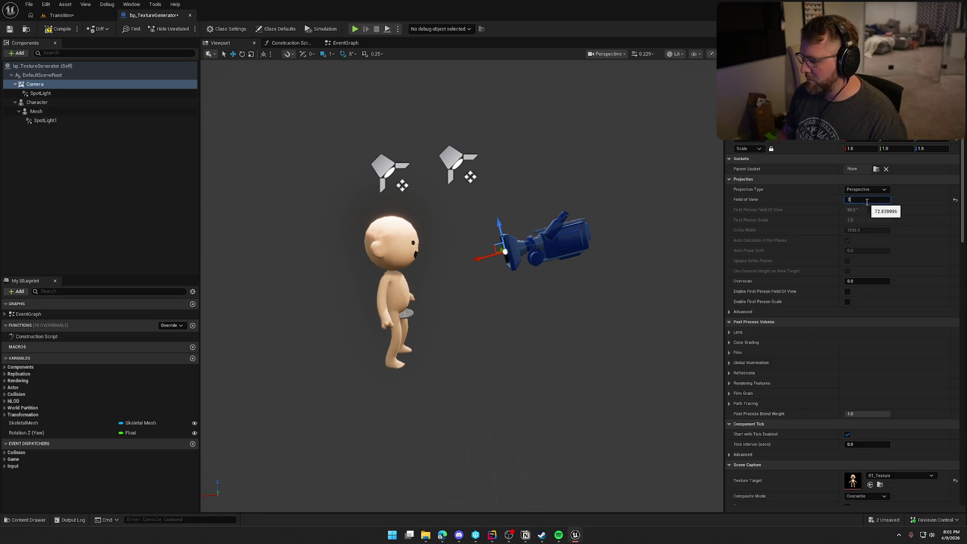
type("5.0")
left_click(812, 199)
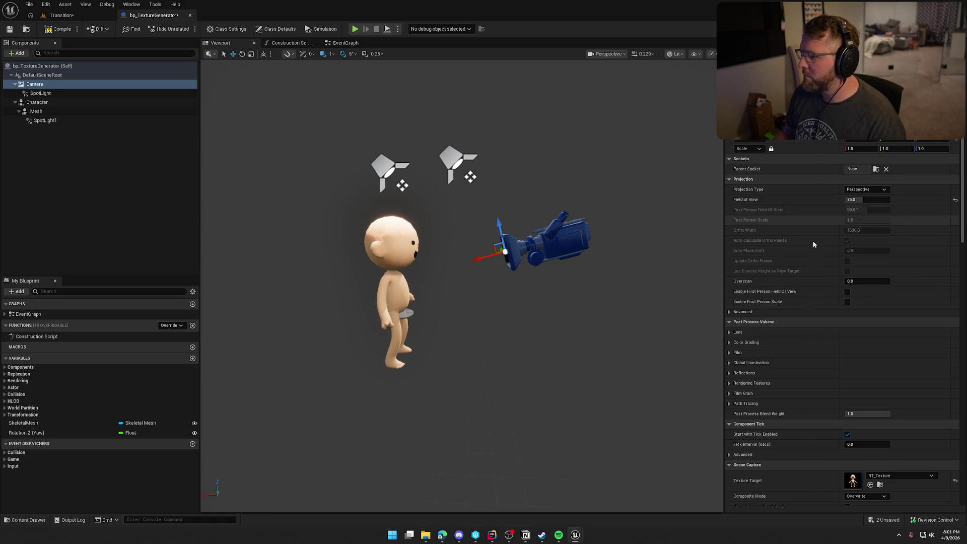
scroll(814, 286, "down", 2)
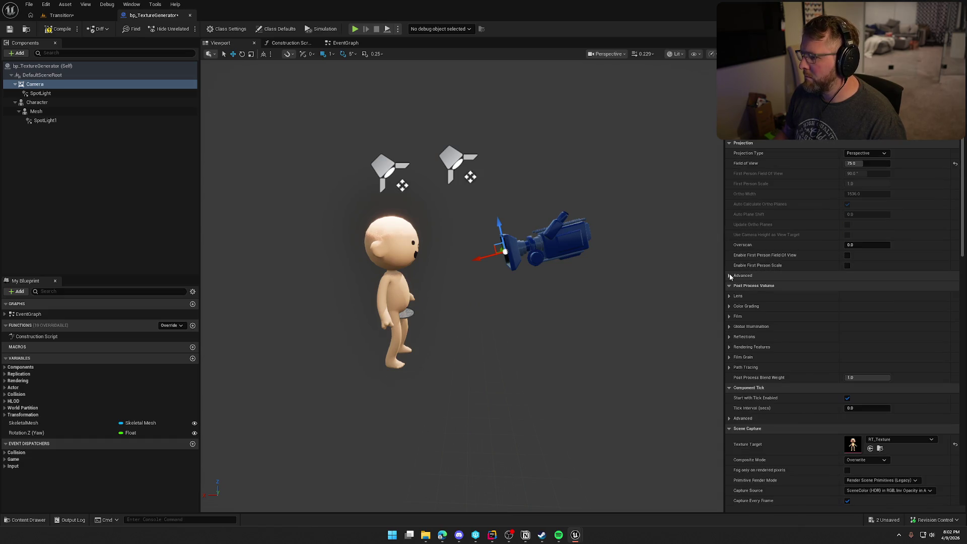
Raise SpotLight1 high above the character.
scroll(807, 343, "down", 4)
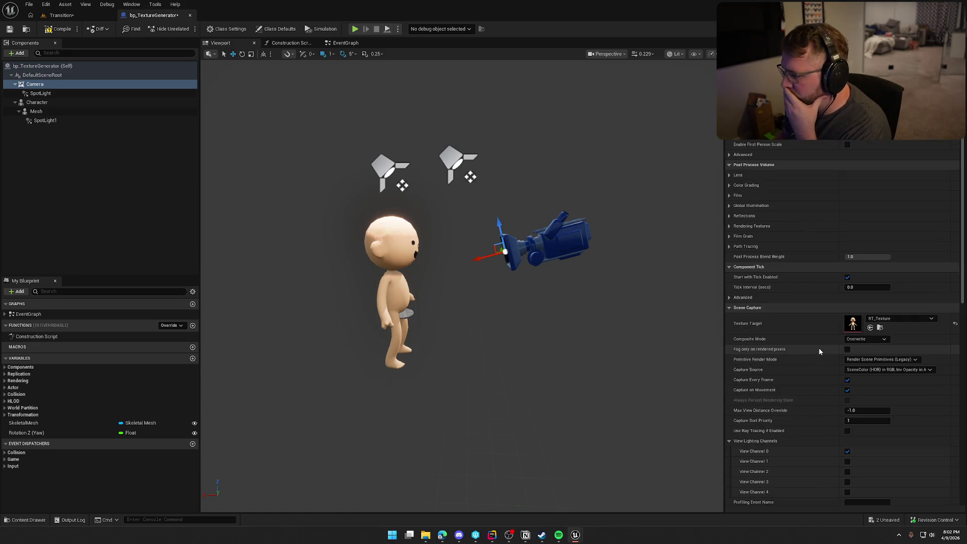
scroll(819, 351, "down", 2)
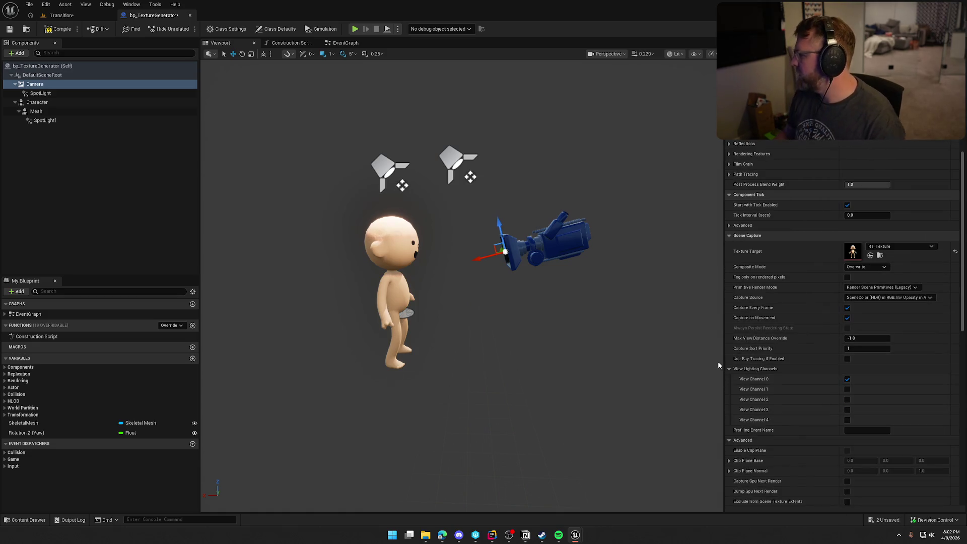
left_click(390, 171)
left_click_drag(394, 205, 385, 73)
scroll(388, 76, "down", 5)
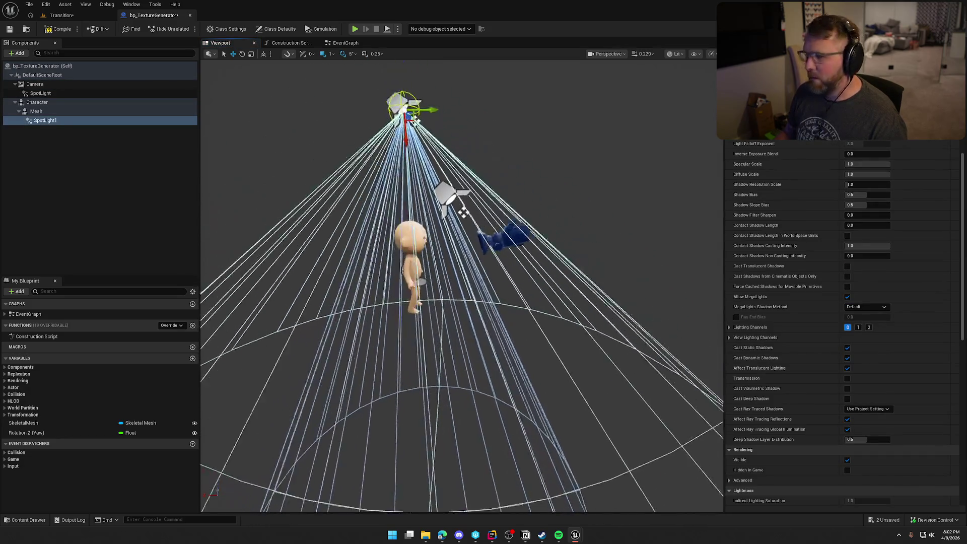
Commit SpotLight1's Light Intensity of 500, then select the Mesh component.
scroll(865, 164, "up", 8)
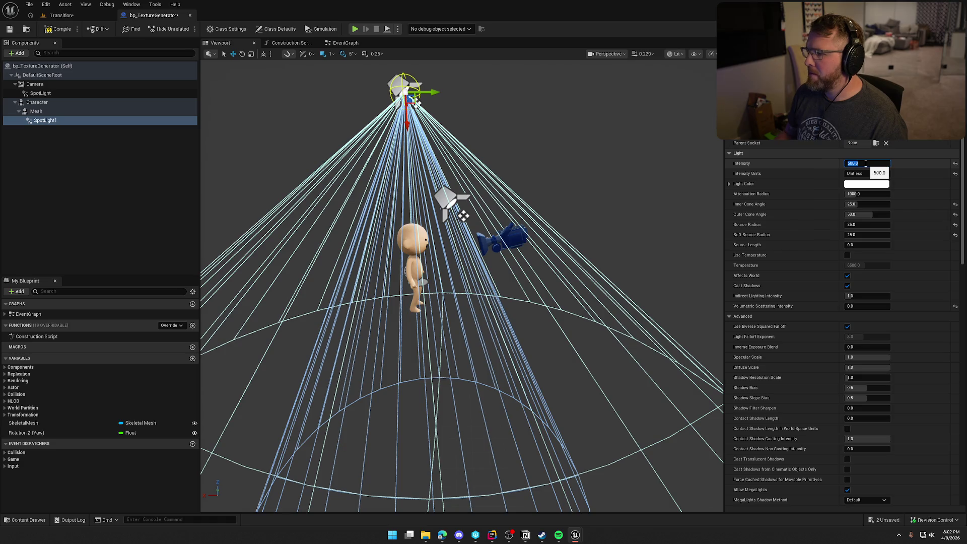
left_click(451, 199)
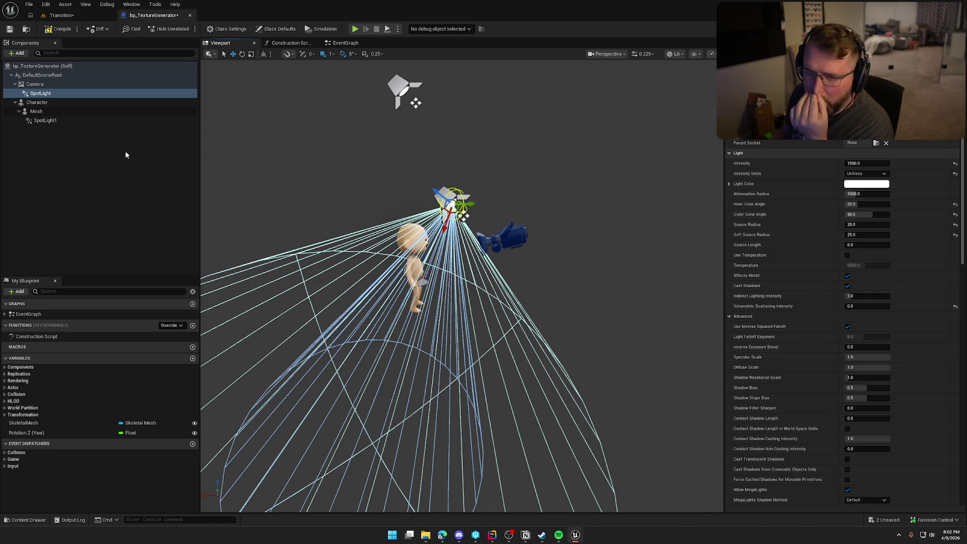
left_click(36, 112)
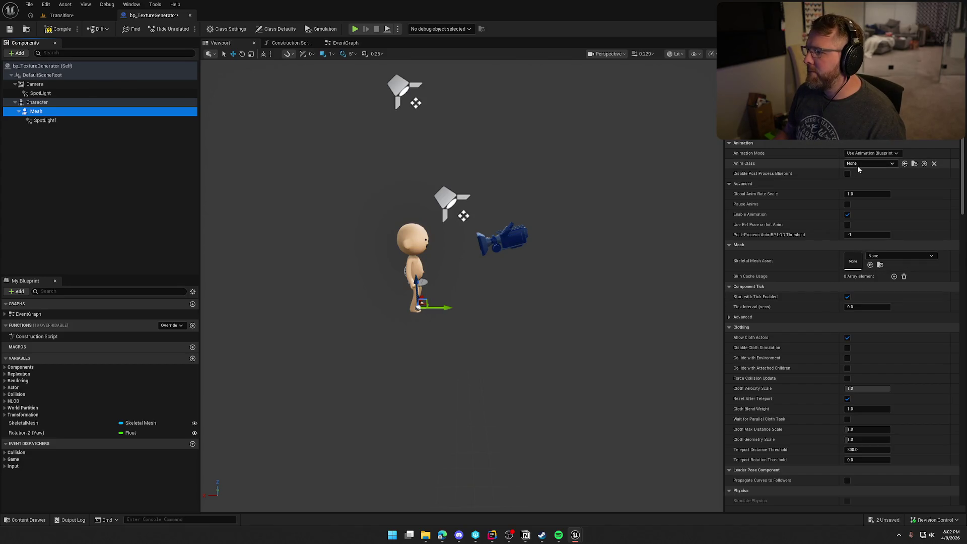
Attach Mesh to the head Parent Socket.
scroll(867, 201, "up", 3)
left_click(876, 169)
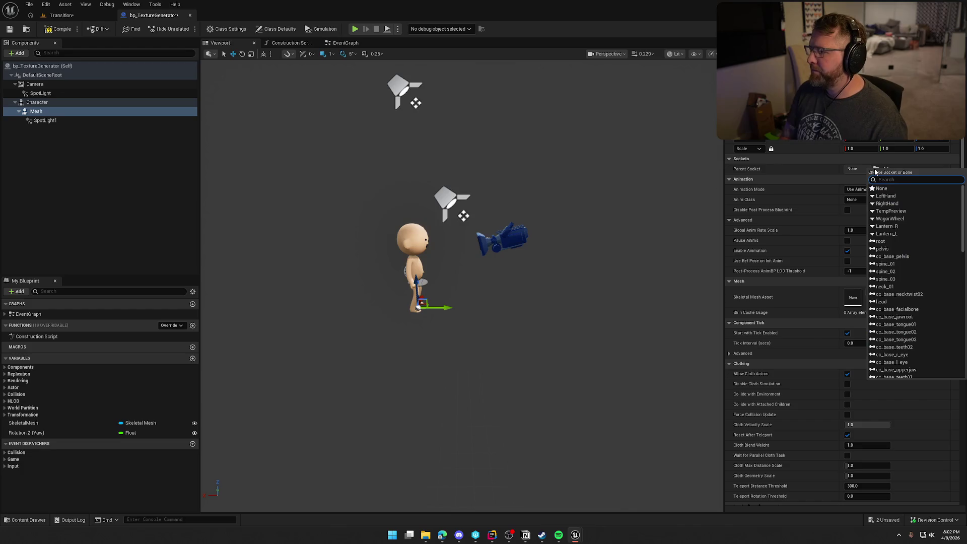
type("head")
left_click(882, 302)
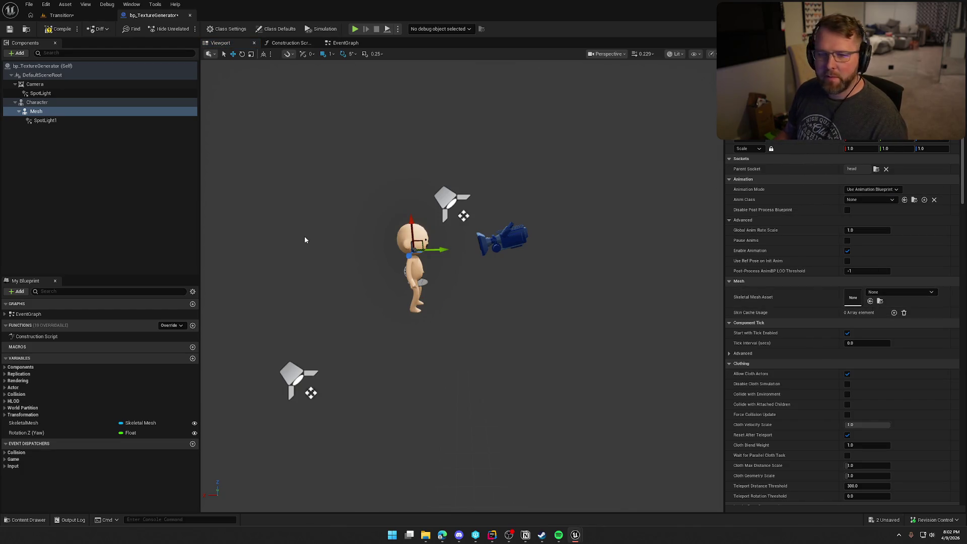
Reparent SpotLight1 in the Components tree so it sits directly under Character.
left_click(46, 121)
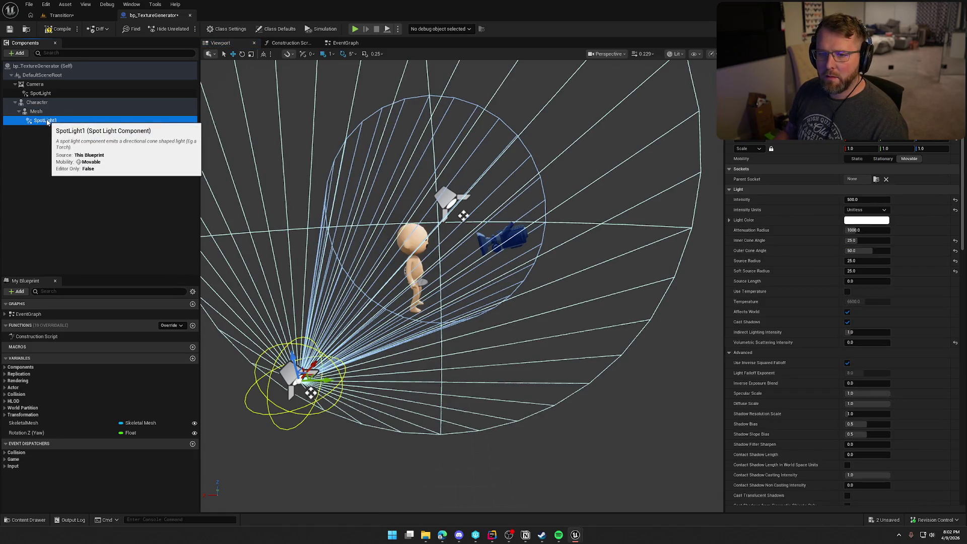
left_click_drag(47, 121, 36, 102)
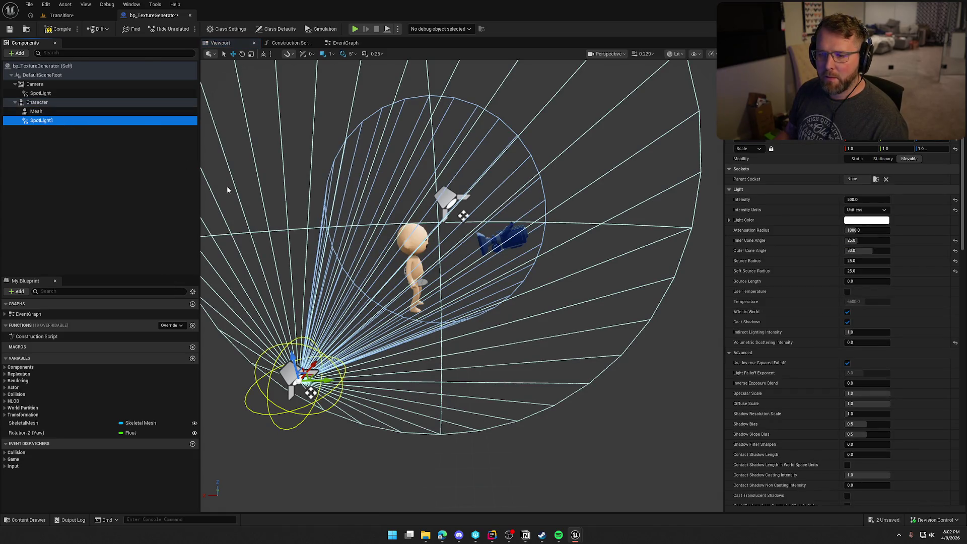
left_click(955, 139)
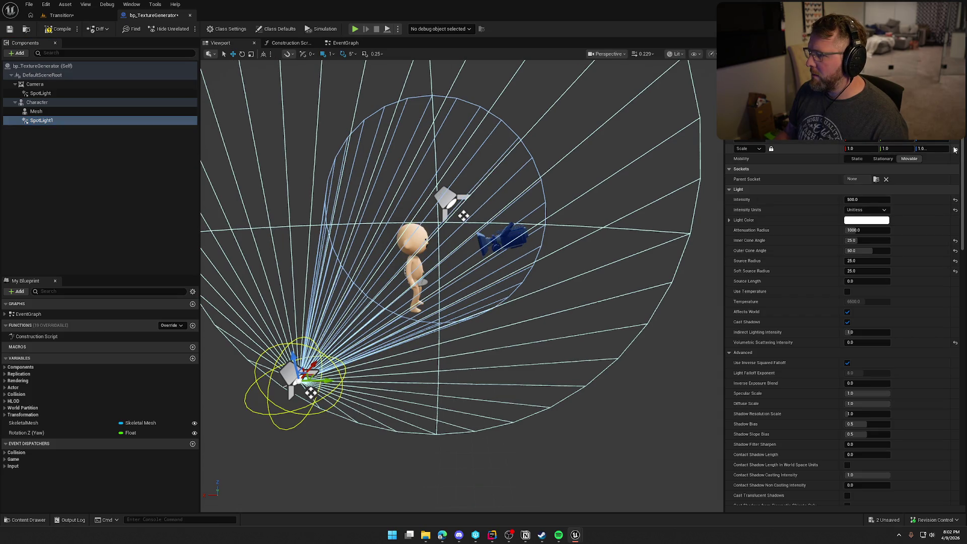
left_click_drag(580, 312, 645, 302)
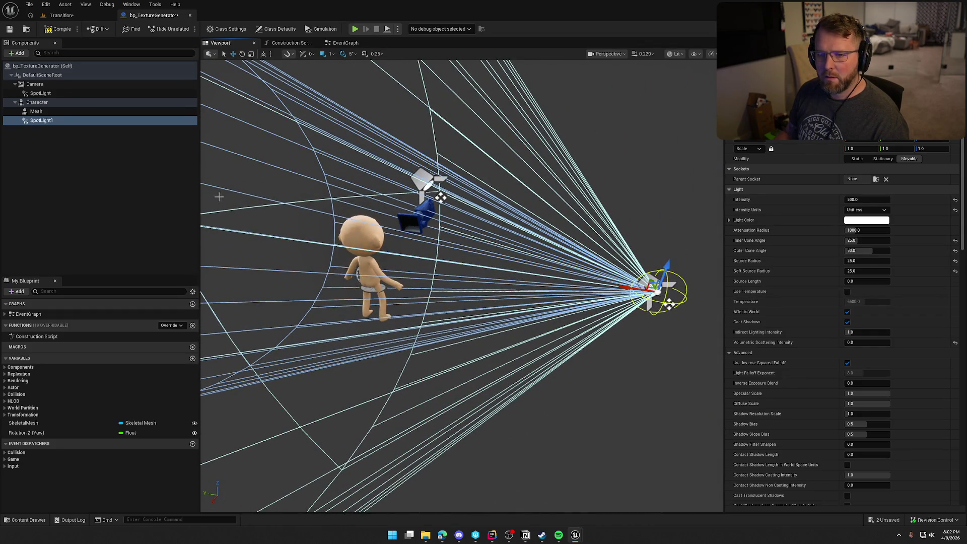
Delete the existing SpotLight1 component.
left_click(36, 111)
left_click(43, 120)
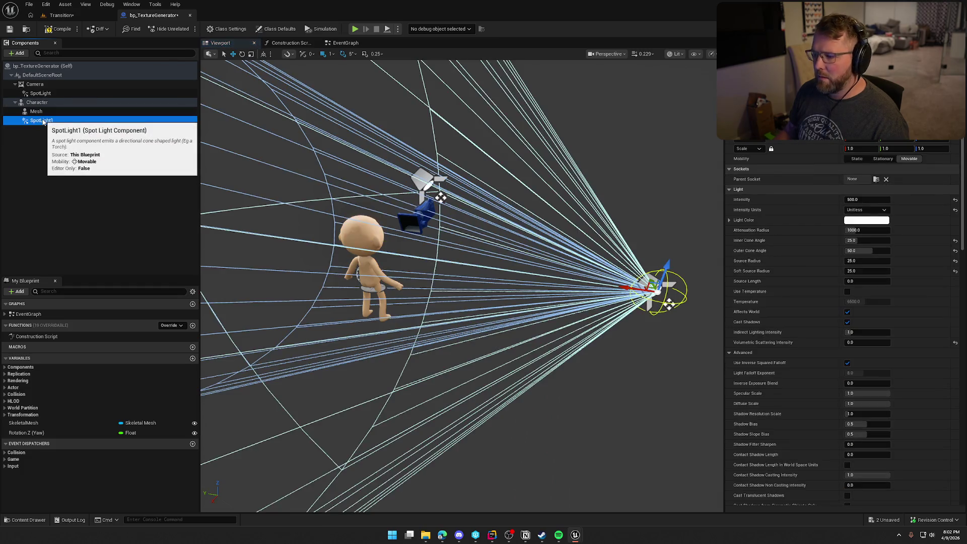
key("Delete")
Add a new Spot Light under Character and rotate it to point straight down.
left_click(35, 103)
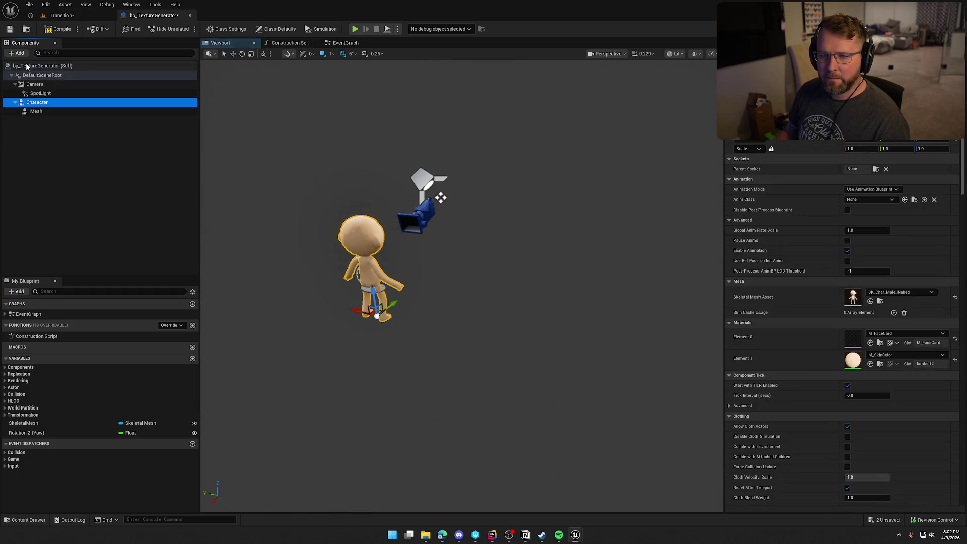
left_click(17, 53)
type("spot")
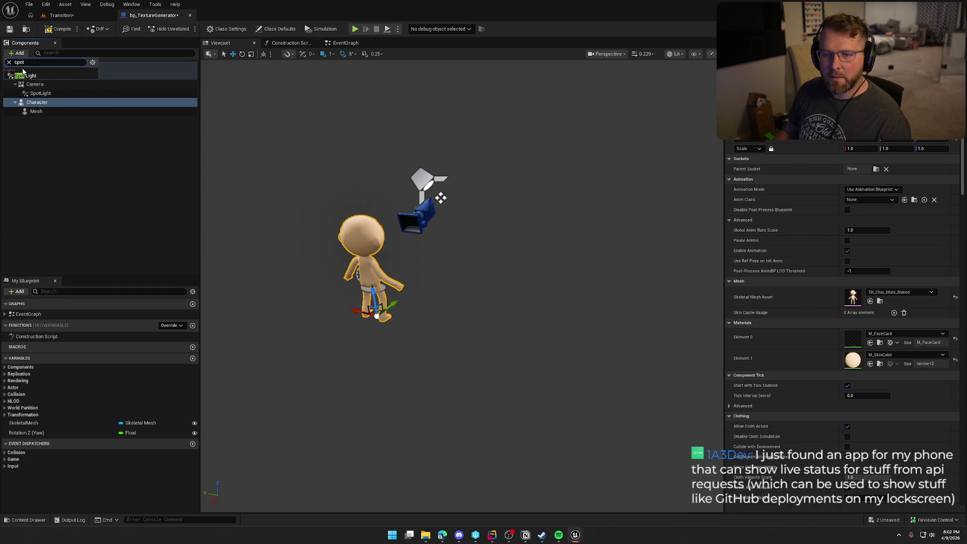
left_click(25, 76)
mouse_move(372, 196)
left_mouse_down()
mouse_move(403, 196)
mouse_move(313, 199)
mouse_move(323, 199)
left_mouse_up()
mouse_move(549, 212)
left_mouse_down()
mouse_move(502, 222)
mouse_move(515, 244)
left_mouse_up()
mouse_move(504, 261)
left_mouse_down()
mouse_move(494, 304)
mouse_move(517, 237)
mouse_move(533, 101)
left_mouse_up()
key("w")
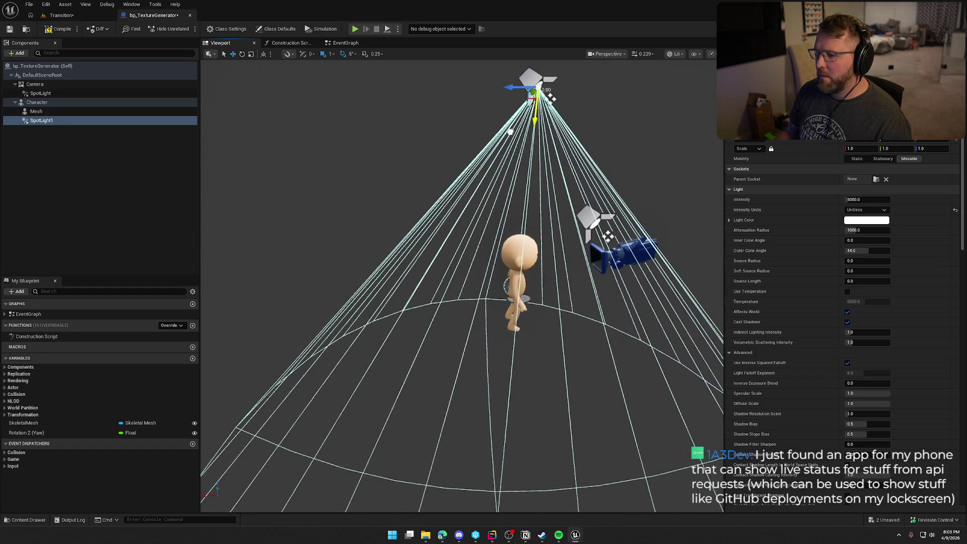
Set SpotLight1 to 1500 intensity with 25 inner and 50 outer cone angles.
left_click_drag(842, 202, 831, 202)
left_click(868, 199)
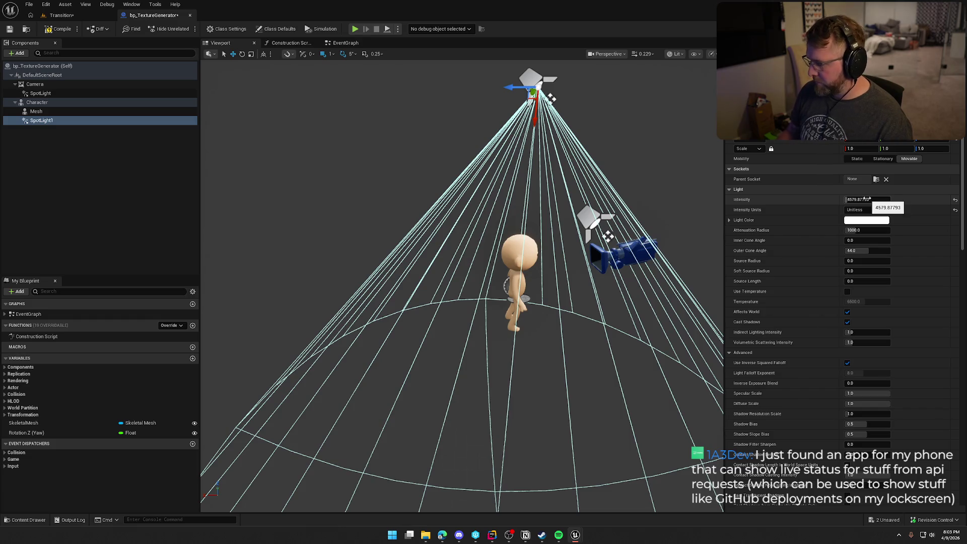
type("1500")
key("Return")
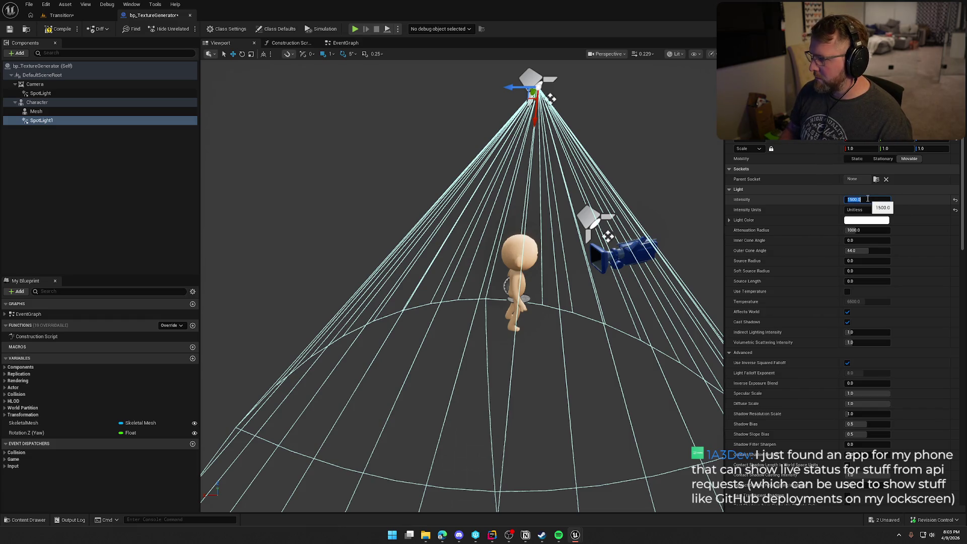
left_click(868, 240)
type("25")
key("Tab")
type("50")
key("Tab")
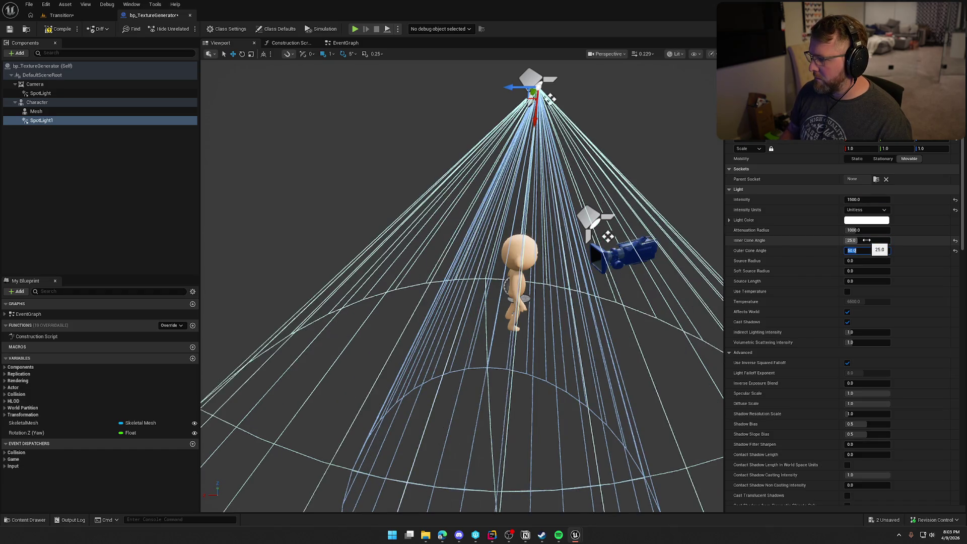
Give SpotLight1 25 source and soft source radii, zero volumetric scattering, and compile.
key("Tab")
type("25")
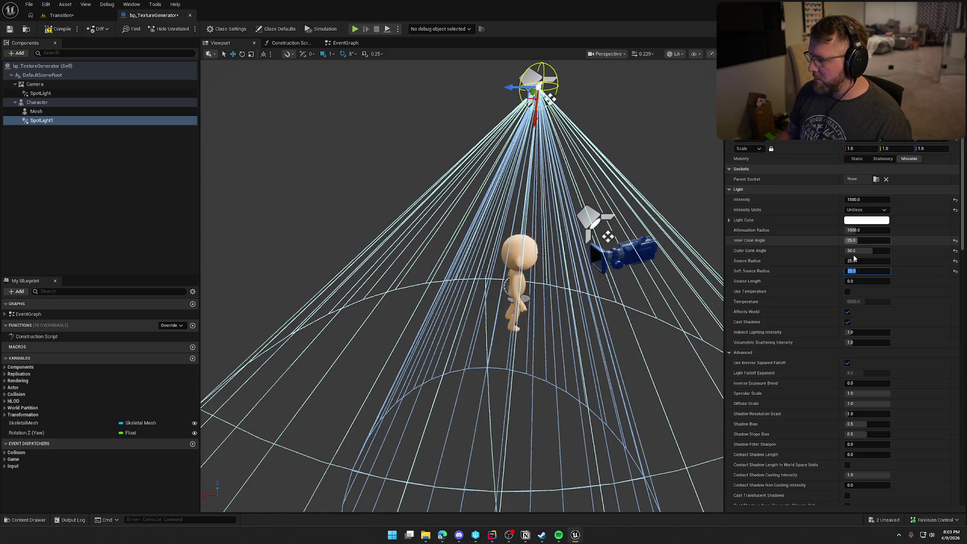
key("Return")
left_click(866, 343)
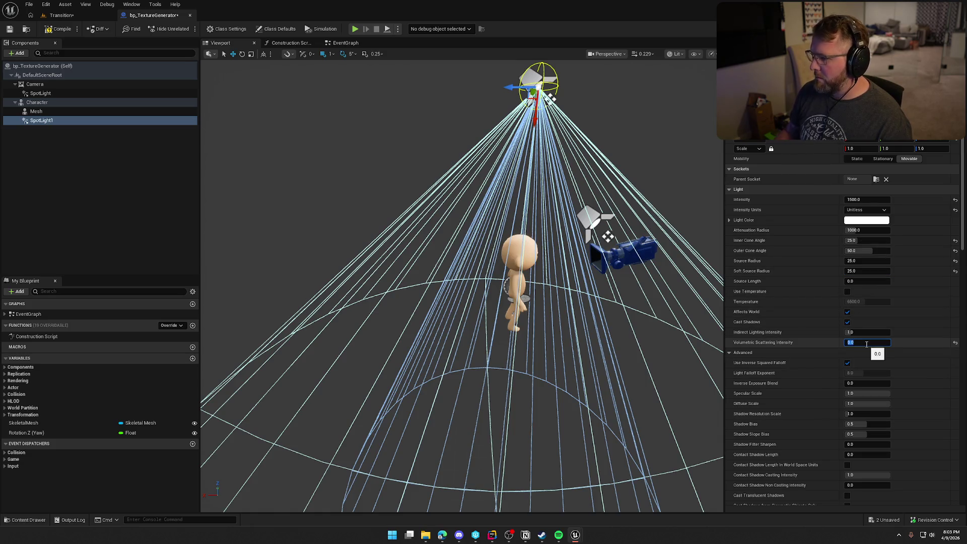
left_click(59, 28)
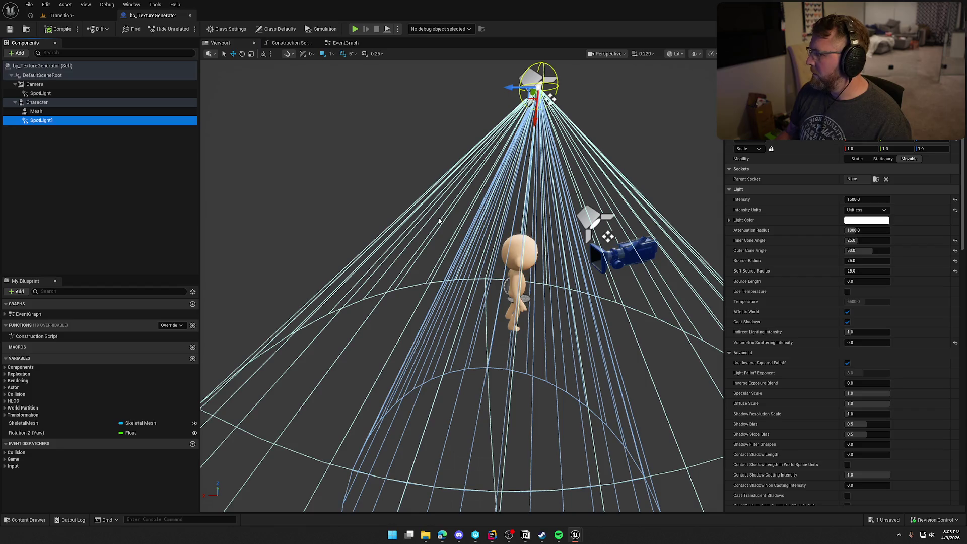
Lower the camera's SpotLight intensity to 500.
left_click(596, 219)
key("f")
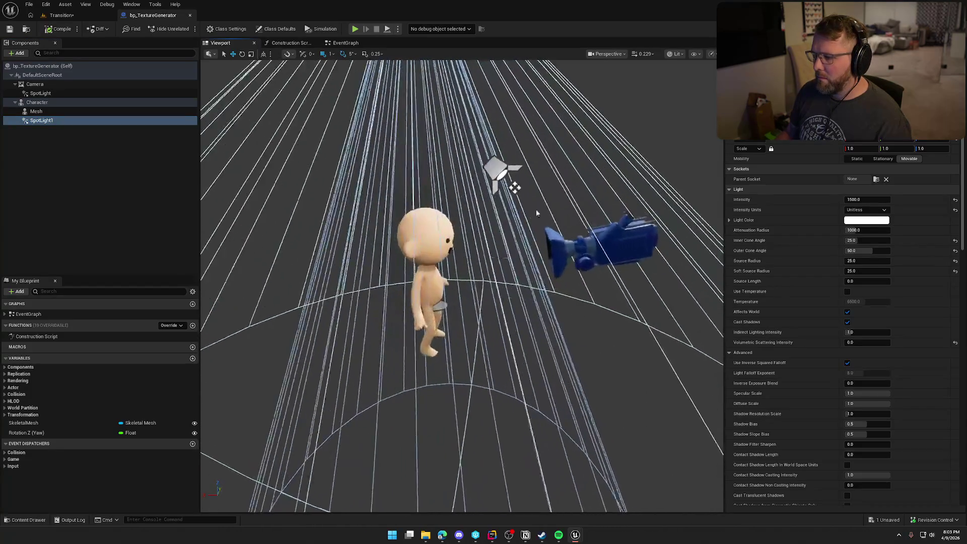
scroll(554, 189, "down", 3)
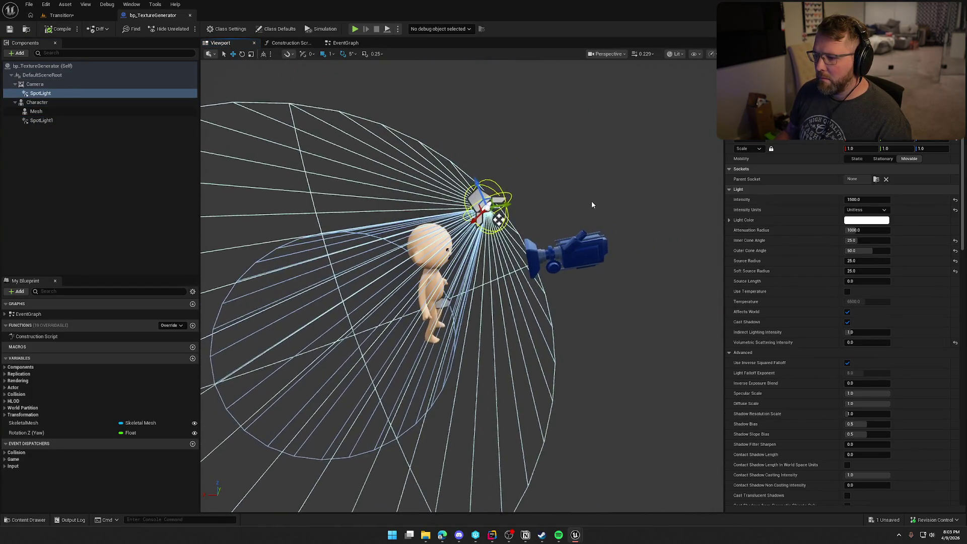
left_click(859, 199)
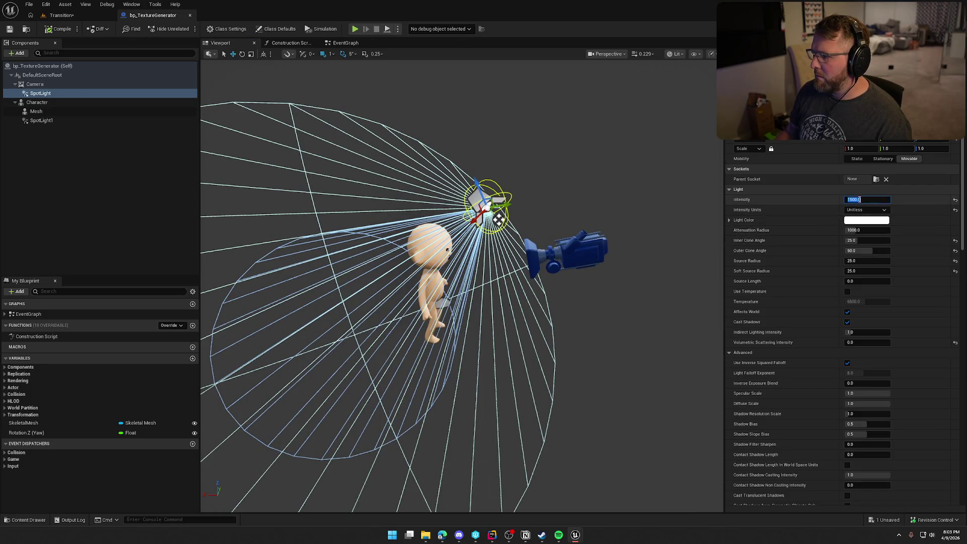
type("500")
key("Return")
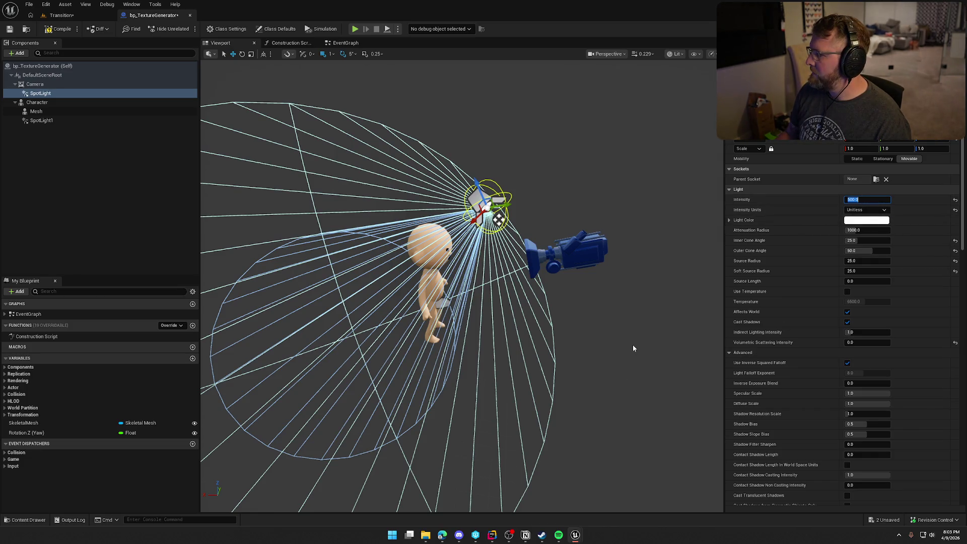
left_click(428, 238)
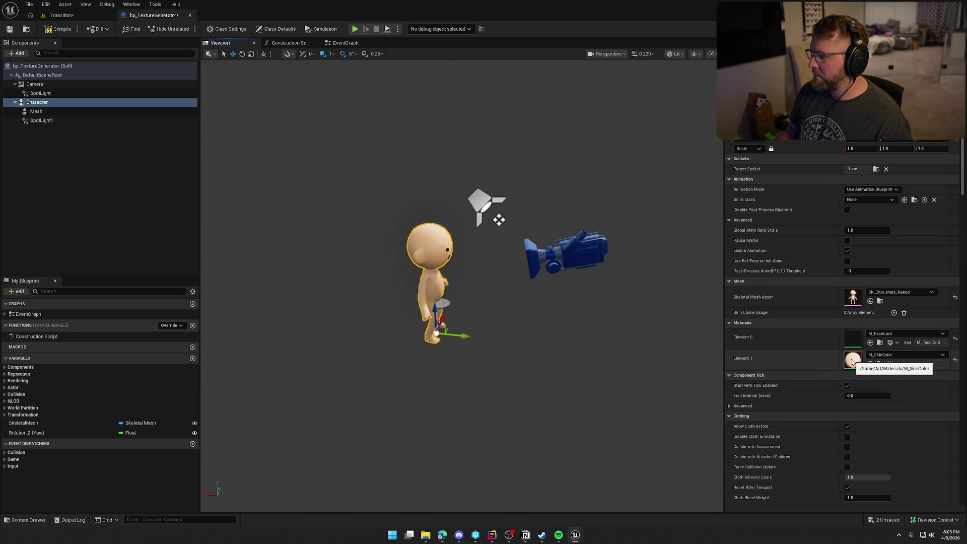
Try Debug_Halo_Green and Generic on Element 0 and M_Snow on Element 1.
left_click(887, 333)
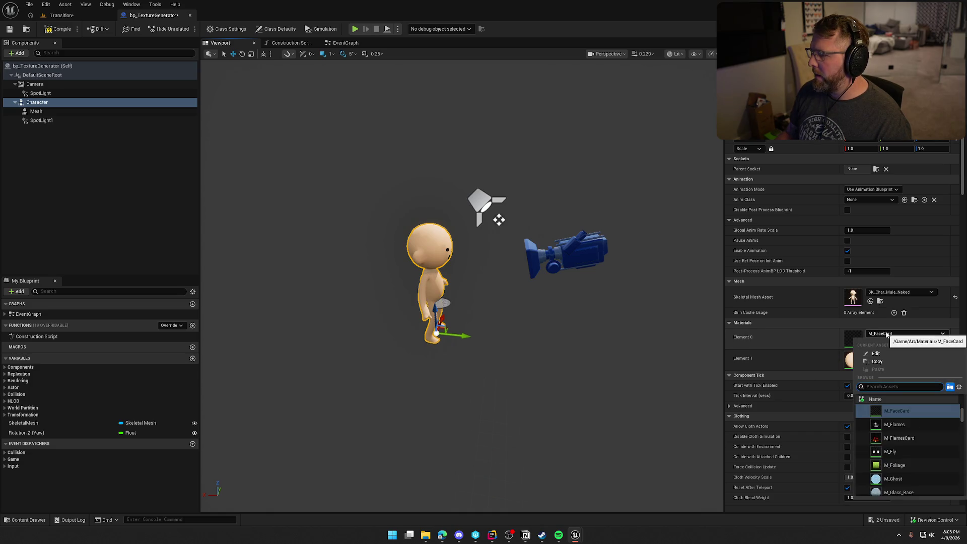
scroll(958, 415, "up", 3)
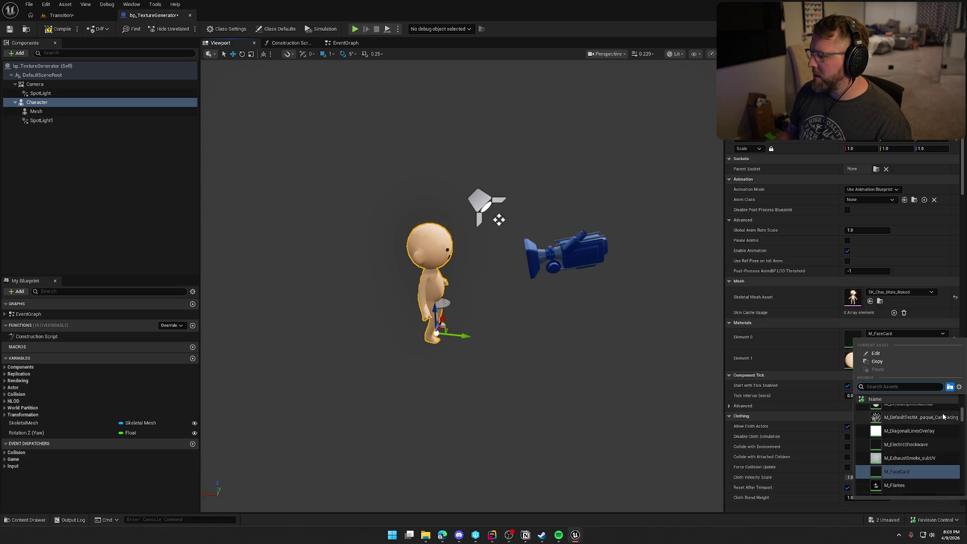
scroll(958, 414, "up", 5)
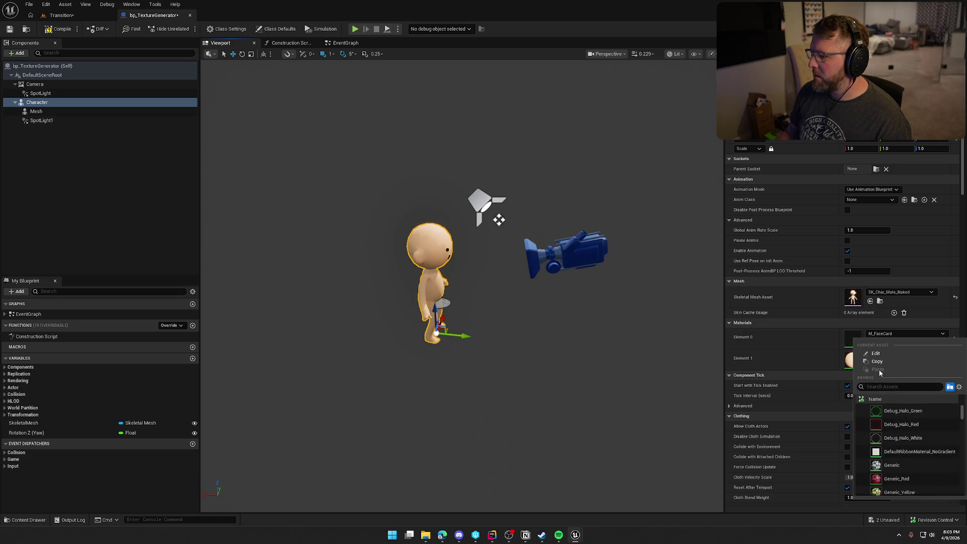
left_click(911, 411)
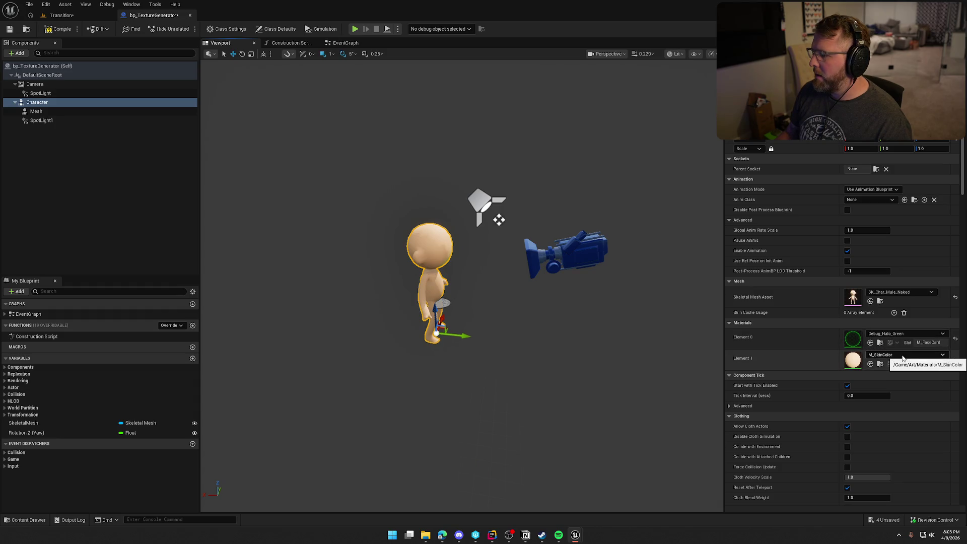
left_click(903, 356)
left_click(911, 456)
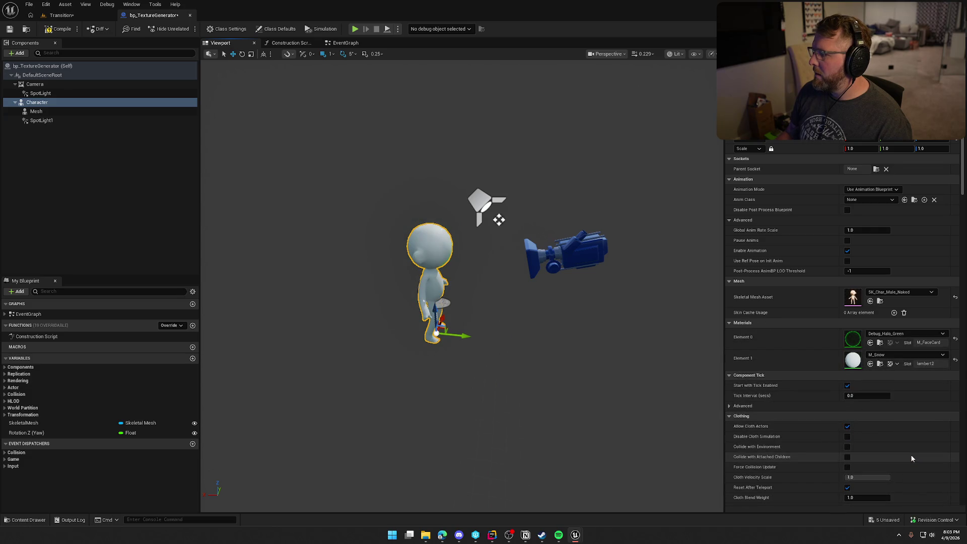
left_click(905, 333)
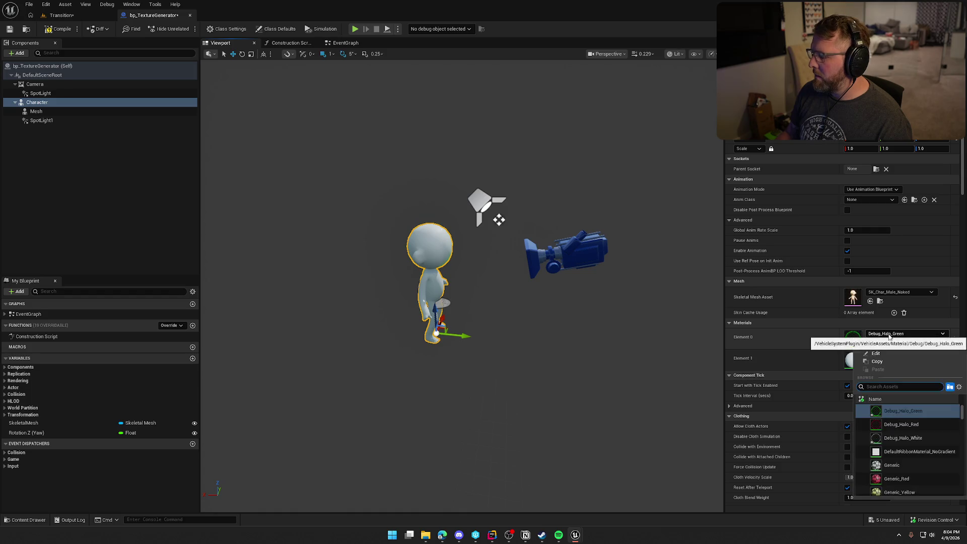
scroll(926, 432, "down", 2)
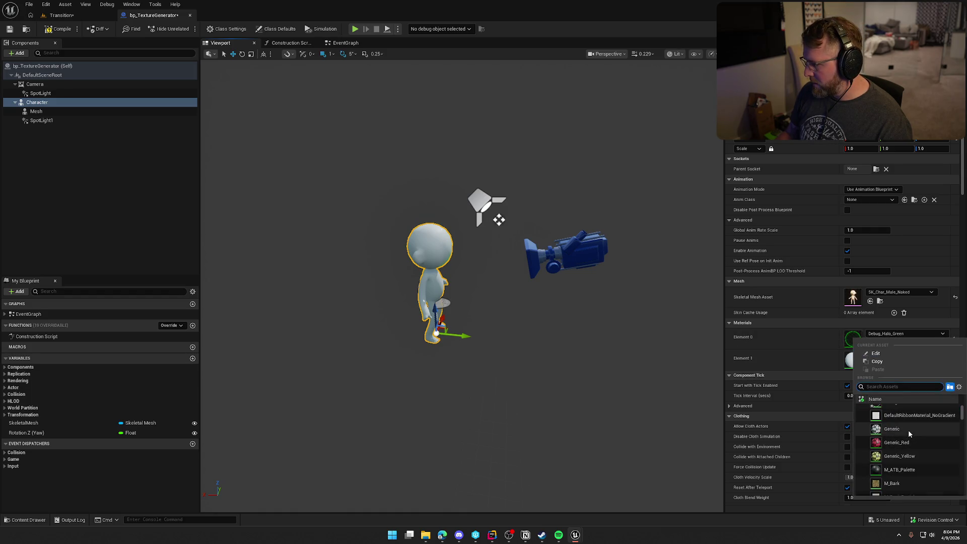
left_click(909, 429)
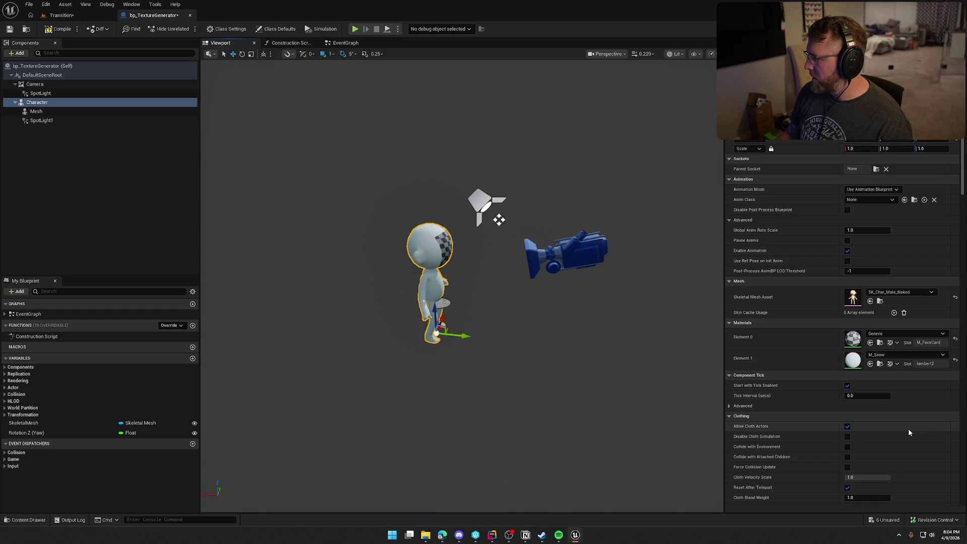
Apply Generic_Yellow to Element 0 and paste it onto Element 1.
left_click(885, 335)
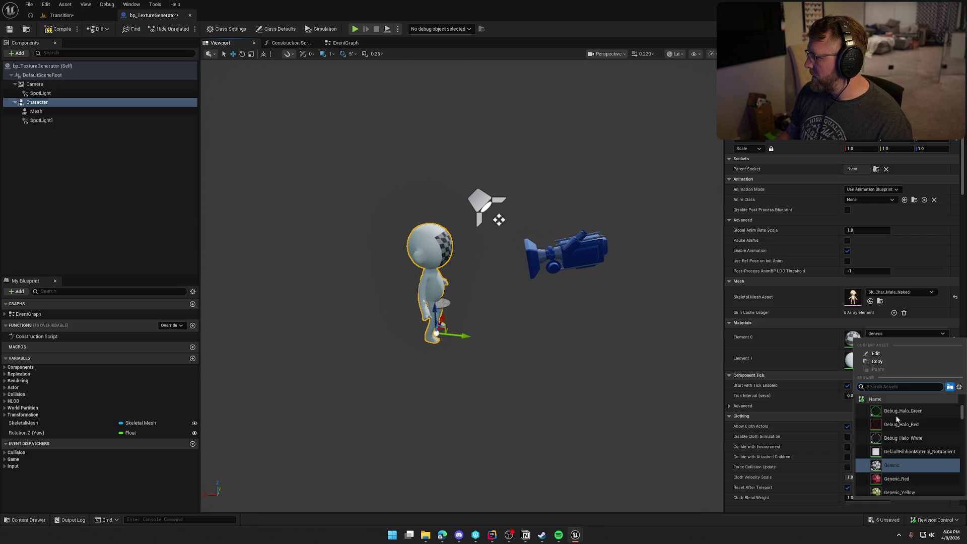
scroll(921, 458, "down", 3)
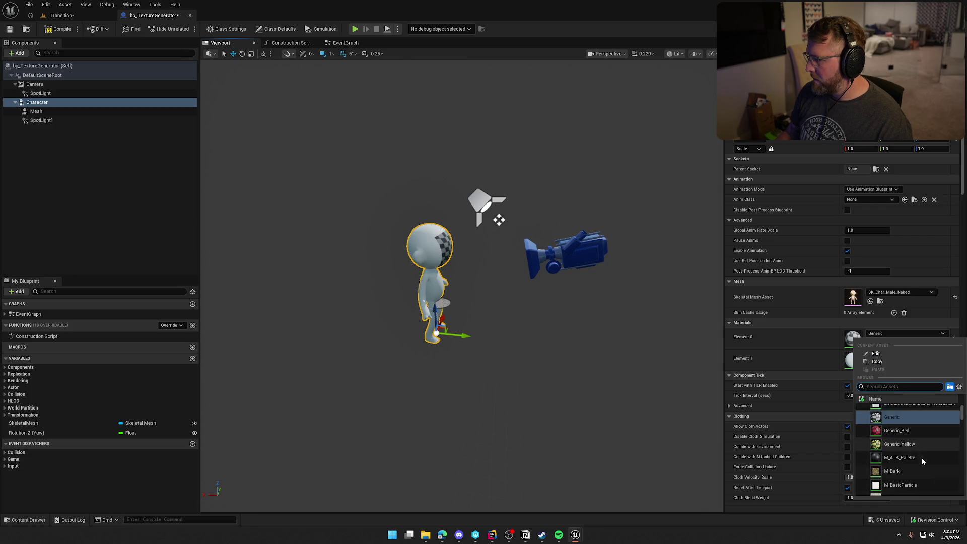
left_click(911, 434)
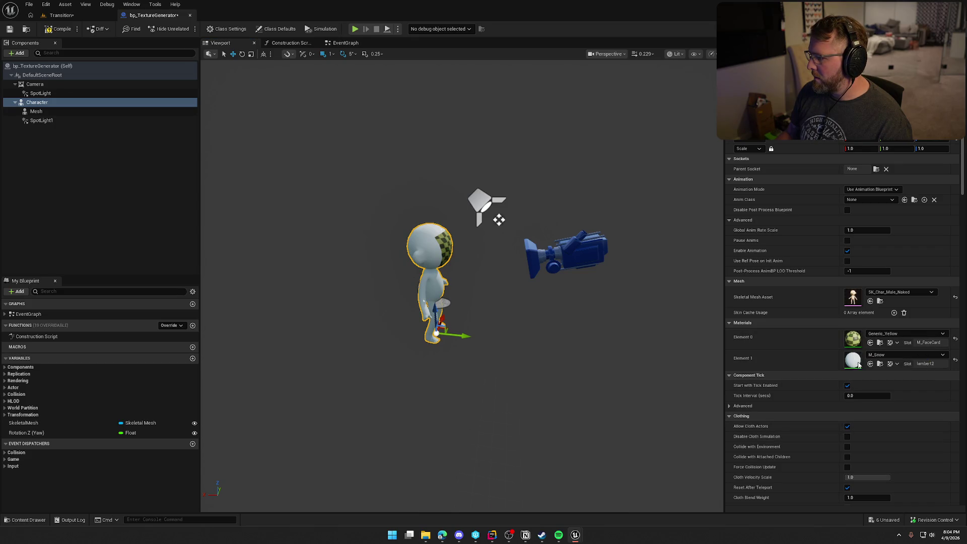
right_click(826, 367)
left_click(845, 385)
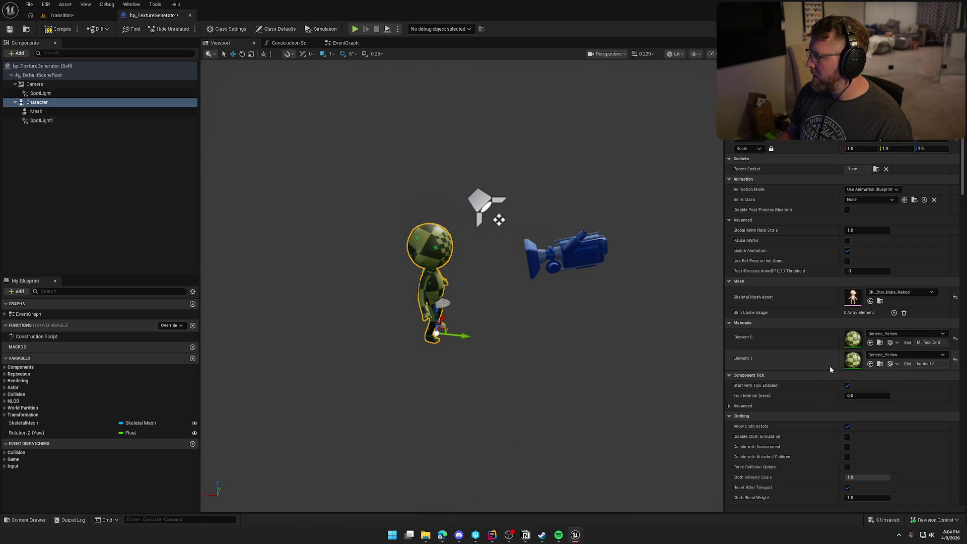
Try M_Censor, then set Element 0 to M_CosmeticColor and paste it onto Element 1.
left_click(888, 333)
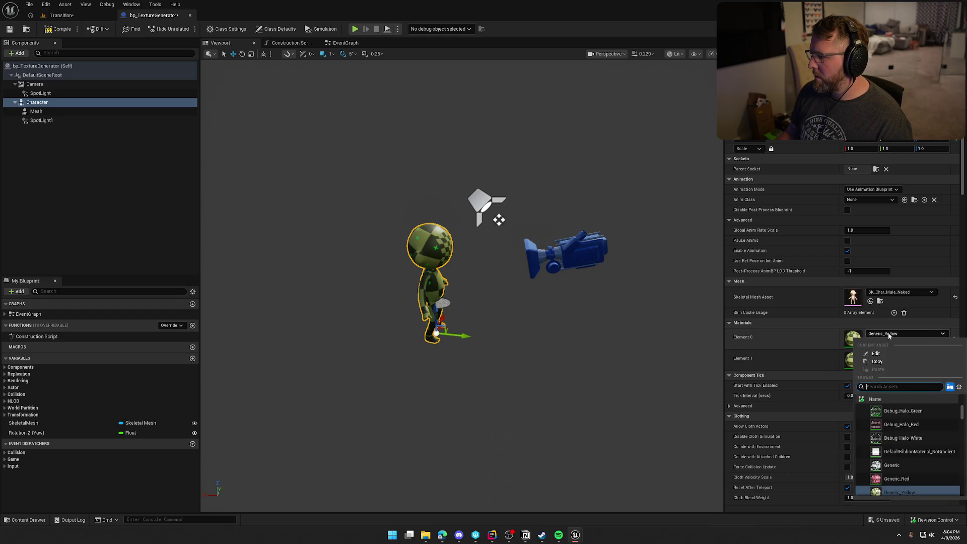
scroll(912, 462, "down", 3)
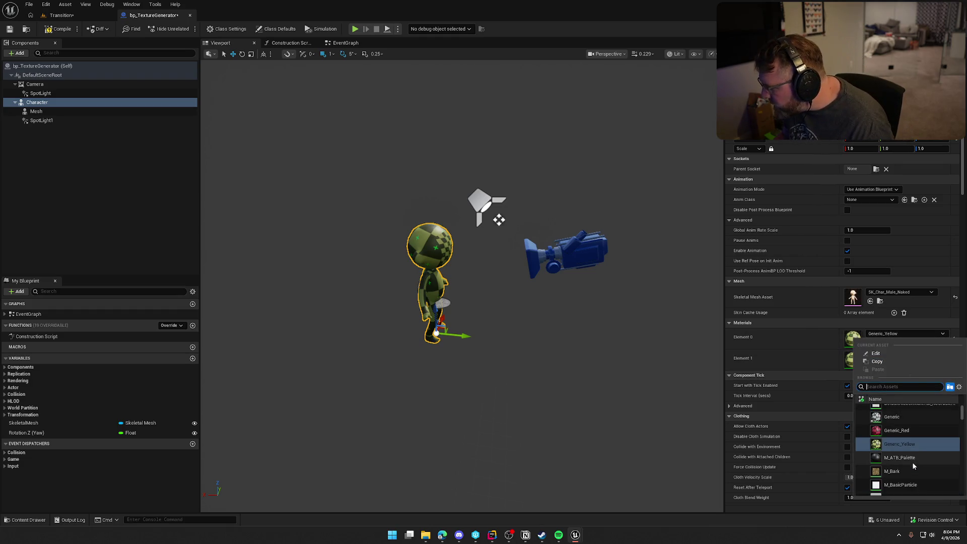
scroll(913, 463, "down", 3)
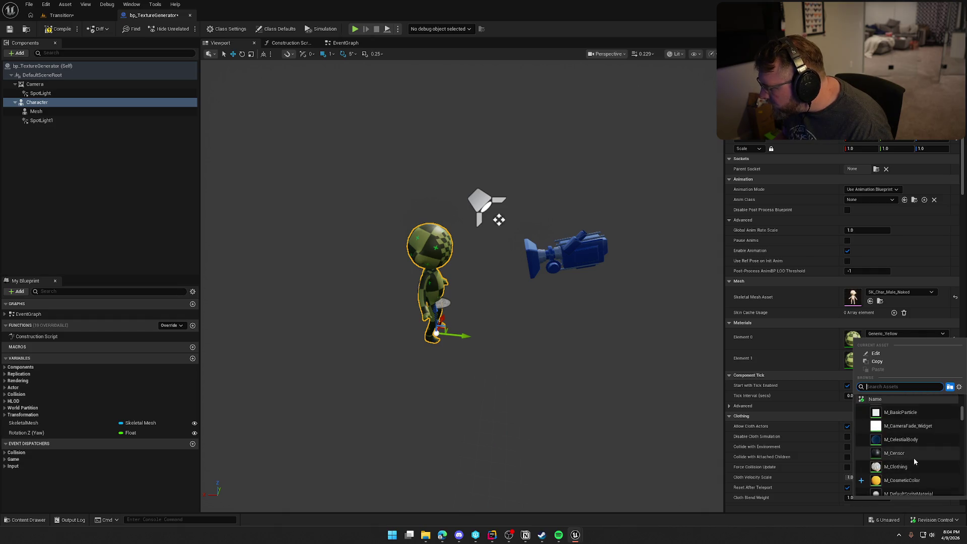
left_click(913, 453)
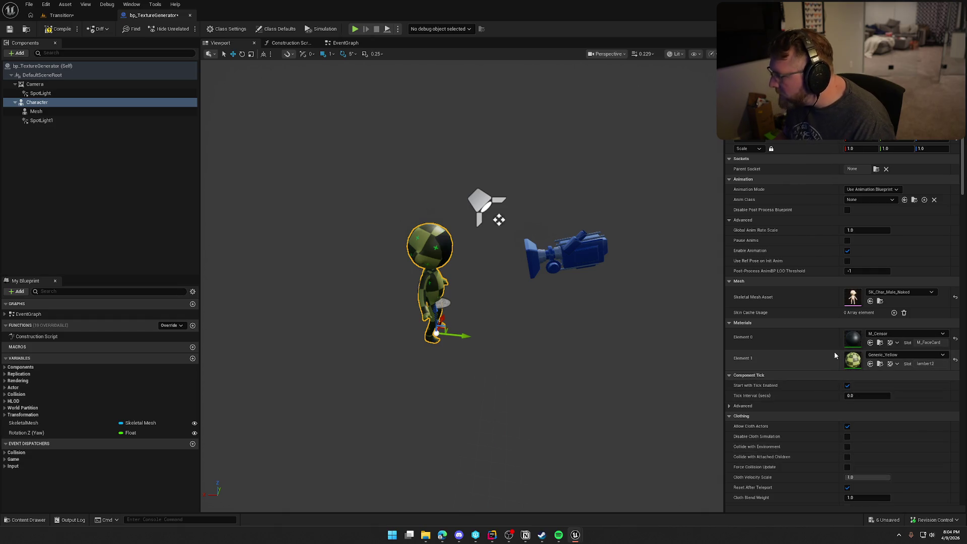
left_click(883, 334)
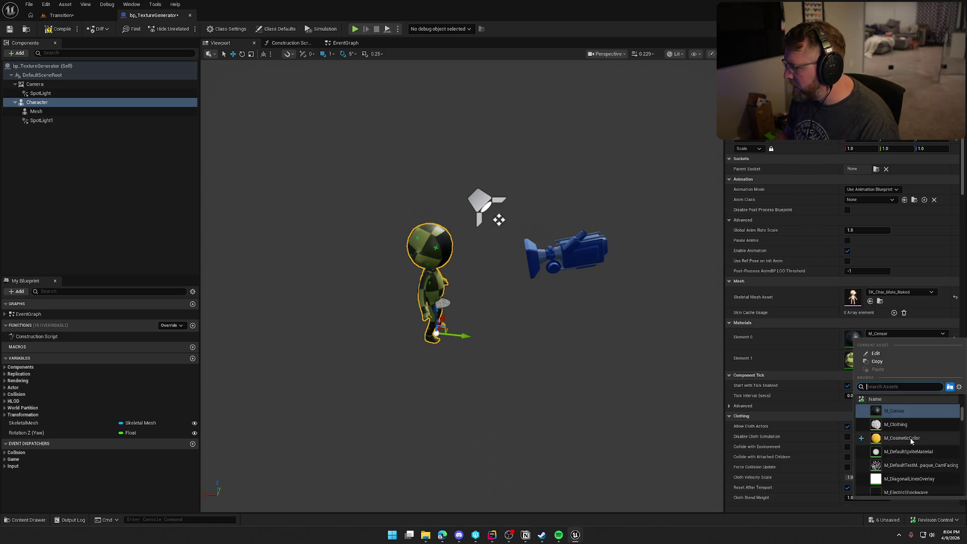
left_click(911, 438)
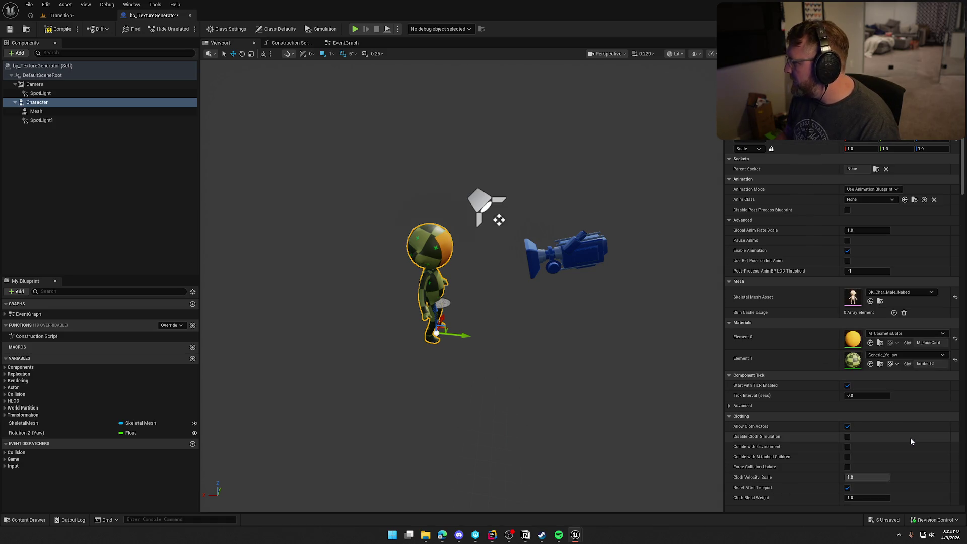
right_click(819, 362)
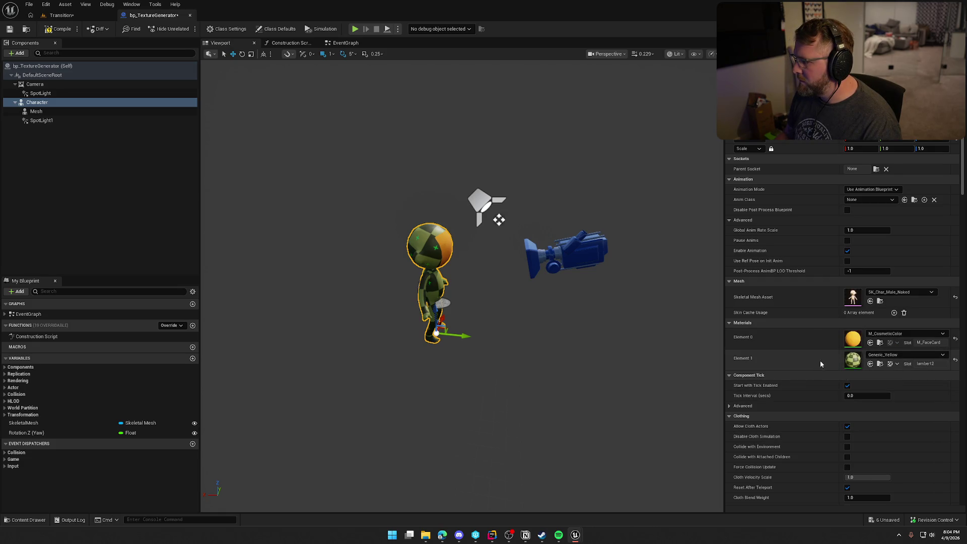
right_click(822, 361)
left_click(844, 386)
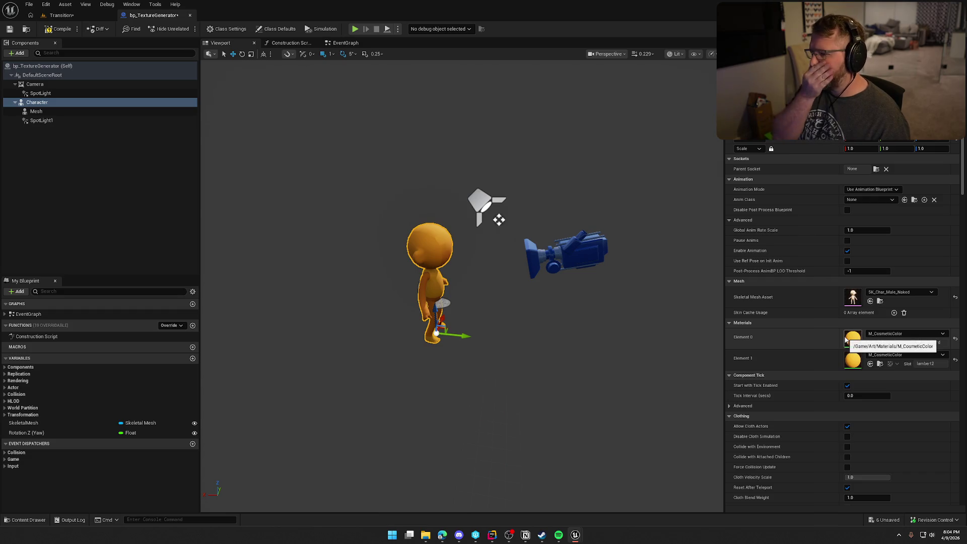
Try M_DefaultSpriteMaterial on Element 0, then settle on M_FaceCard.
left_click(894, 335)
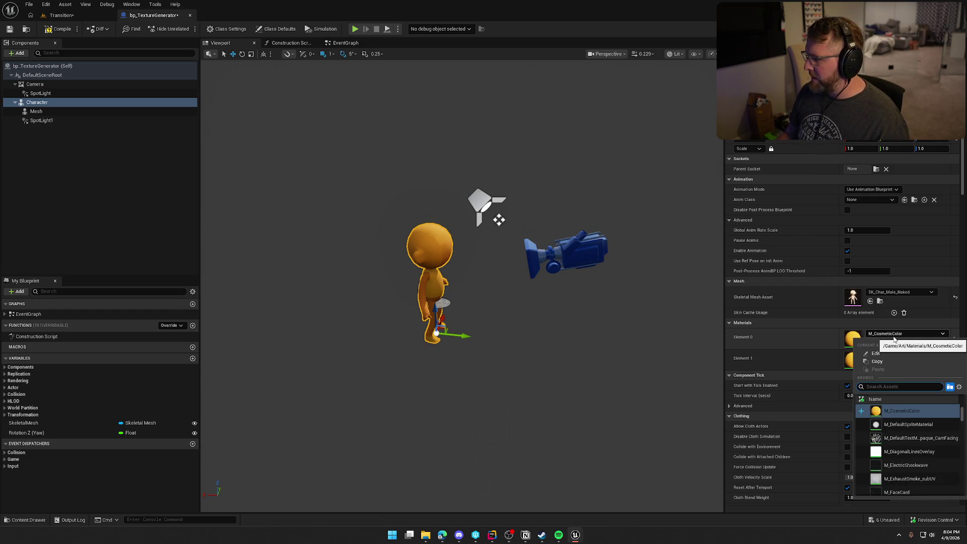
left_click(912, 449)
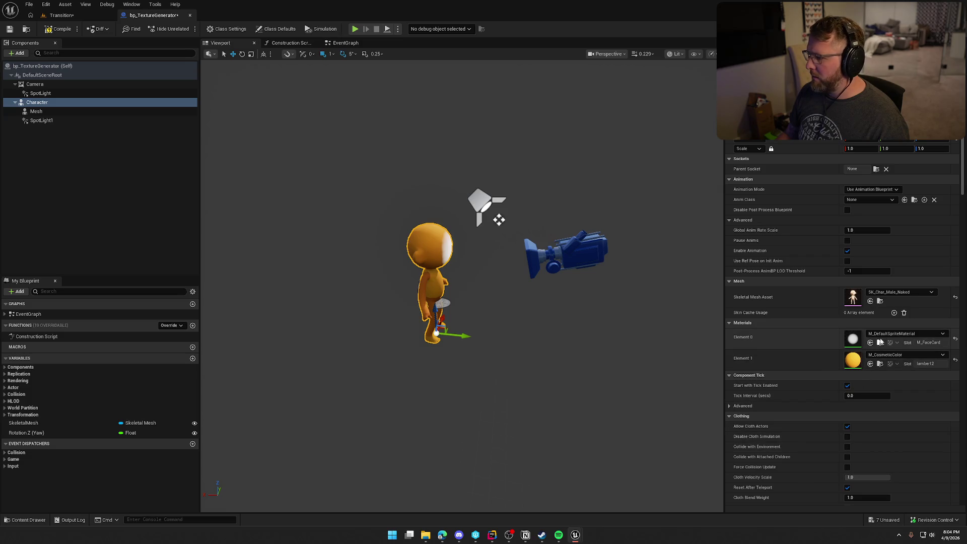
left_click(882, 334)
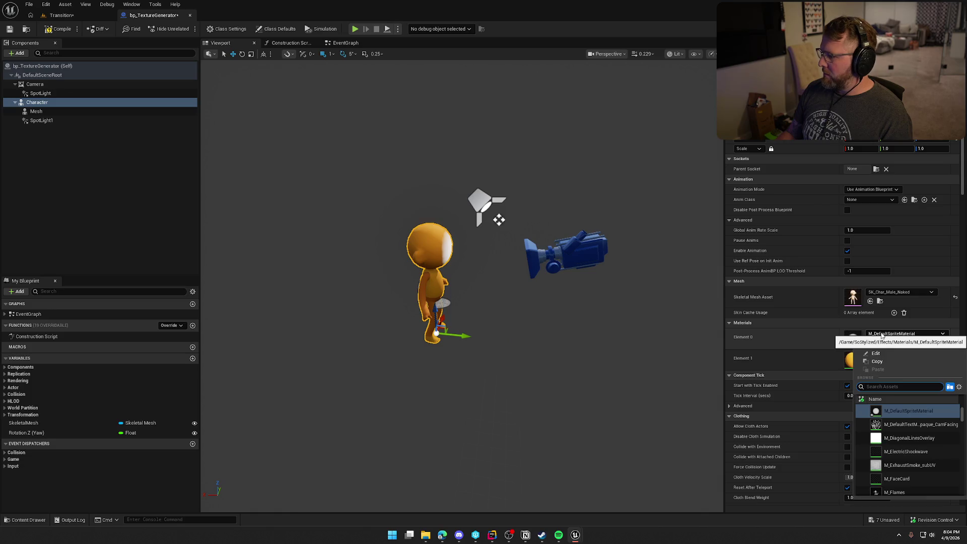
left_click(831, 334)
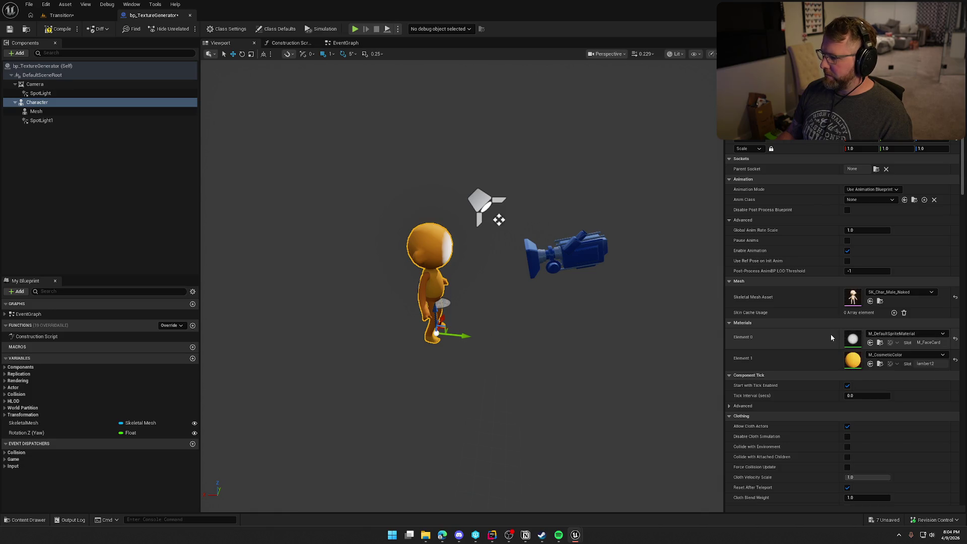
left_click(902, 334)
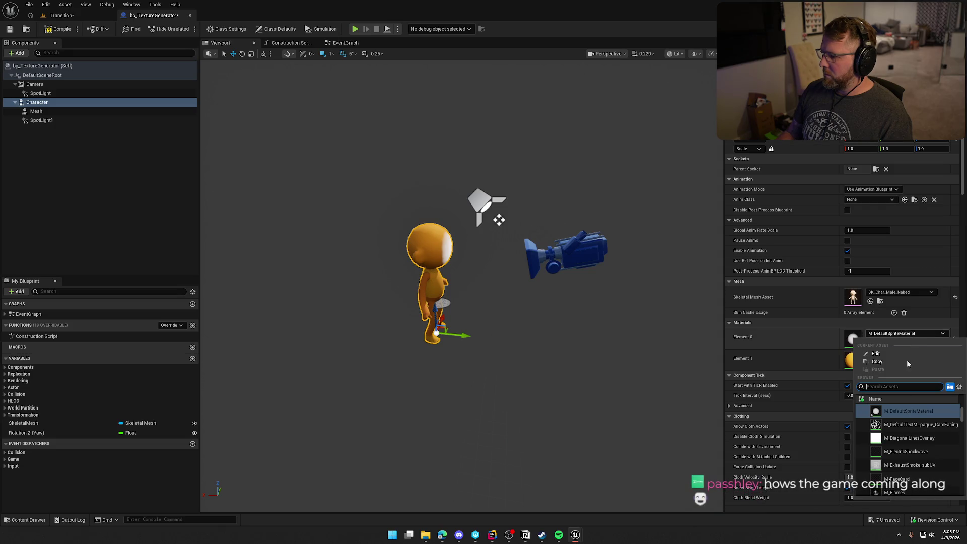
scroll(906, 439, "down", 2)
left_click(915, 432)
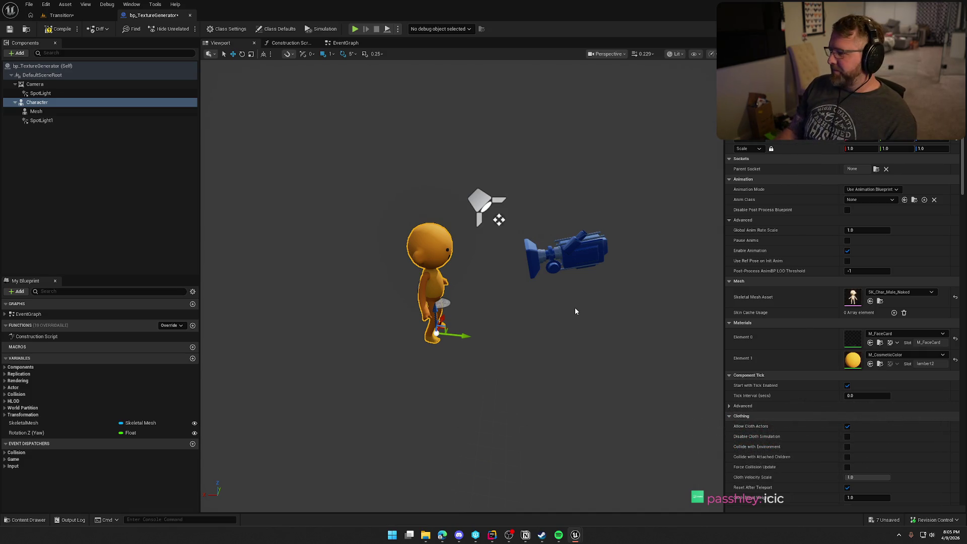
left_click(880, 342)
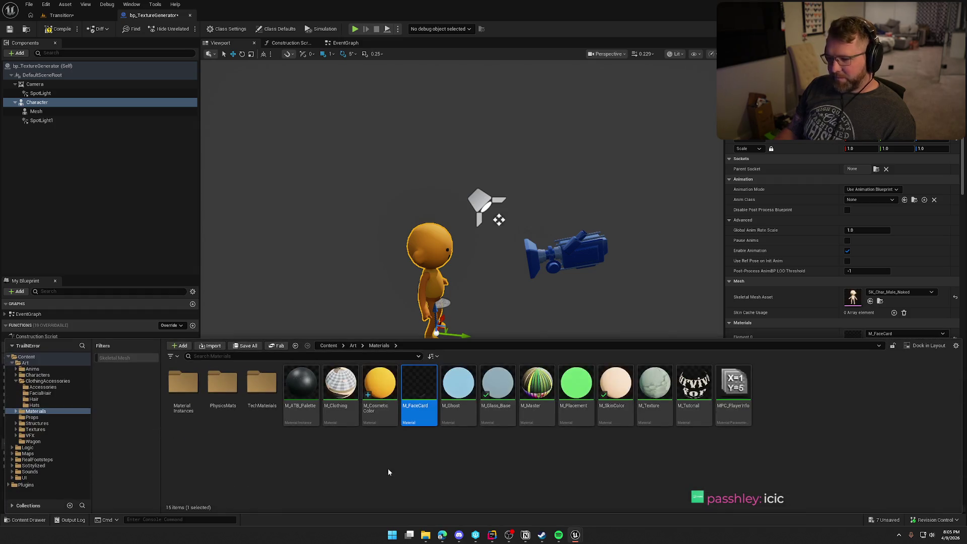
Create the material instance M_FaceCard_Inst from M_FaceCard in the Content Drawer.
left_click(421, 392)
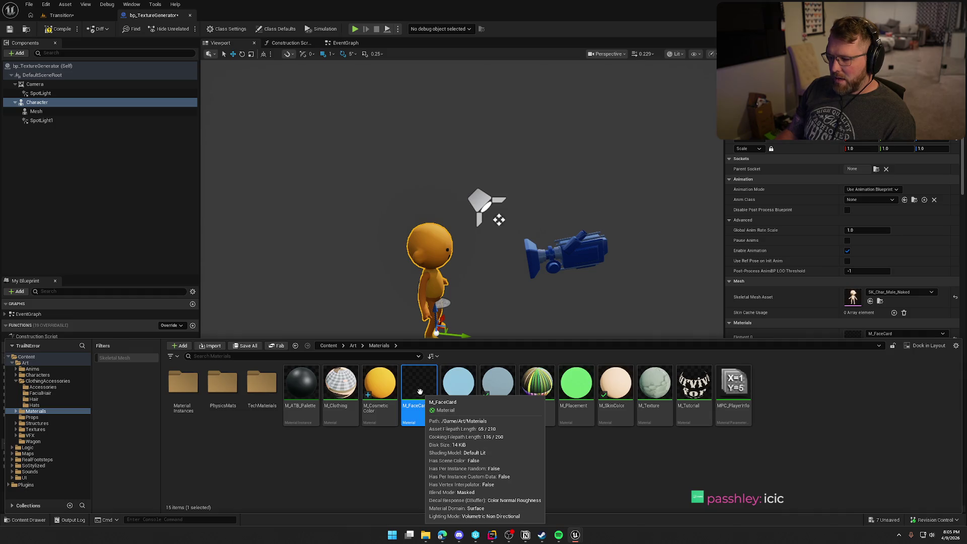
right_click(420, 392)
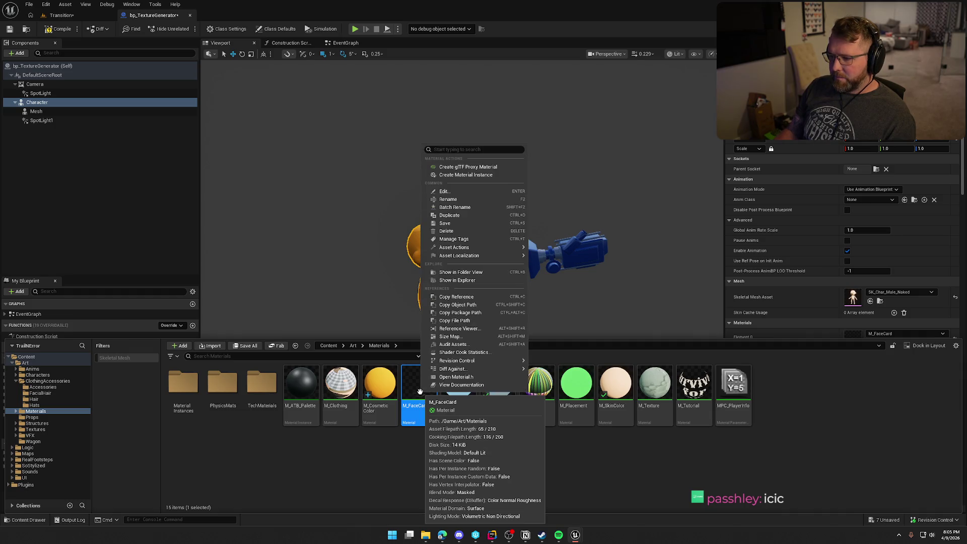
left_click(466, 175)
key("Return")
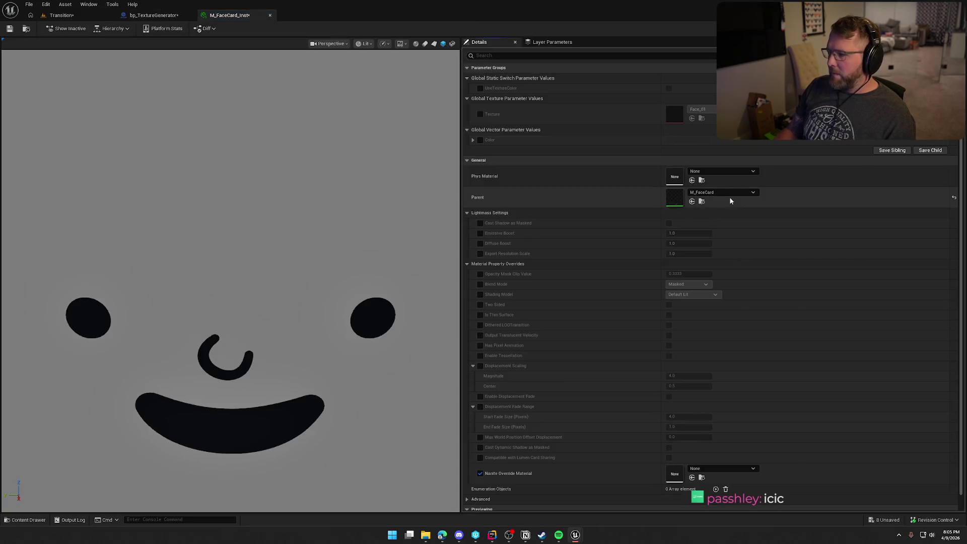
left_click(705, 109)
Switch M_FaceCard_Inst's Texture to Checker and return to the bp_TextureGenerator blueprint.
scroll(752, 312, "down", 2)
left_click(741, 300)
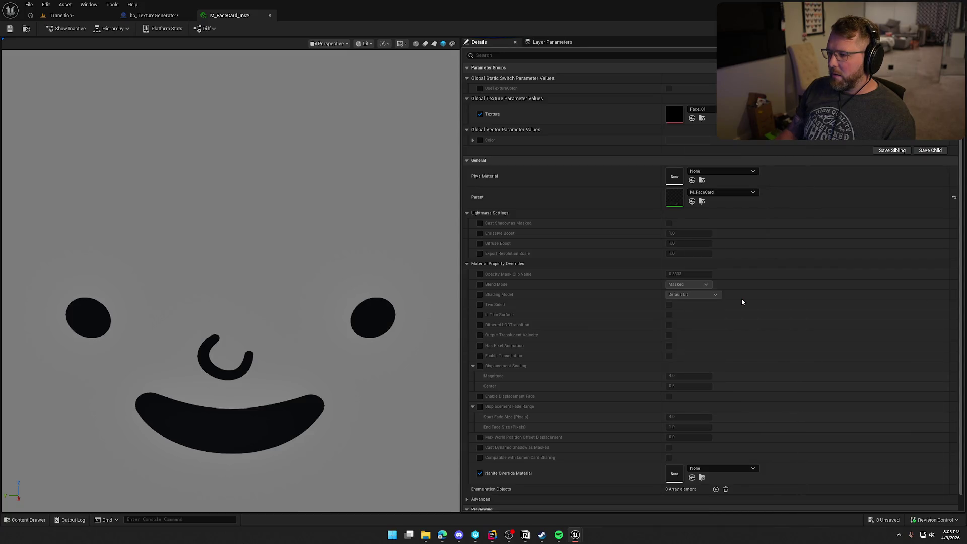
mouse_move(298, 288)
left_mouse_down()
mouse_move(272, 282)
mouse_move(313, 287)
mouse_move(298, 288)
mouse_move(322, 302)
mouse_move(332, 295)
left_mouse_up()
scroll(328, 288, "down", 4)
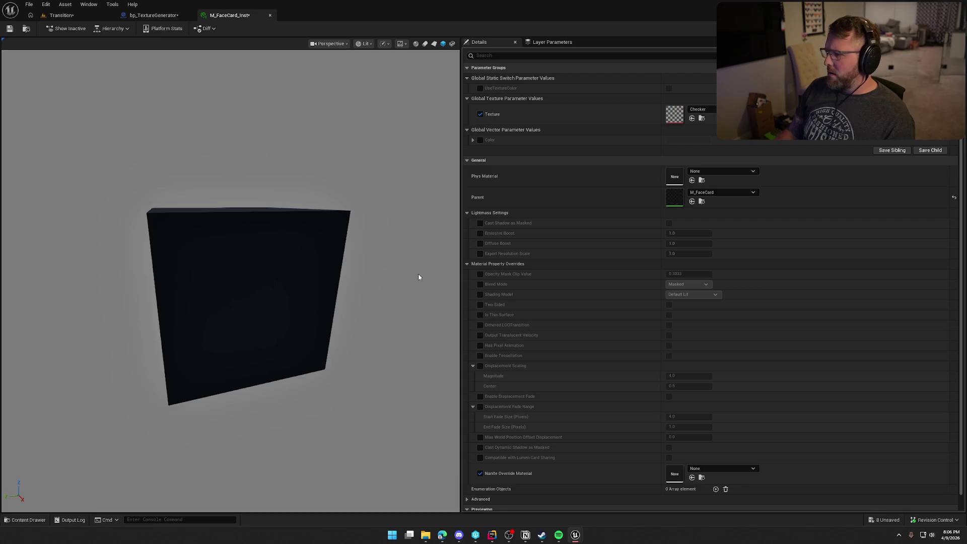
key("ctrl+space")
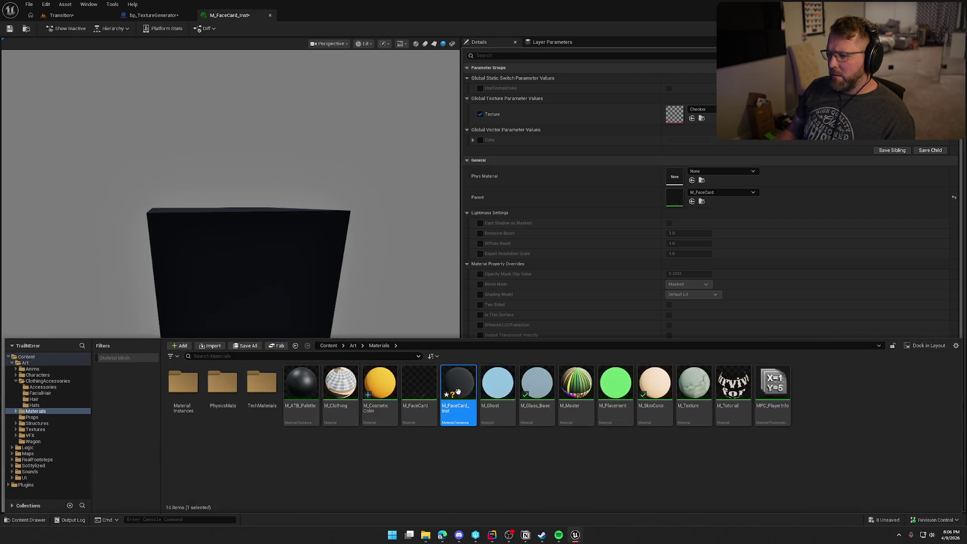
left_click(151, 15)
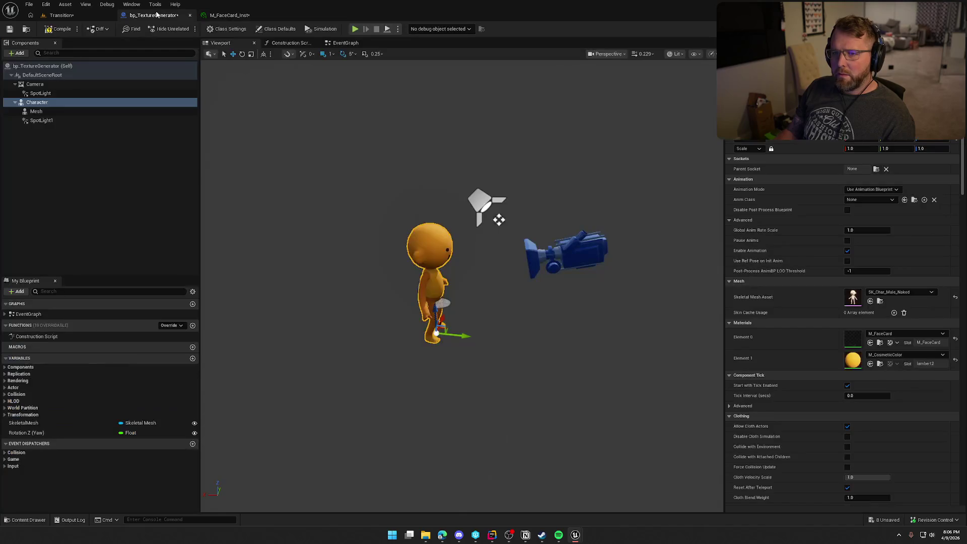
Try M_FaceCard_Inst on Element 0, toggle Allow Cloth Actors, and copy Element 1's M_CosmeticColor.
left_click(871, 343)
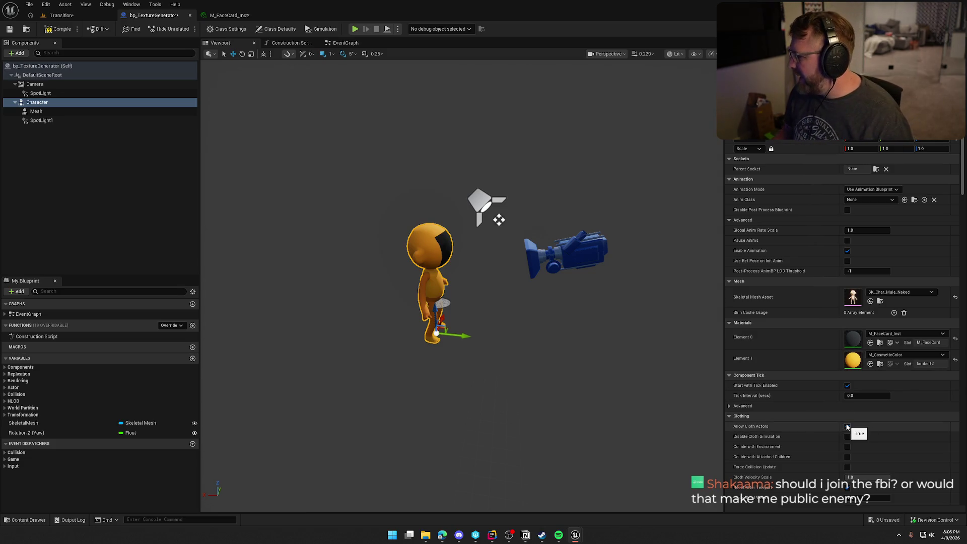
left_click(847, 426)
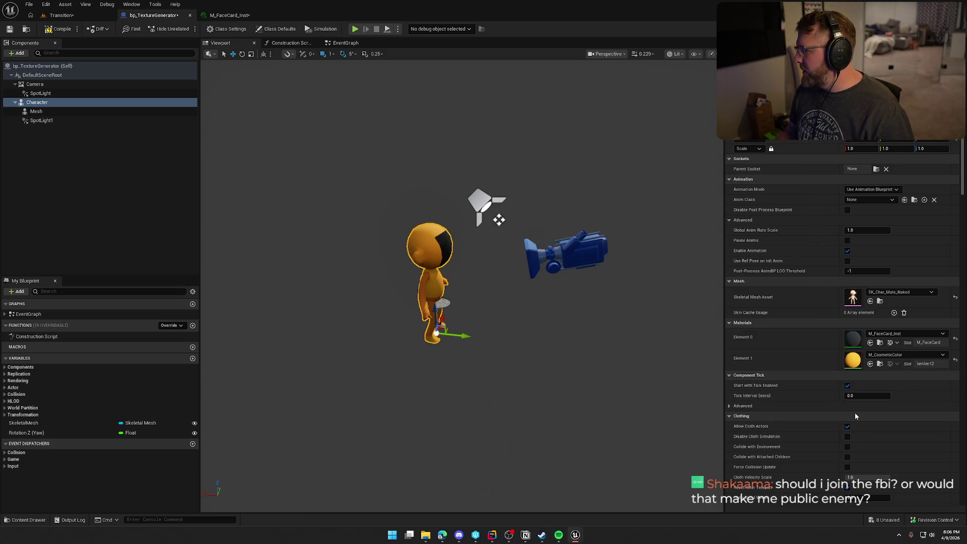
right_click(835, 366)
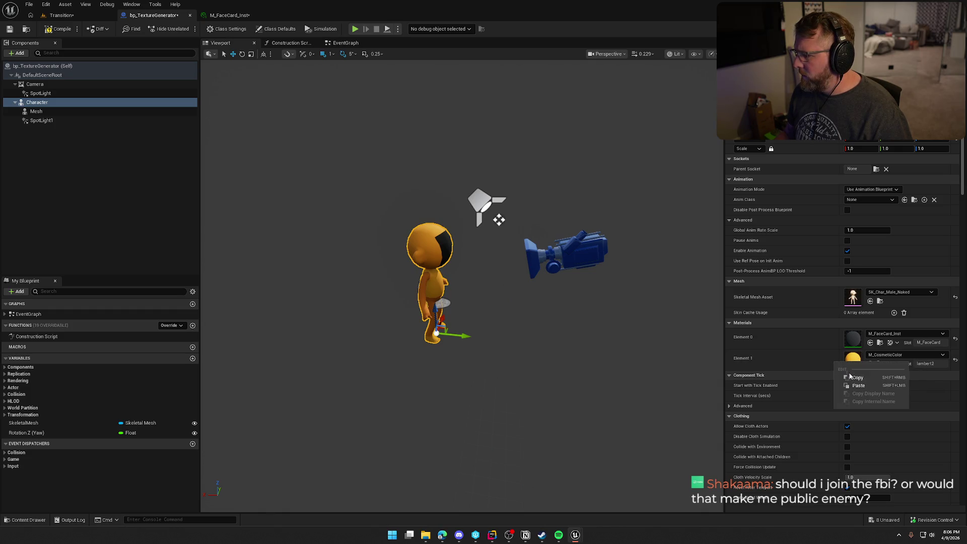
left_click(857, 378)
Paste M_CosmeticColor into Element 0 and frame the orange Character close up.
right_click(827, 341)
left_click(853, 361)
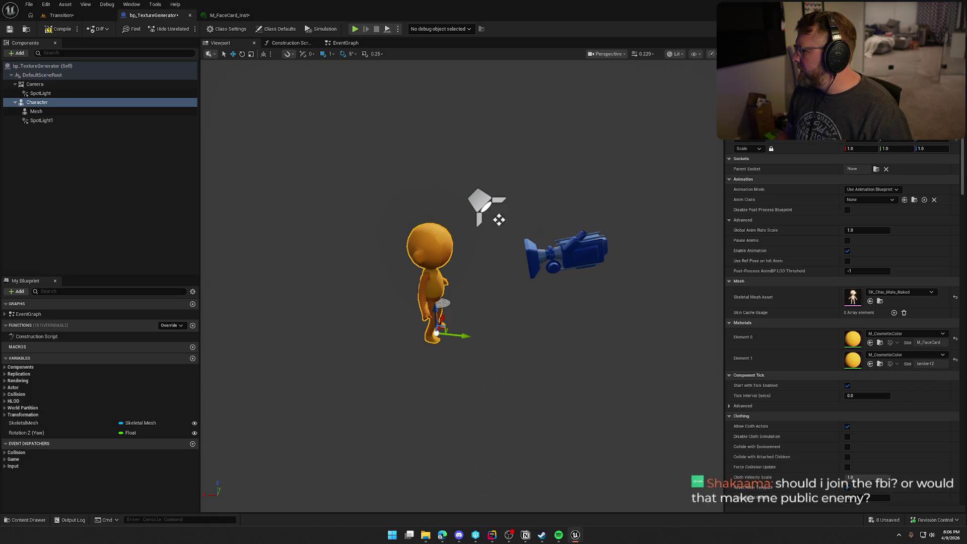
left_click_drag(587, 309, 580, 297)
key("f")
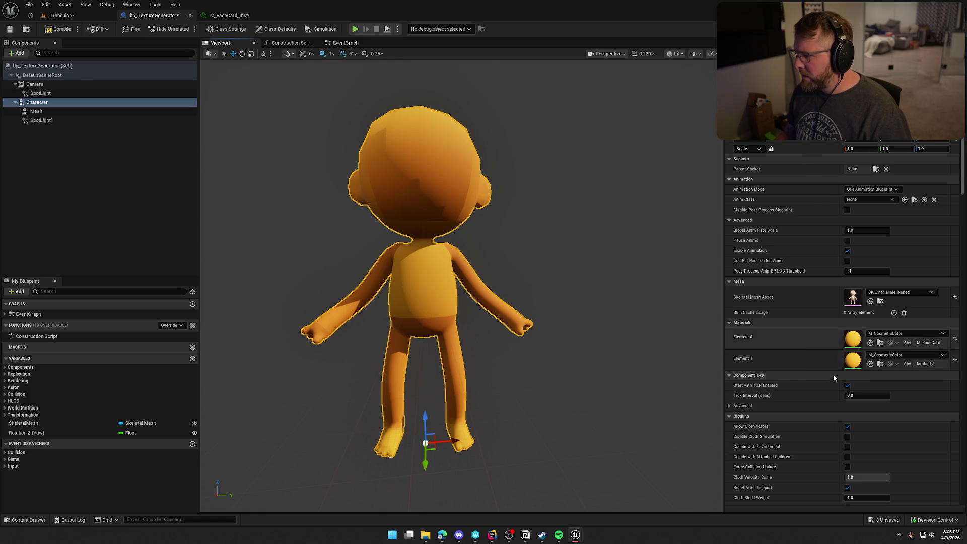
Try M_Placement and then M_SkinColor from the Materials folder on the character's face slot.
key("ctrl+space")
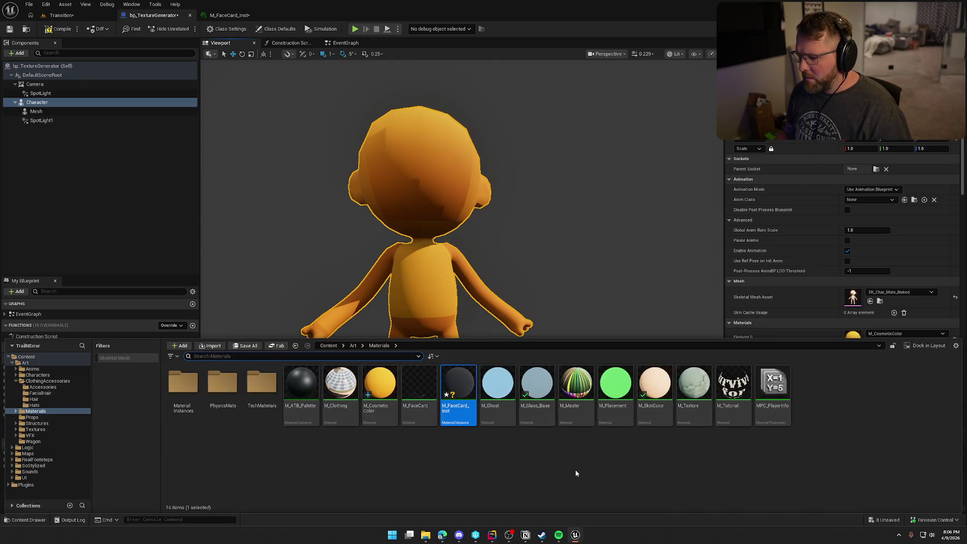
mouse_move(458, 388)
left_mouse_down()
mouse_move(713, 339)
mouse_move(855, 342)
left_mouse_up()
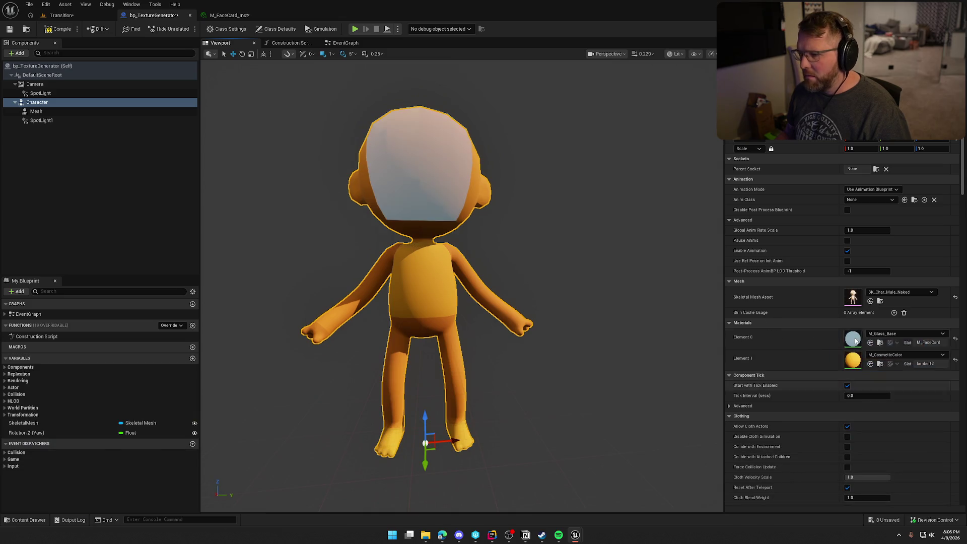
left_click(880, 342)
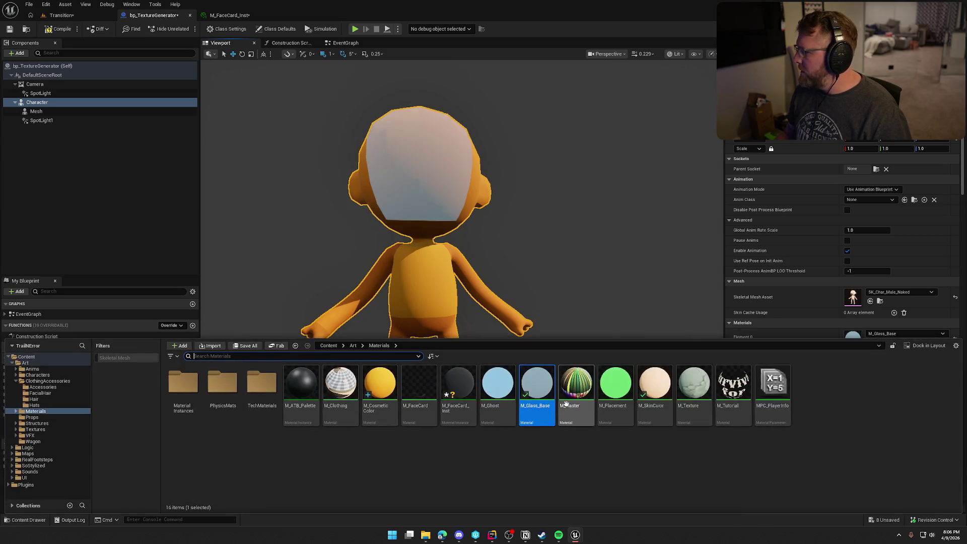
mouse_move(616, 383)
left_mouse_down()
mouse_move(863, 351)
mouse_move(852, 340)
left_mouse_up()
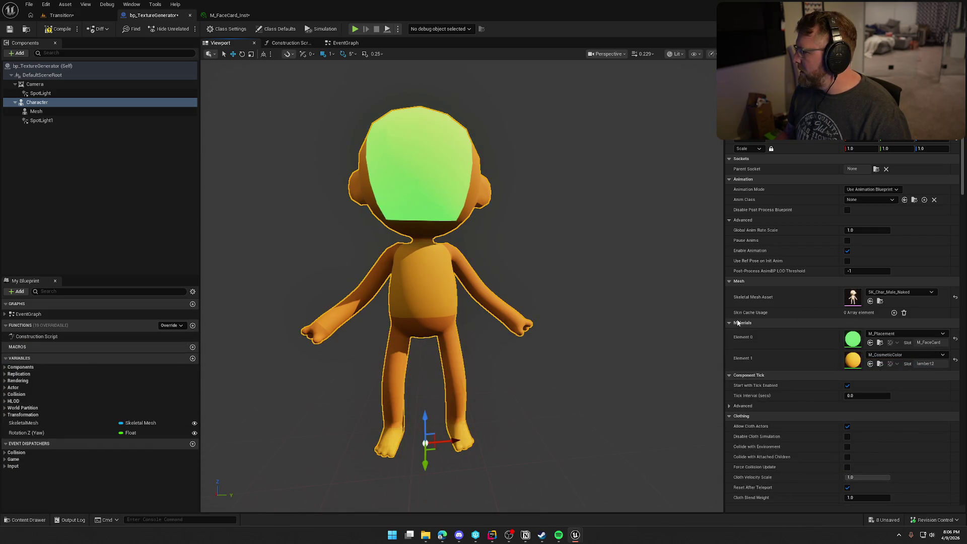
key("ctrl+space")
left_click_drag(655, 385, 855, 341)
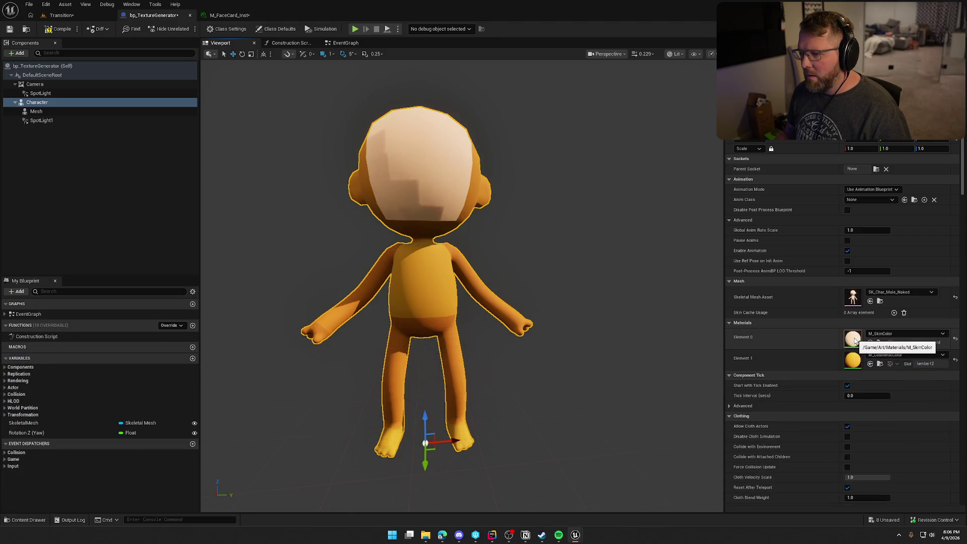
Try M_Ghost, apply MI_Record to the face slot, and select the Mesh component.
key("ctrl+space")
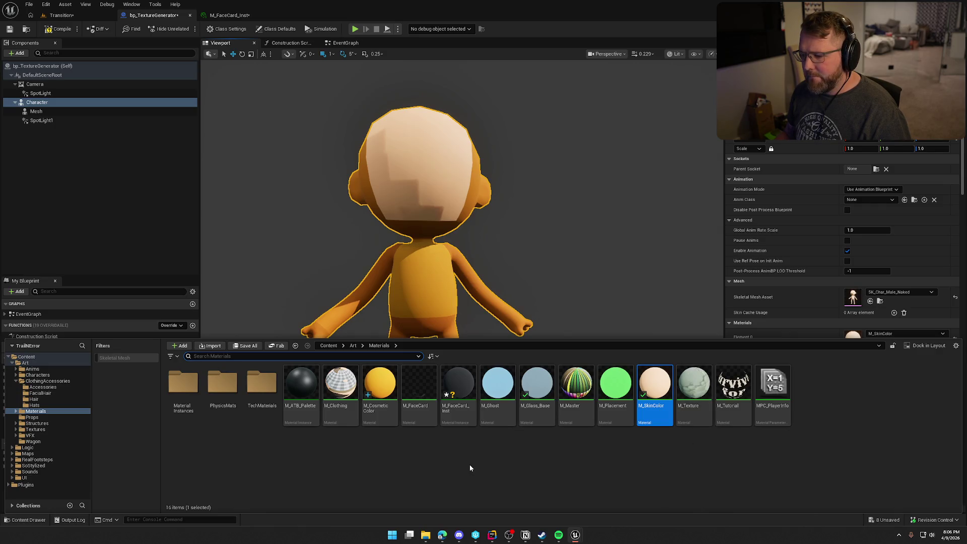
left_click_drag(498, 386, 852, 337)
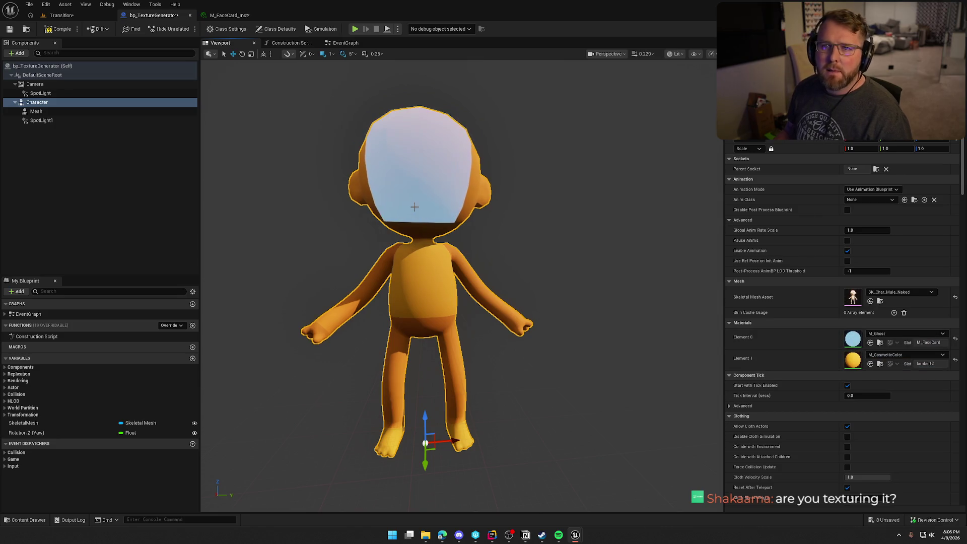
key("ctrl+space")
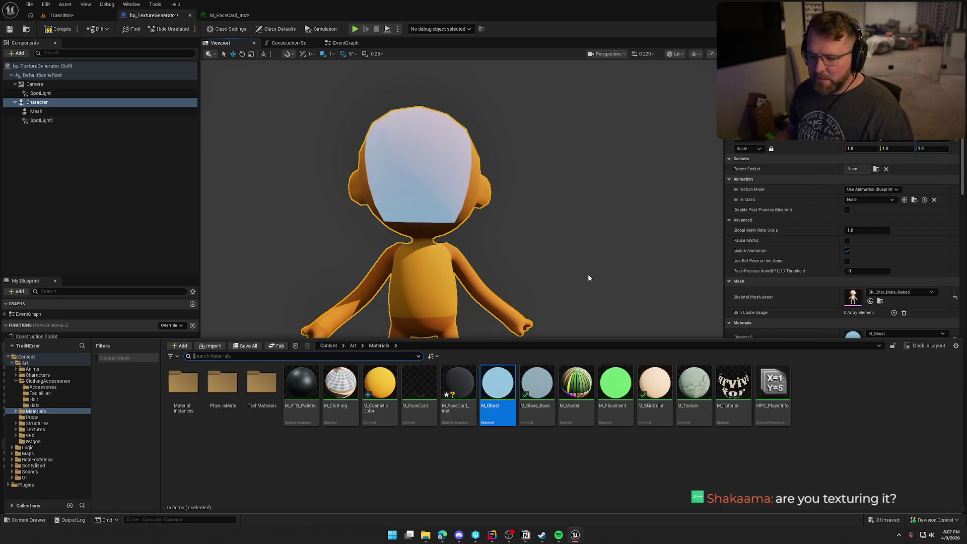
double_click(182, 383)
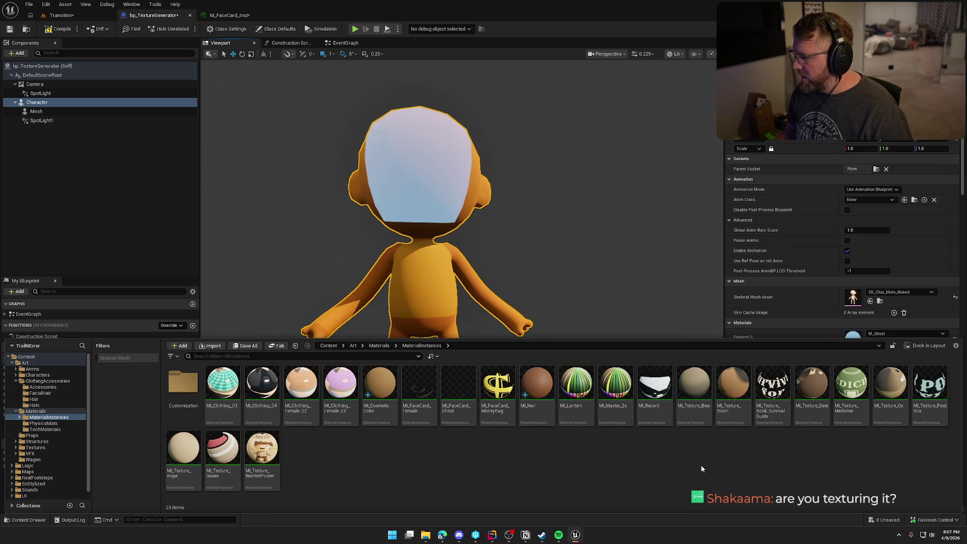
mouse_move(655, 383)
left_mouse_down()
mouse_move(874, 320)
mouse_move(856, 339)
left_mouse_up()
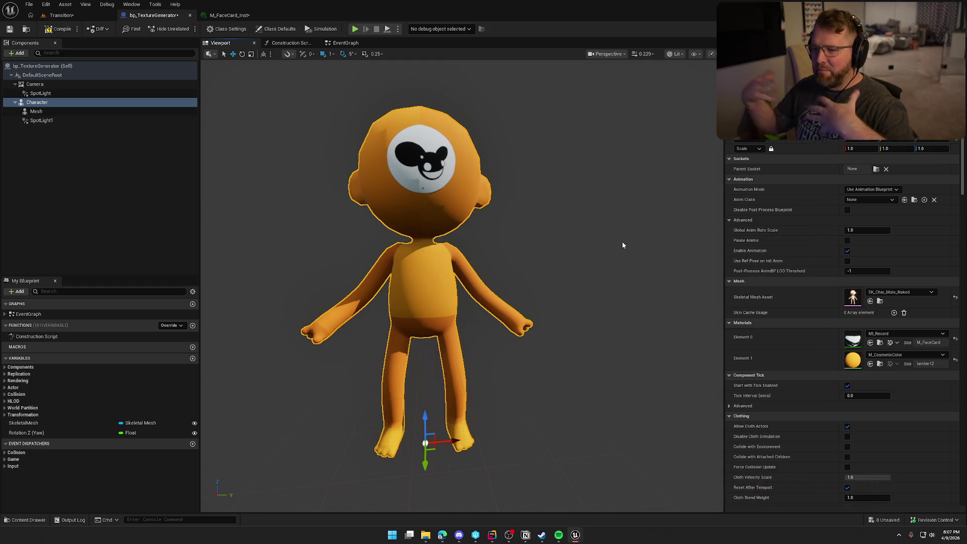
left_click(37, 111)
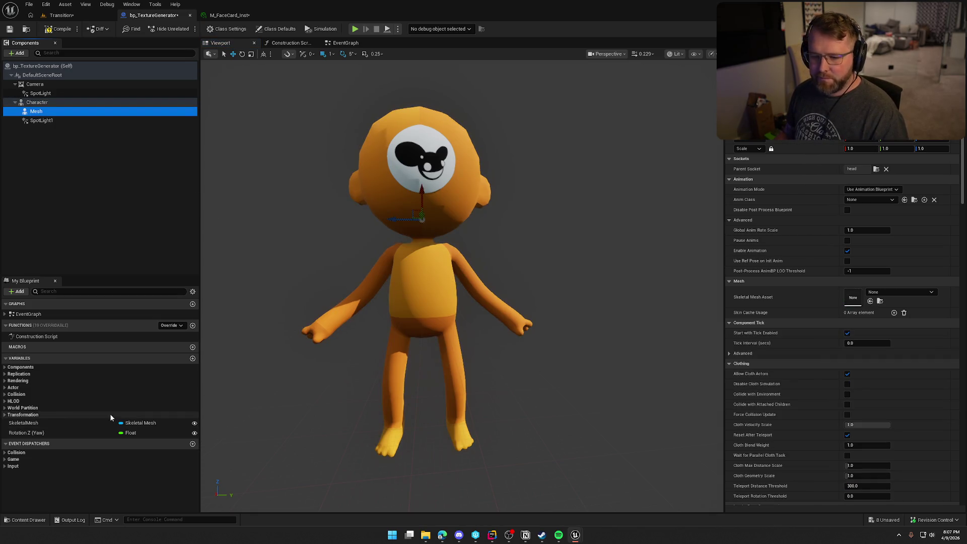
Set the SkeletalMesh variable's default to SK_Hat_Coonskin from the Hats folder.
left_click(53, 424)
key("ctrl+space")
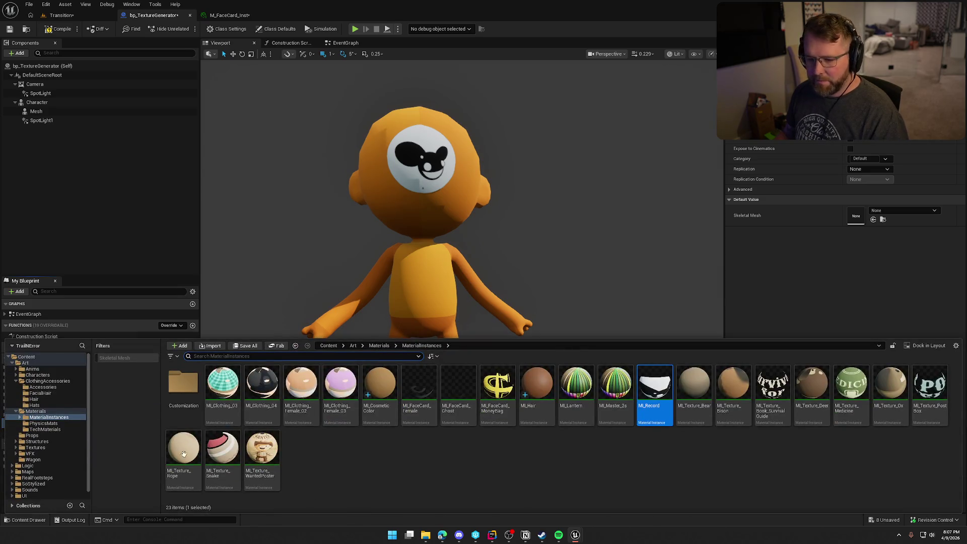
left_click(34, 405)
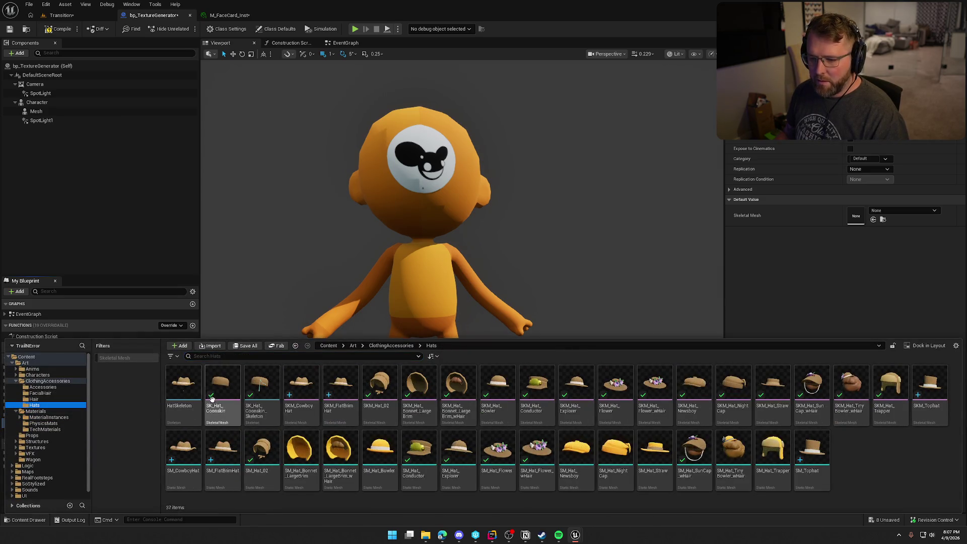
left_click(214, 396)
left_click(874, 220)
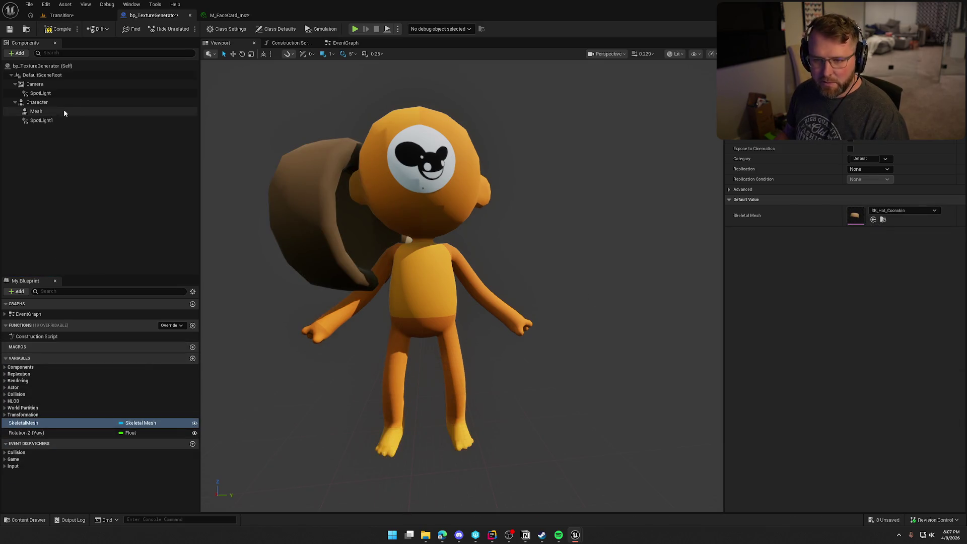
Select the Mesh component and rotate the coonskin hat with the rotate gizmo.
left_click(49, 114)
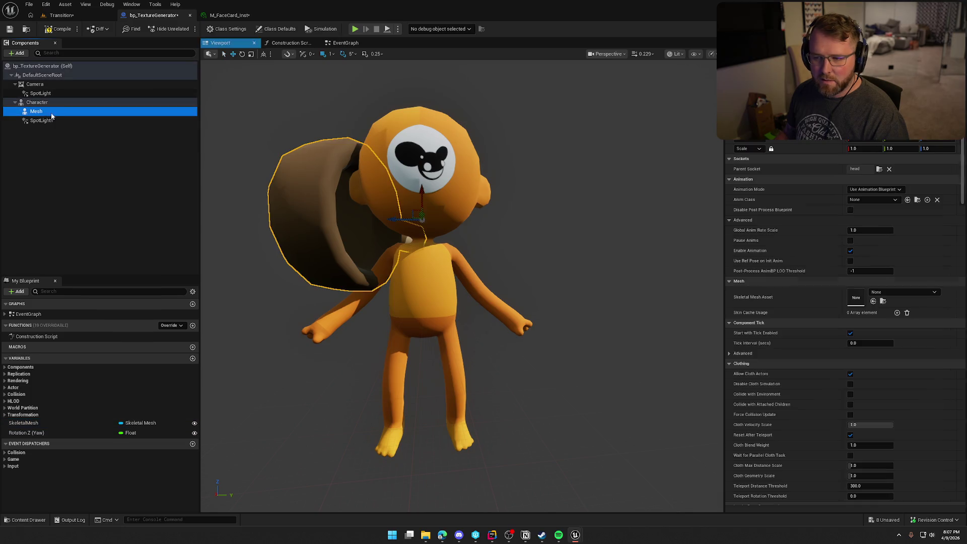
scroll(507, 198, "up", 2)
key("e")
mouse_move(443, 223)
left_mouse_down()
mouse_move(434, 222)
mouse_move(456, 223)
left_mouse_up()
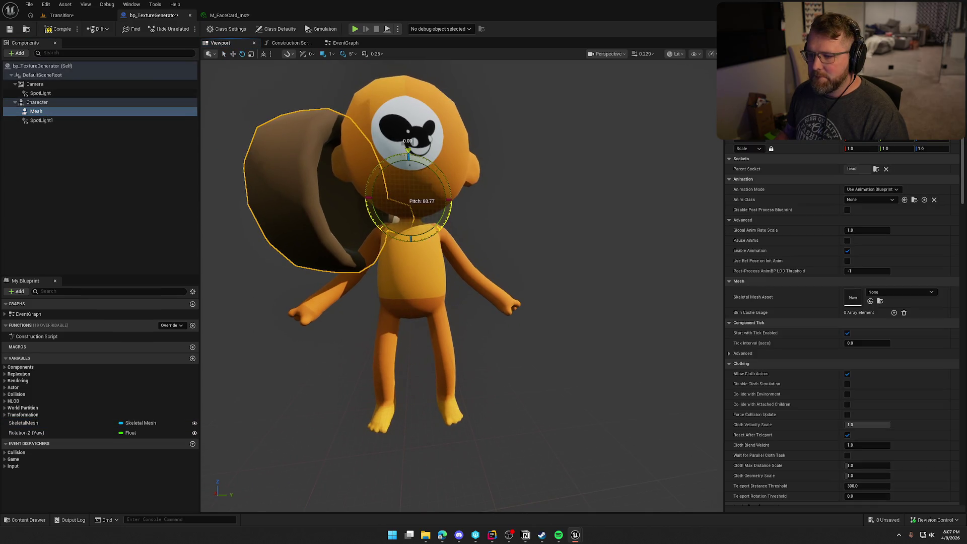
mouse_move(448, 177)
left_mouse_down()
mouse_move(398, 154)
mouse_move(363, 205)
mouse_move(403, 153)
mouse_move(450, 179)
mouse_move(518, 249)
left_mouse_up()
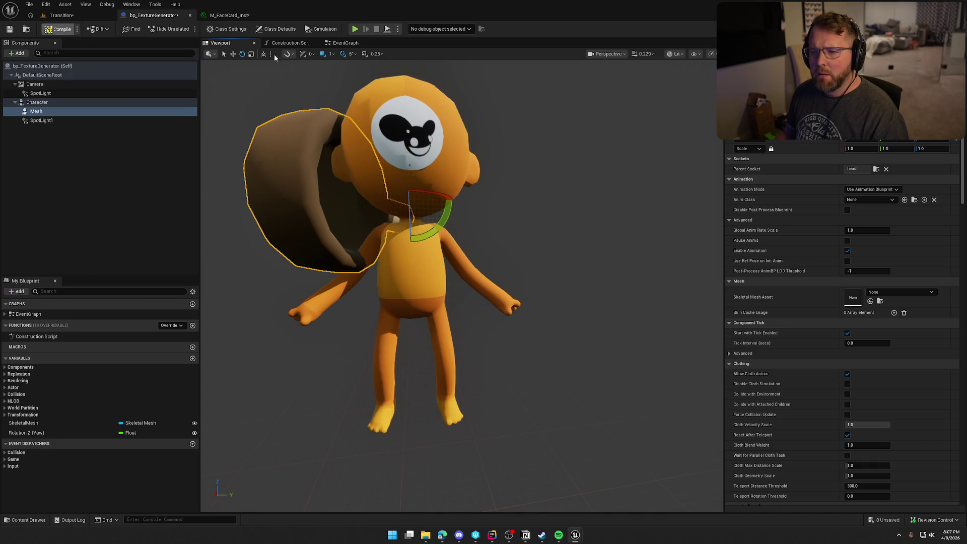
left_click(291, 43)
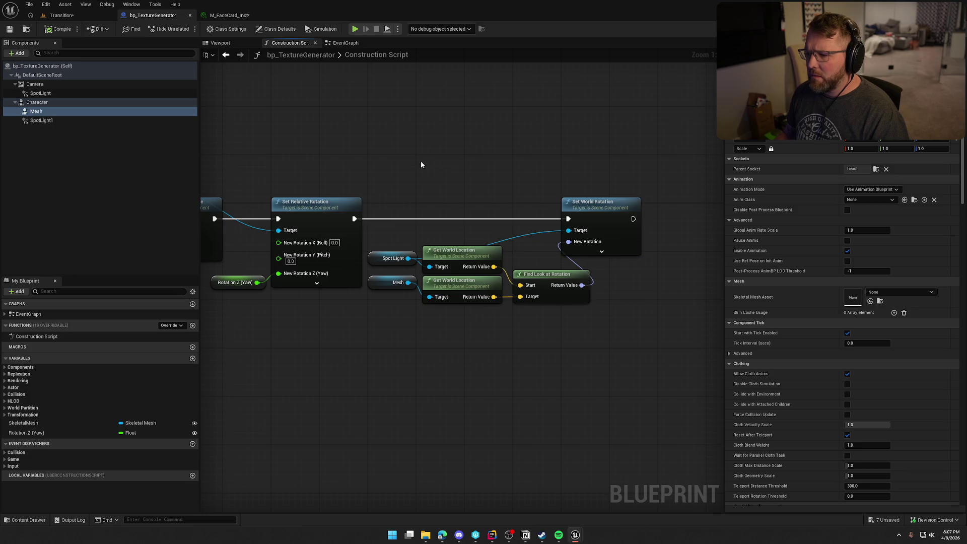
Pan the construction script graph and move the Rotation Z (Yaw) node lower.
left_click_drag(424, 158, 620, 146)
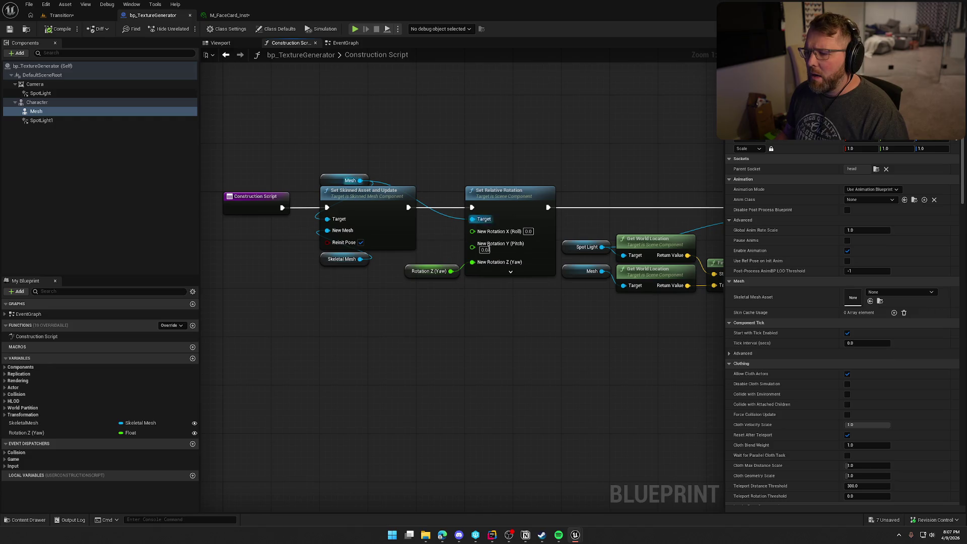
mouse_move(417, 269)
left_mouse_down()
mouse_move(437, 288)
mouse_move(477, 288)
mouse_move(439, 297)
mouse_move(413, 280)
left_mouse_up()
left_click(229, 15)
left_click(154, 15)
left_click(291, 43)
In the Viewport, select the Mesh and rotate the hat to nearly 90 degrees pitch.
left_click(221, 43)
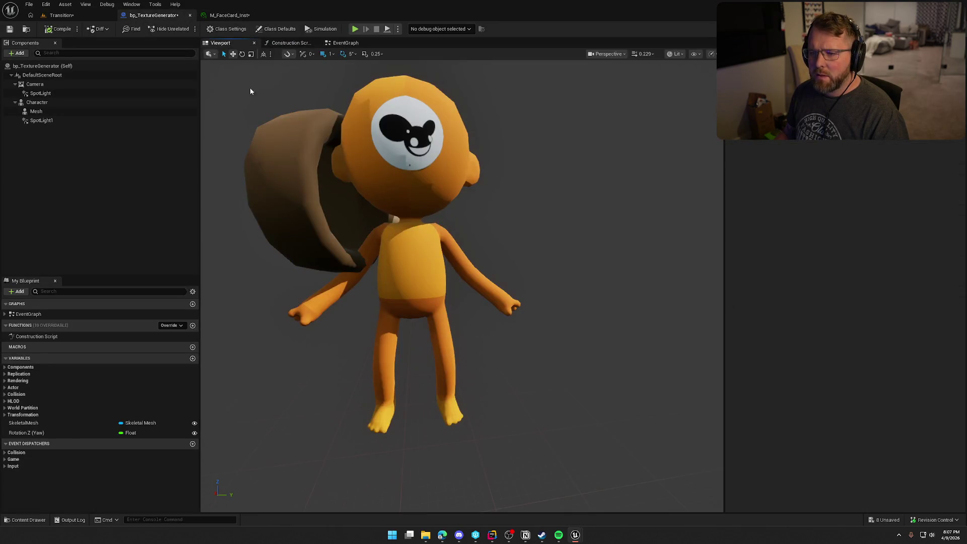
left_click(46, 111)
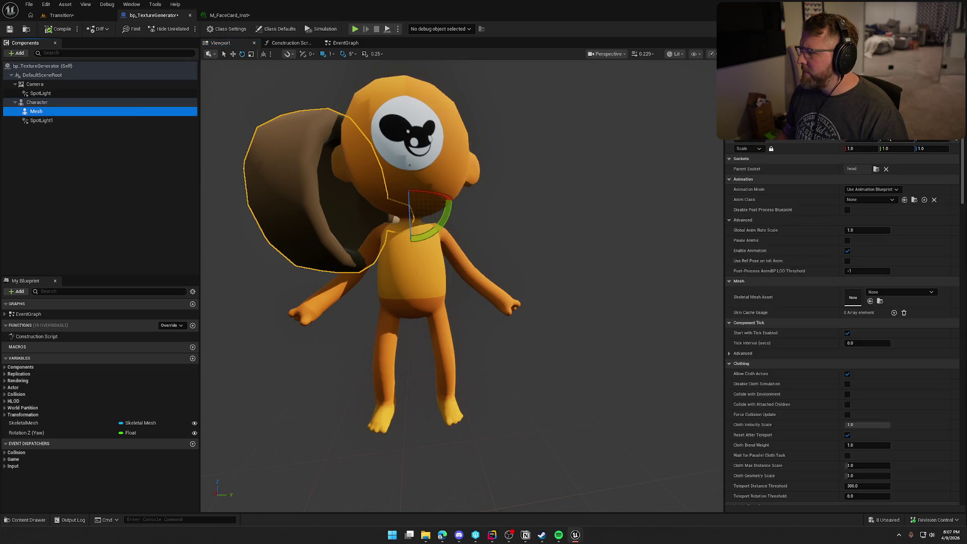
left_click(869, 142)
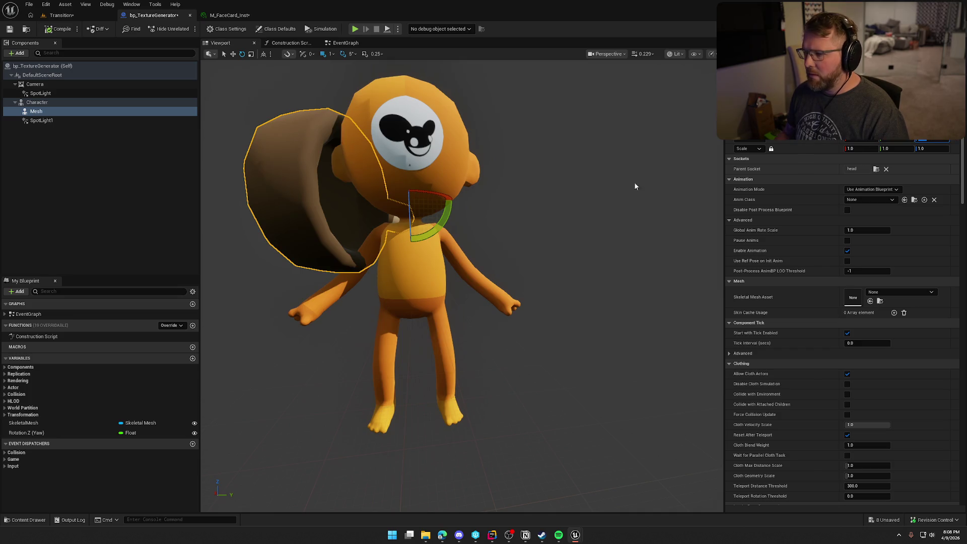
mouse_move(446, 222)
left_mouse_down()
mouse_move(422, 202)
mouse_move(438, 202)
mouse_move(422, 201)
left_mouse_up()
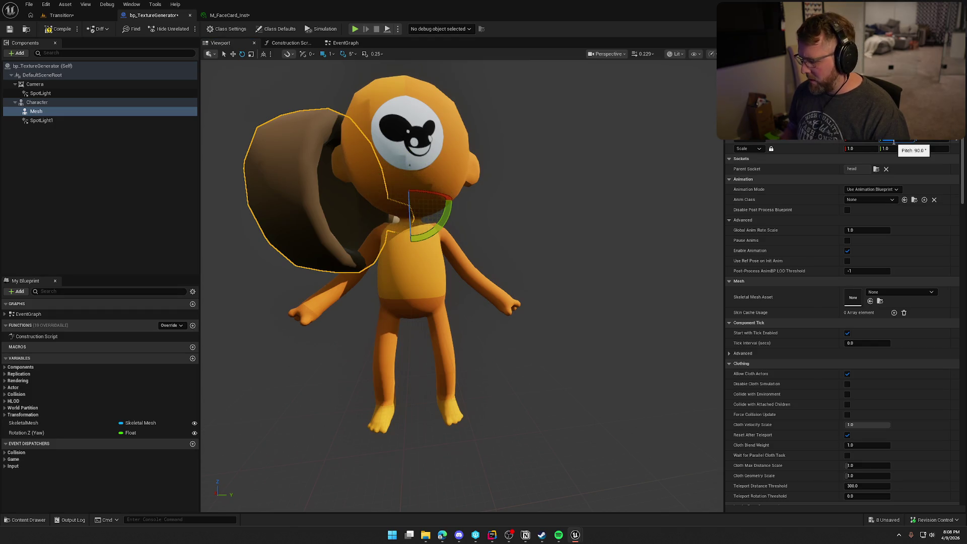
Set Set Relative Rotation's pitch to 90 and compile the blueprint.
left_click(292, 43)
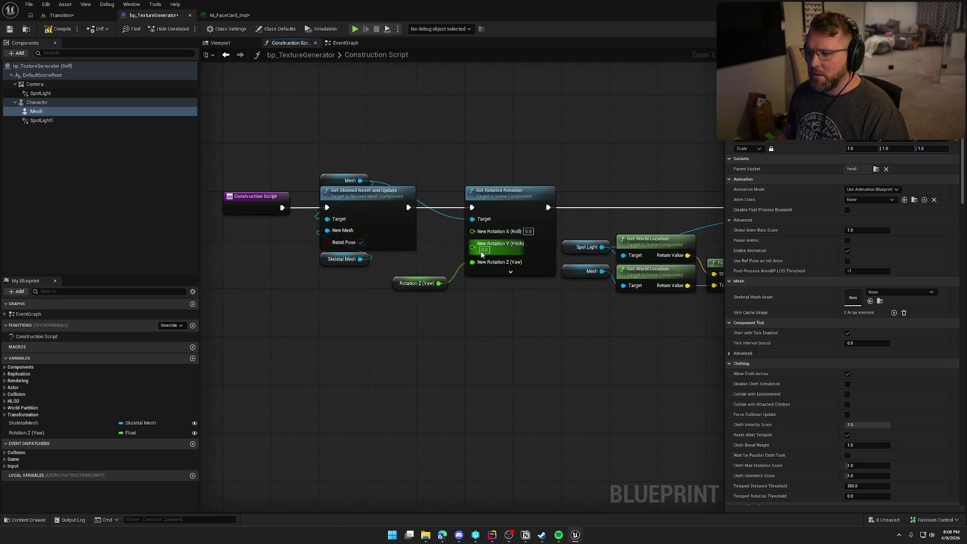
type("9")
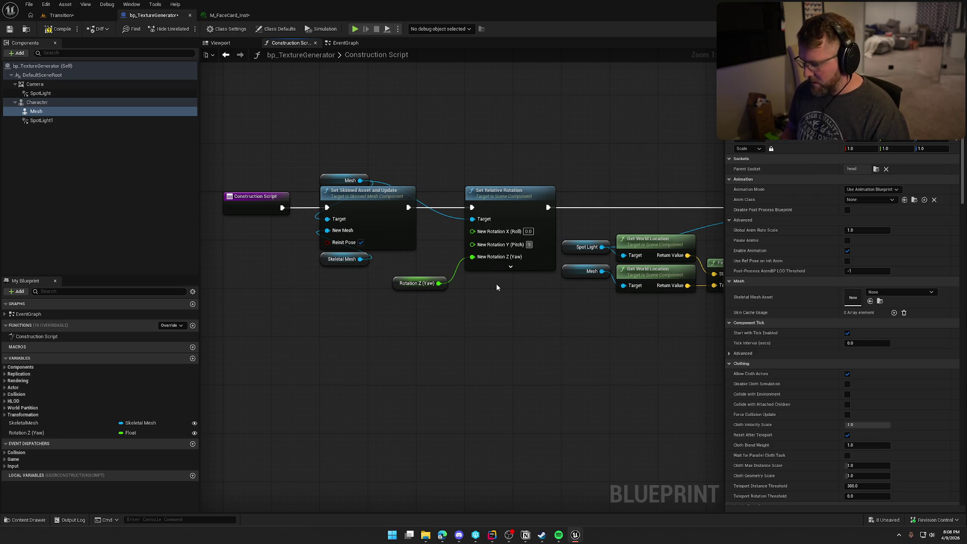
type("0")
key("Return")
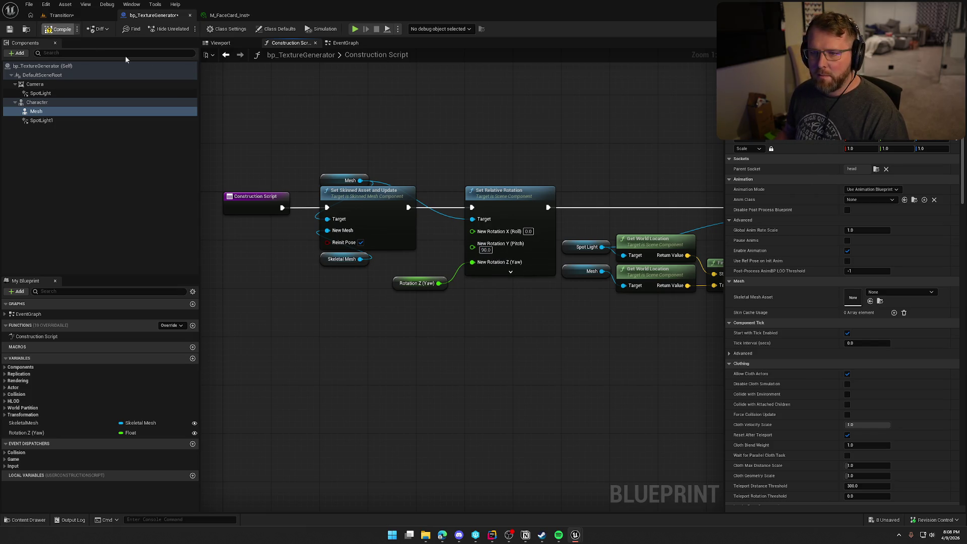
key("ctrl+s")
left_click(224, 43)
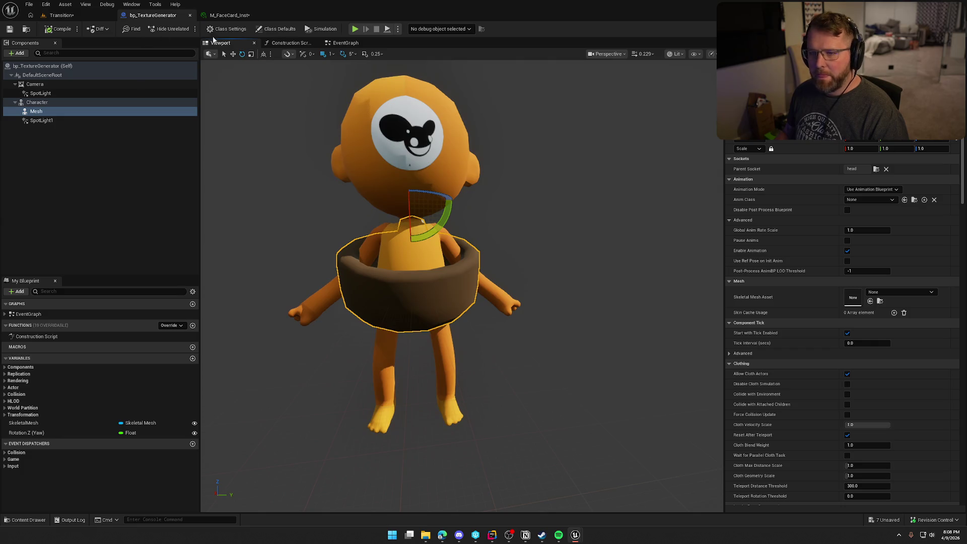
Change the pitch to -90, compile, and view the upright hat from the side.
left_click(290, 43)
type("-90")
key("Return")
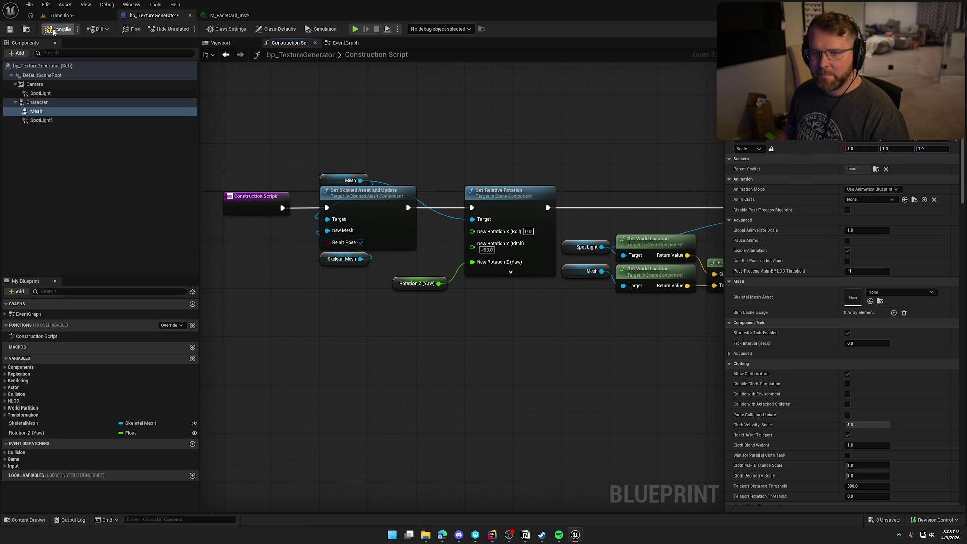
key("ctrl+s")
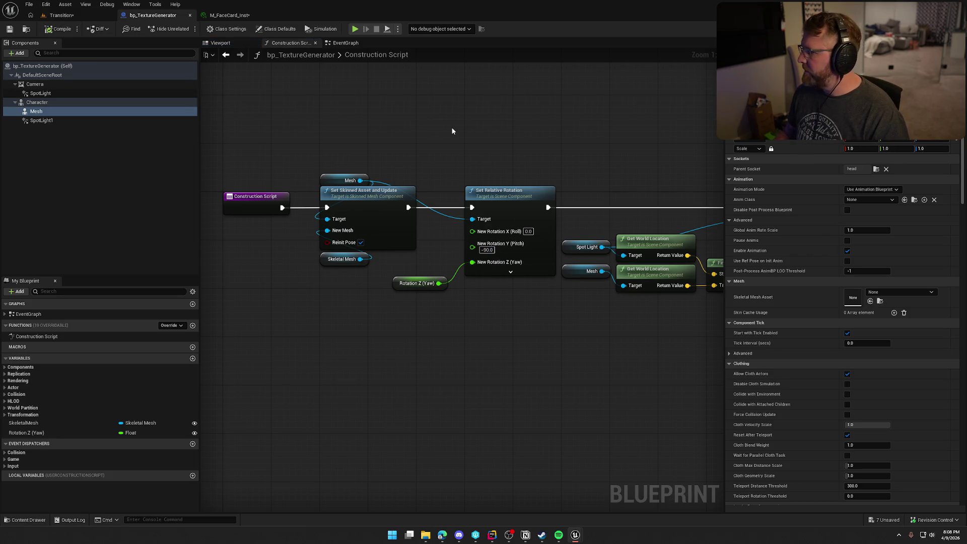
left_click(221, 43)
mouse_move(484, 101)
left_mouse_down()
mouse_move(533, 114)
mouse_move(610, 73)
mouse_move(557, 193)
left_mouse_up()
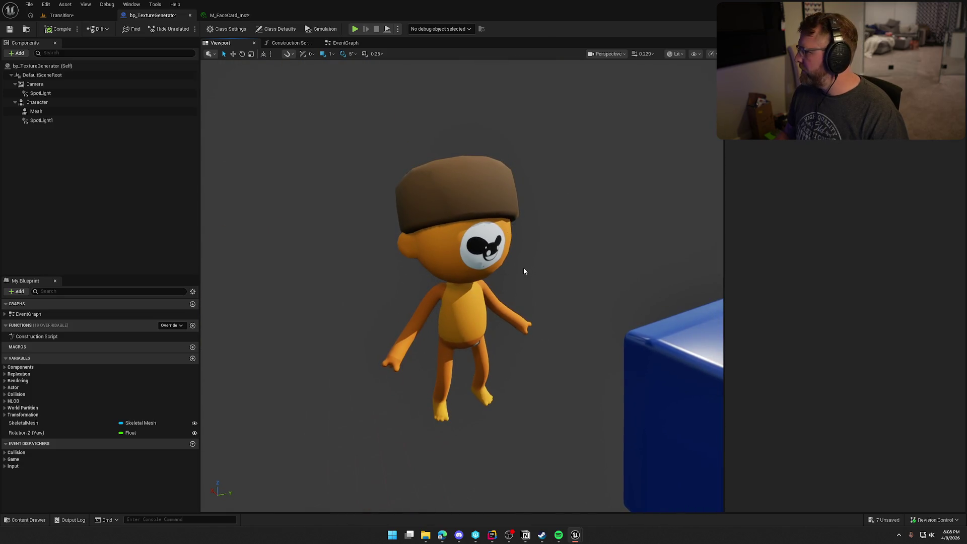
Select the capture Camera and widen its Field of View from 75 to about 82.9.
left_click_drag(497, 274, 593, 301)
left_click(593, 301)
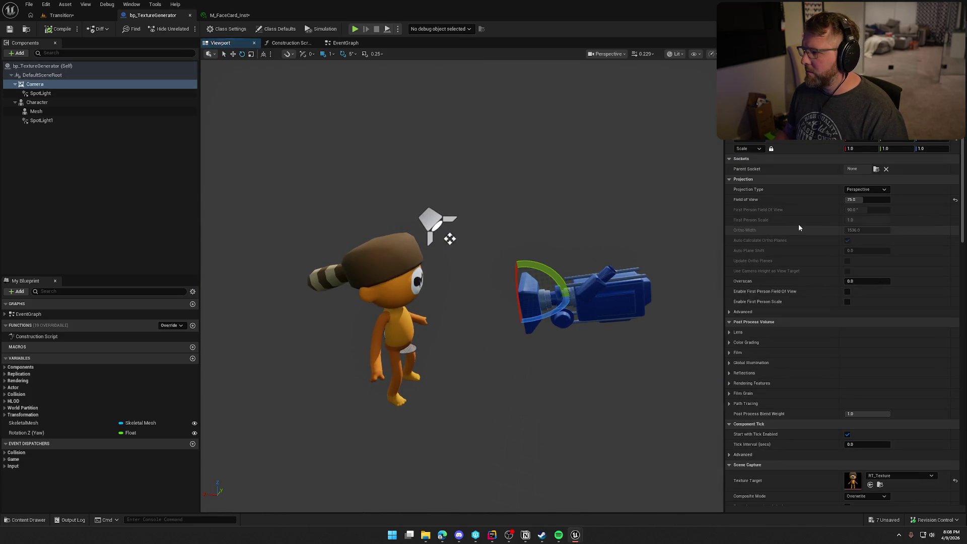
left_click(868, 200)
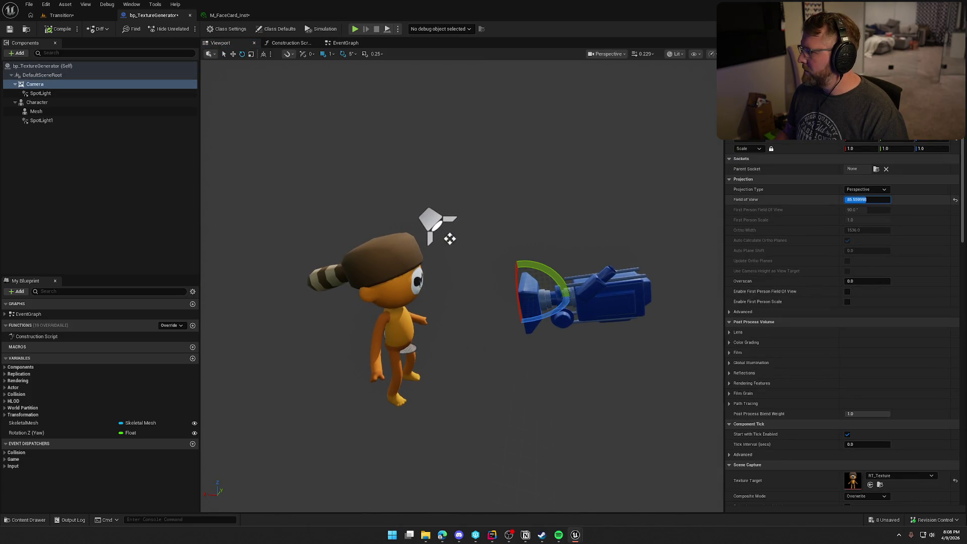
key("Return")
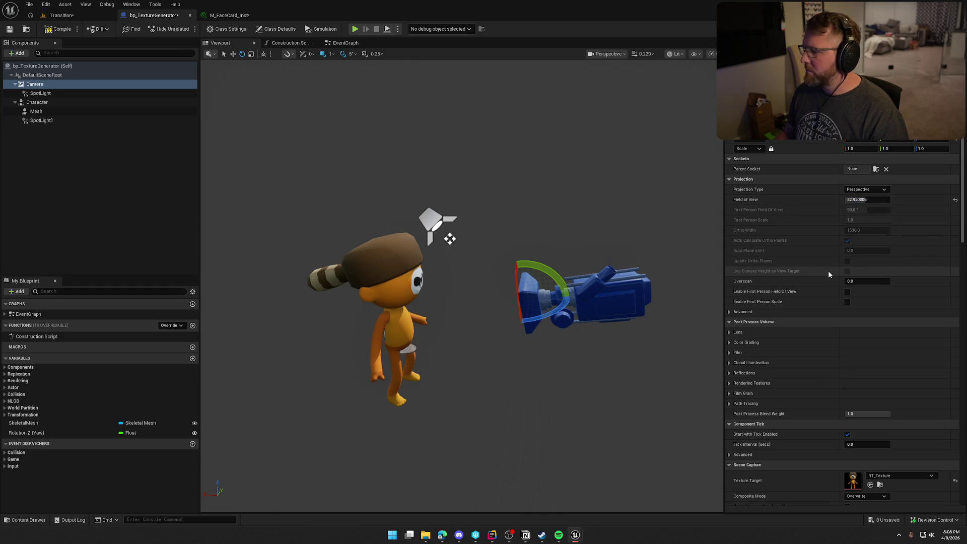
Drag a Character reference node into the construction script beside the rotation node.
left_click(290, 43)
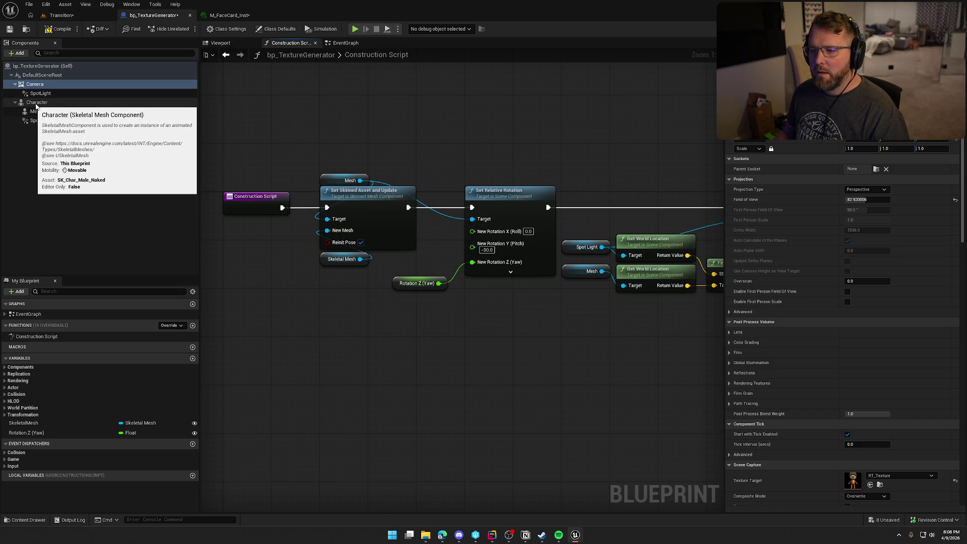
mouse_move(36, 102)
left_mouse_down()
mouse_move(410, 143)
mouse_move(461, 161)
mouse_move(477, 223)
left_mouse_up()
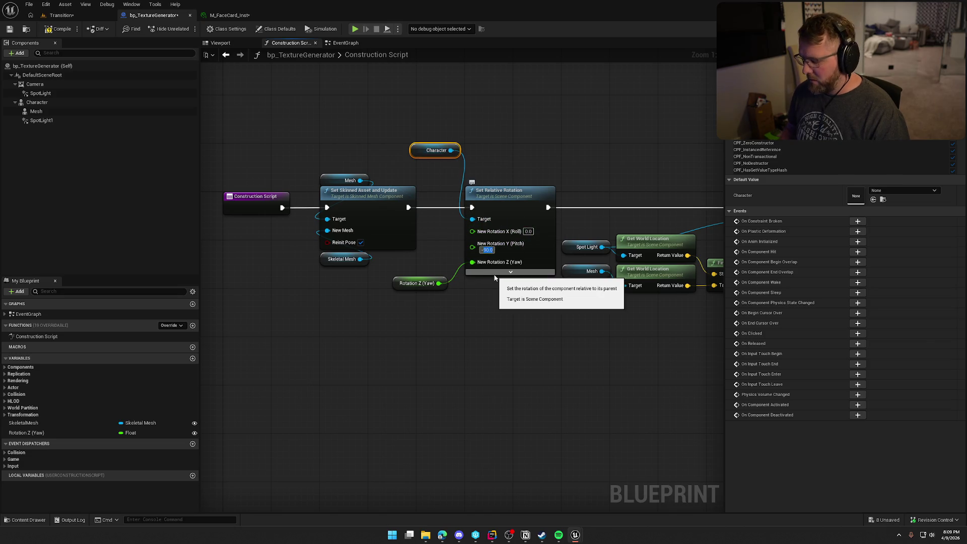
key("BackSpace")
key("Escape")
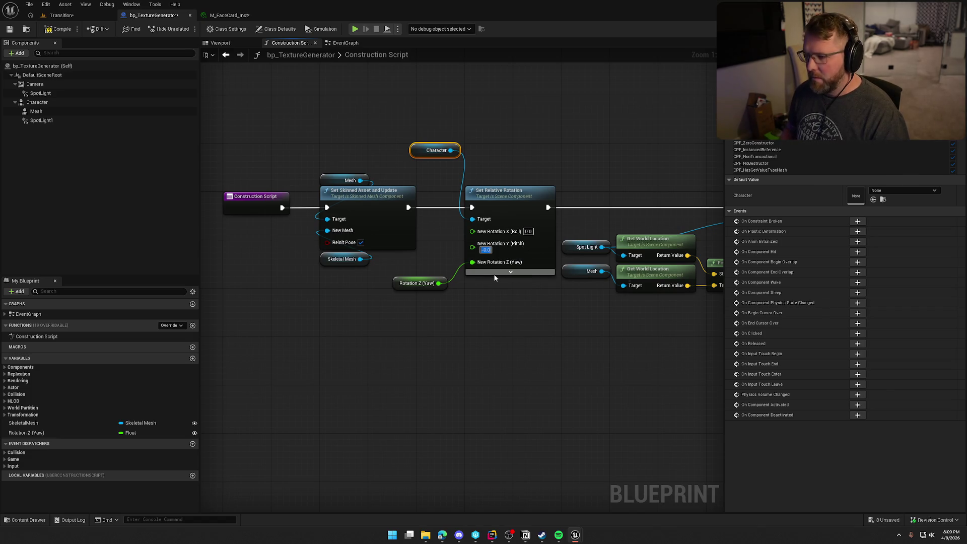
Save the blueprint and select the character's Mesh in the Viewport.
left_click(10, 28)
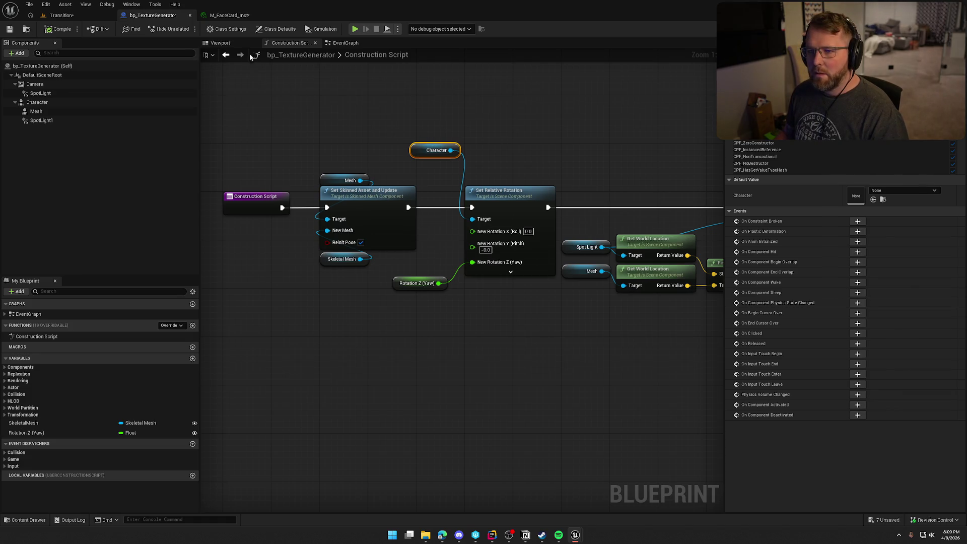
left_click(220, 43)
left_click(423, 298)
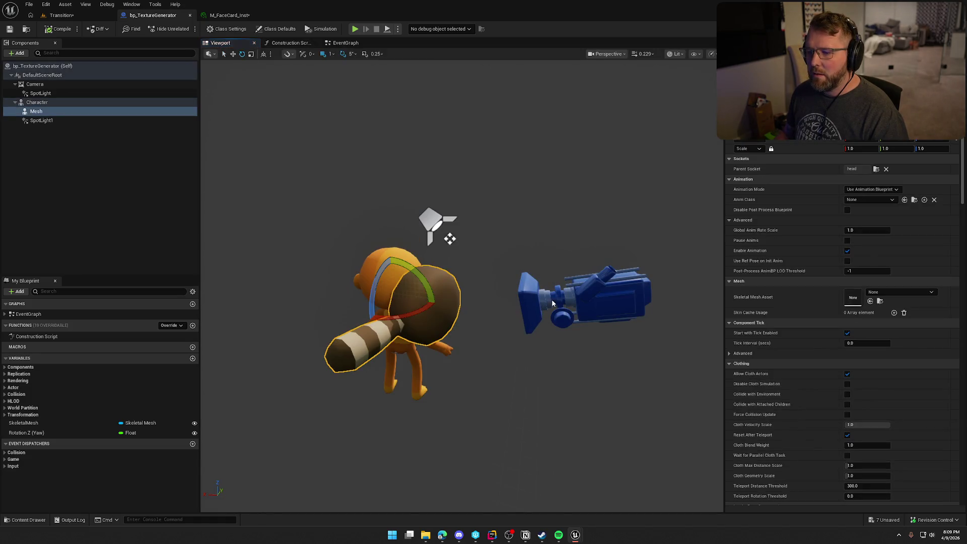
Rotate the hat mesh to a new angle, save, and orbit around the character.
left_click_drag(421, 279, 413, 314)
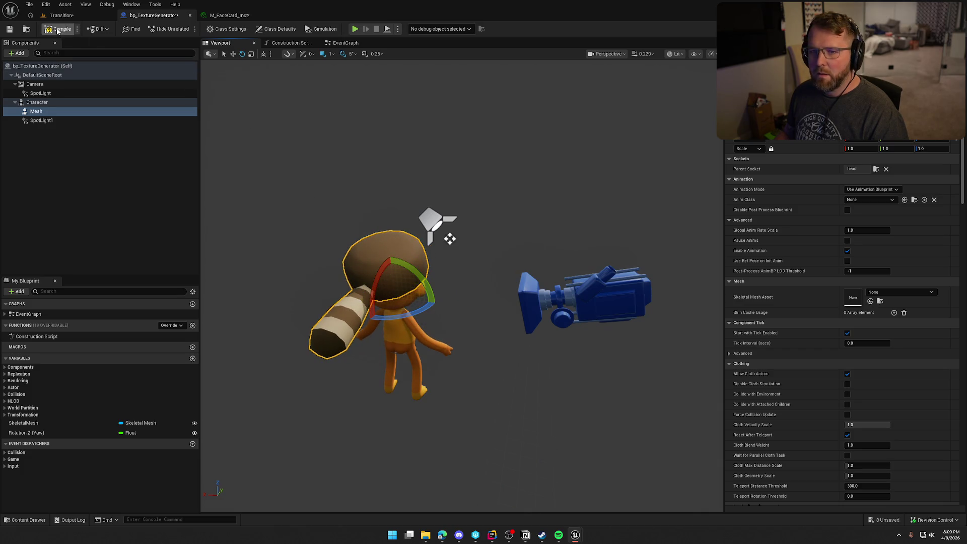
key("ctrl+s")
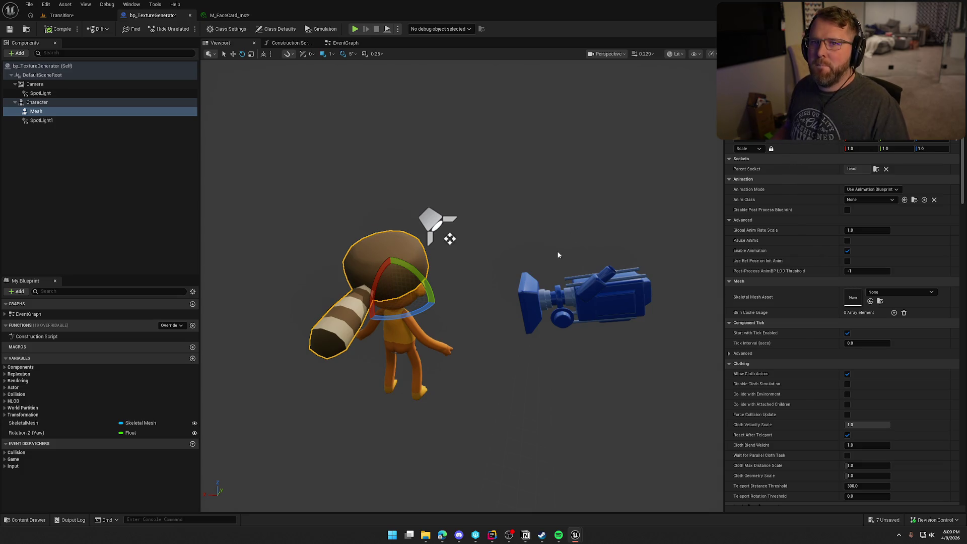
left_click(513, 202)
left_click_drag(513, 202, 492, 204)
Set the Rotation Z (Yaw) default to 90, compile, save, and zoom onto the face.
left_click(40, 433)
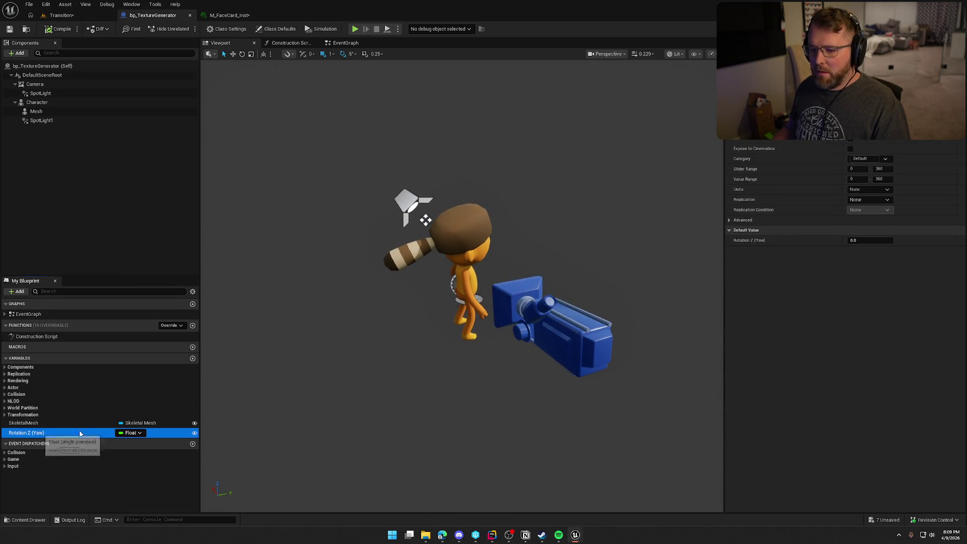
left_click(867, 241)
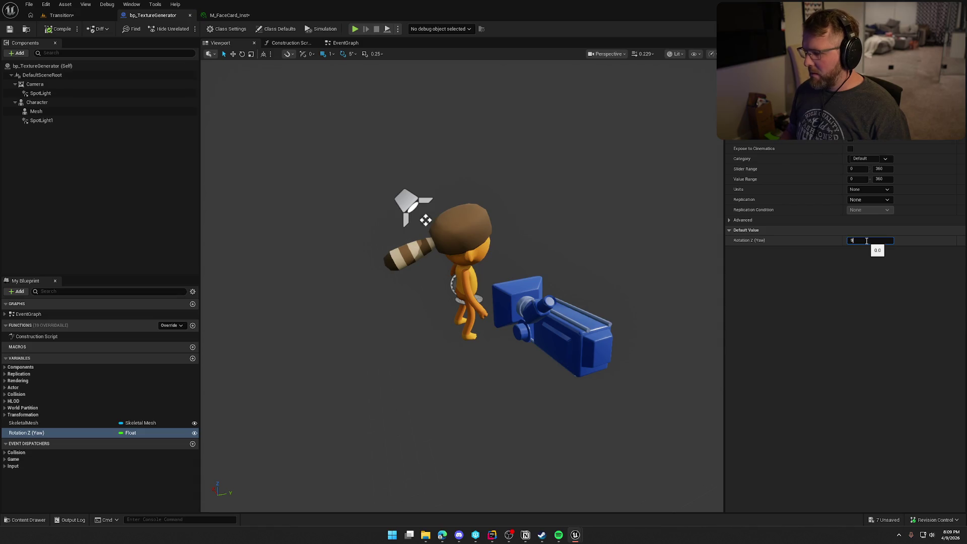
type("90")
key("Return")
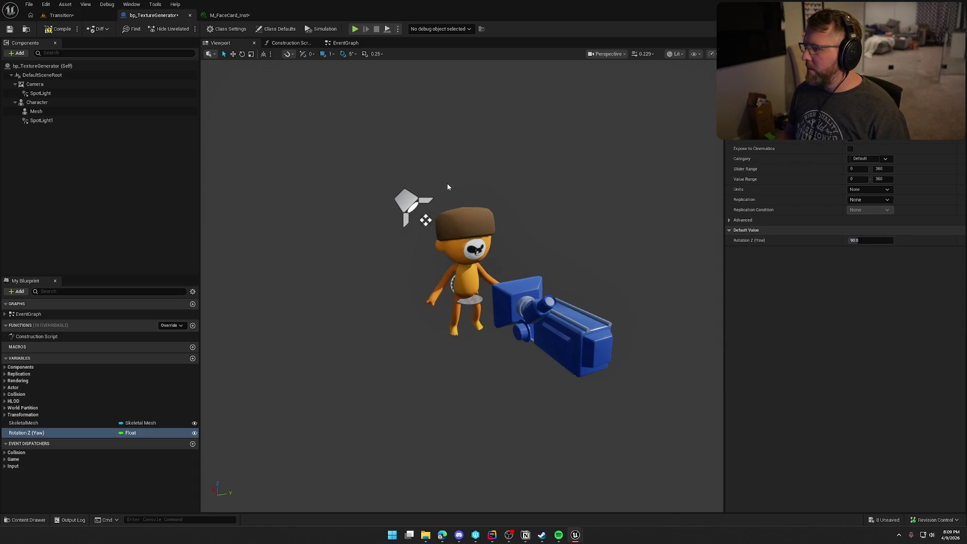
left_click(59, 28)
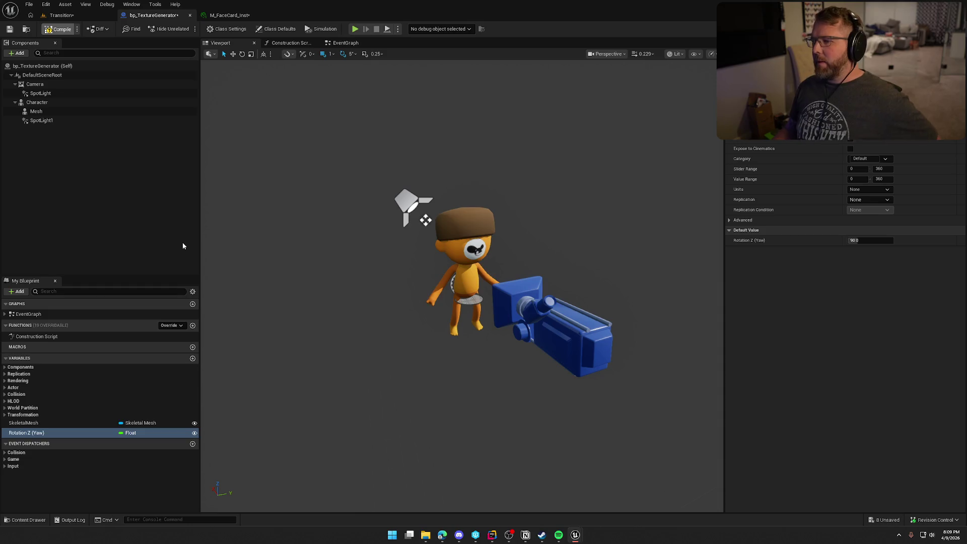
key("ctrl+s")
mouse_move(490, 240)
left_mouse_down()
mouse_move(473, 272)
mouse_move(524, 299)
left_mouse_up()
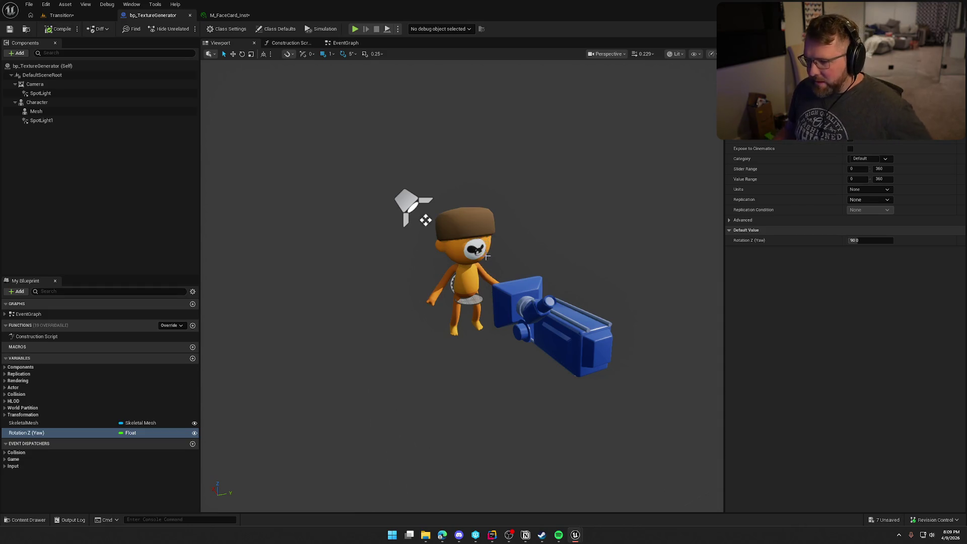
Select the Character mesh and check its body material list without changing it.
left_click(524, 298)
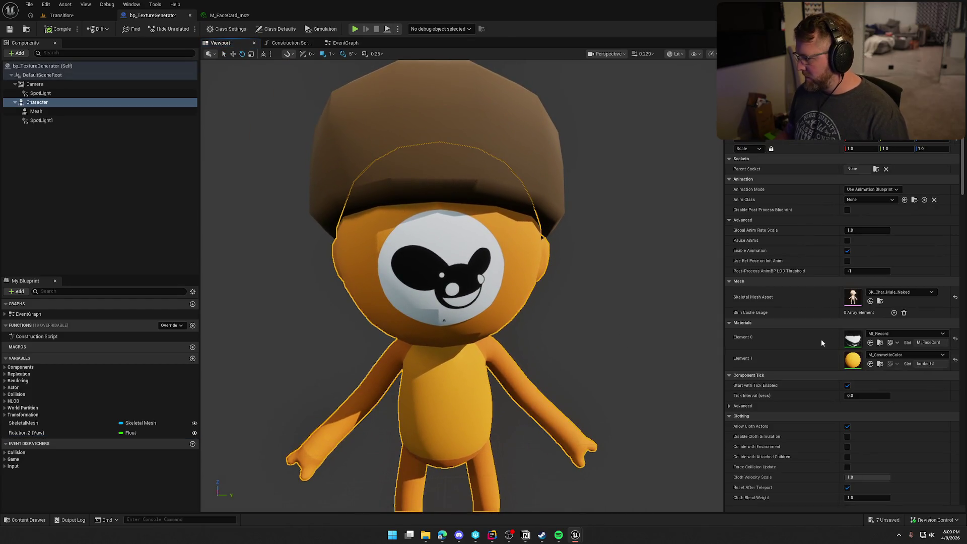
left_click(886, 355)
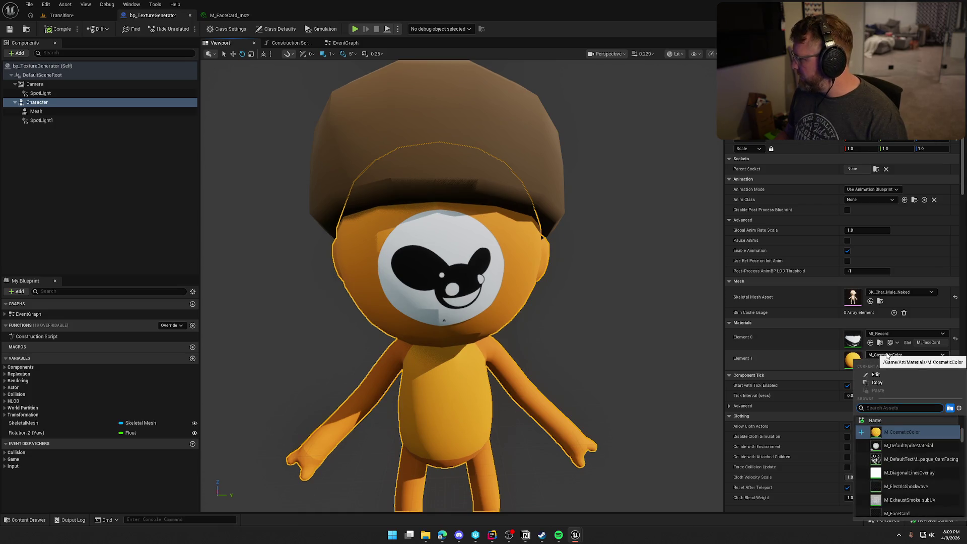
left_click(888, 356)
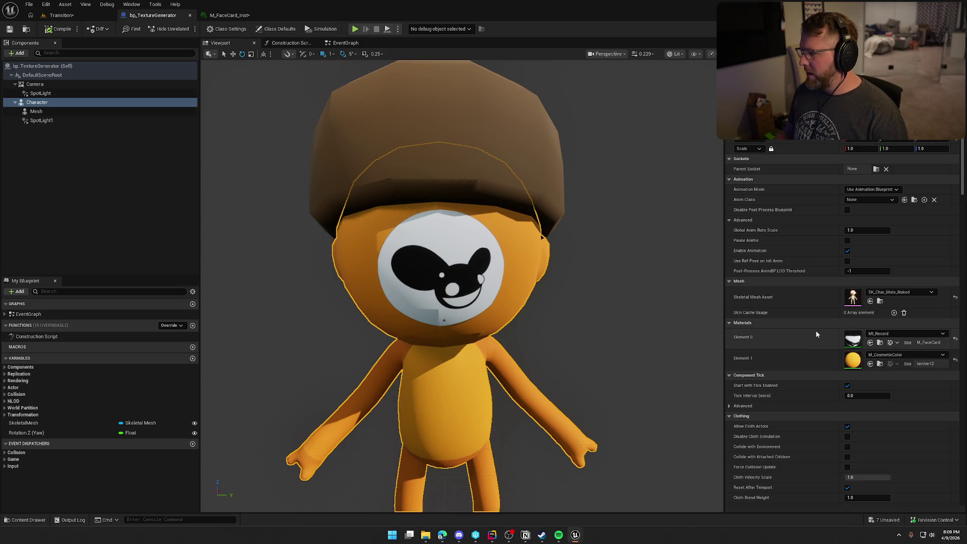
Locate the face material in the content browser, then search Windows for 'pho'.
left_click(881, 343)
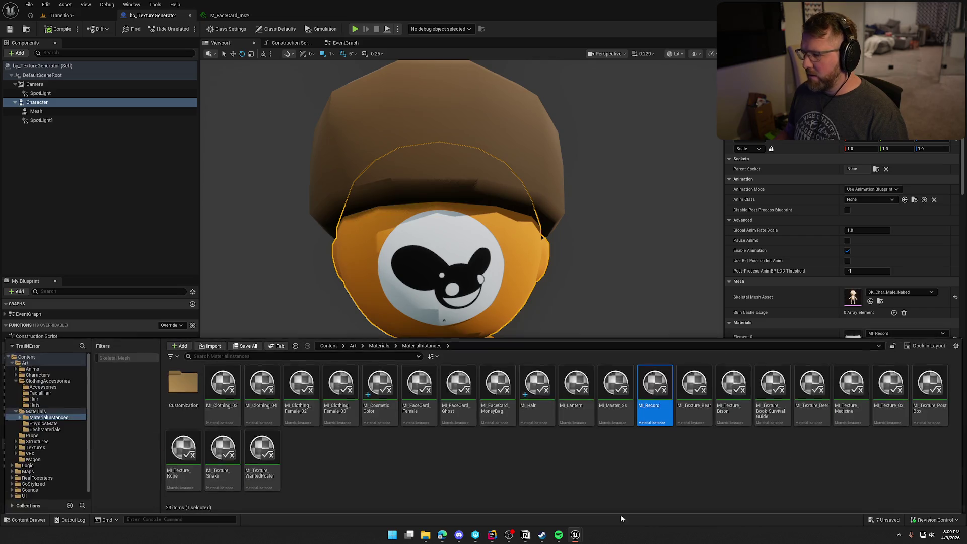
left_click(620, 470)
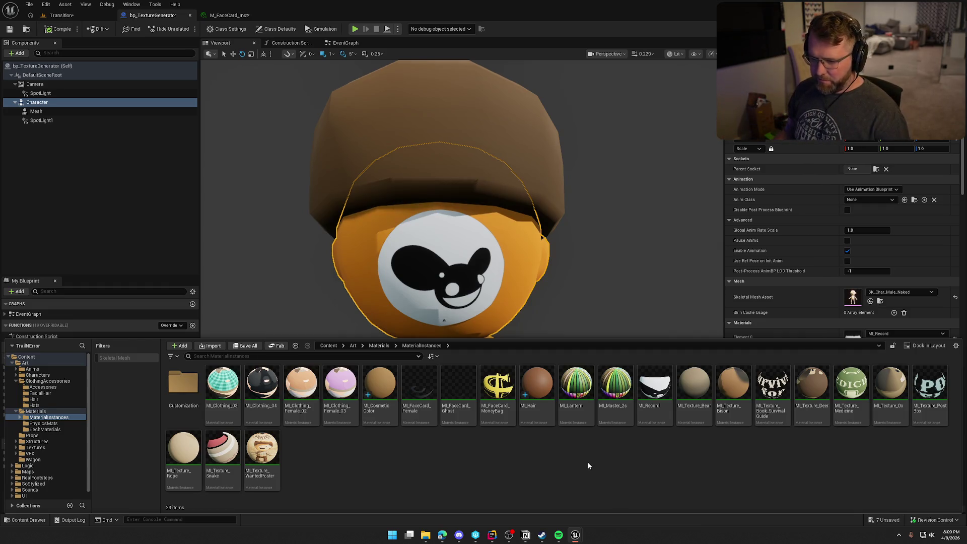
key("super")
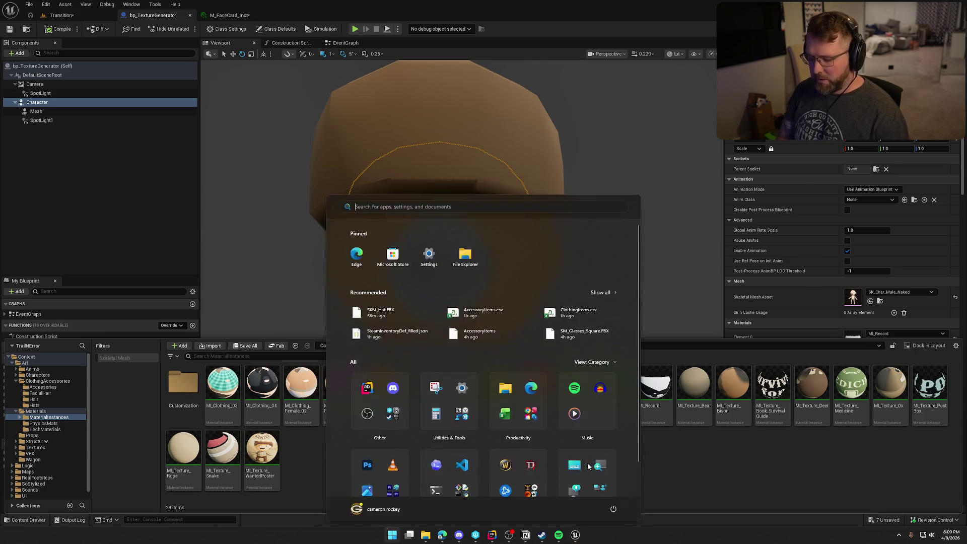
type("pho")
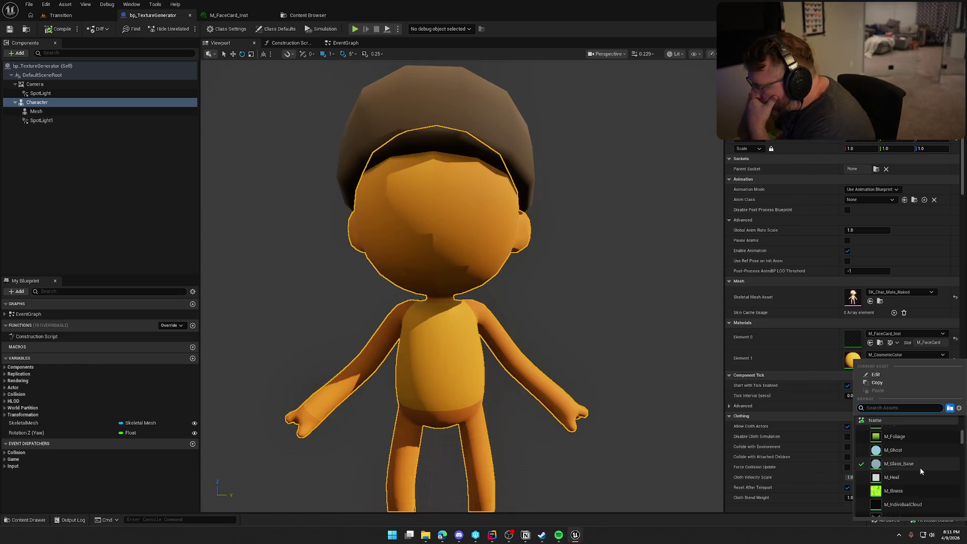
Try M_Glass_Base, M_Mannequin and M_Placement on the character's body material slot.
left_click(900, 464)
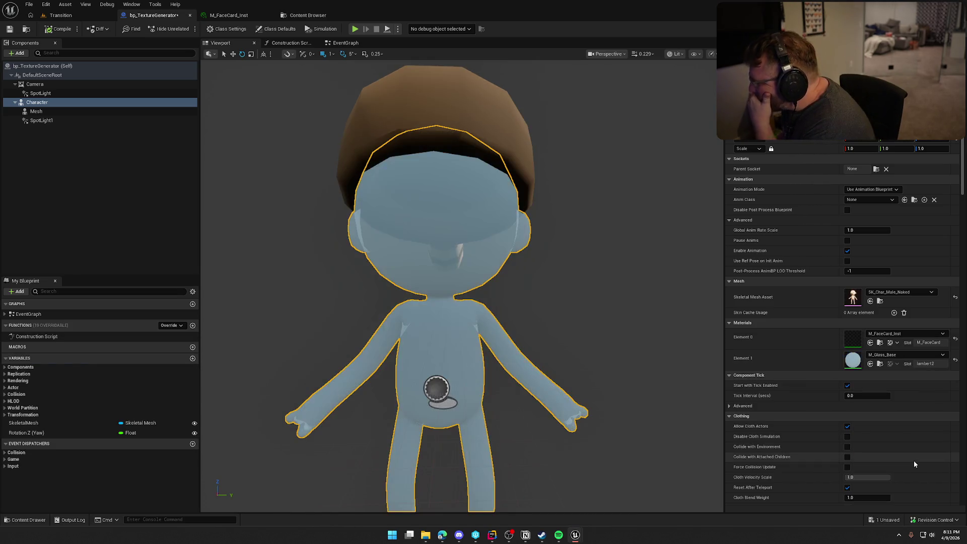
left_click(893, 356)
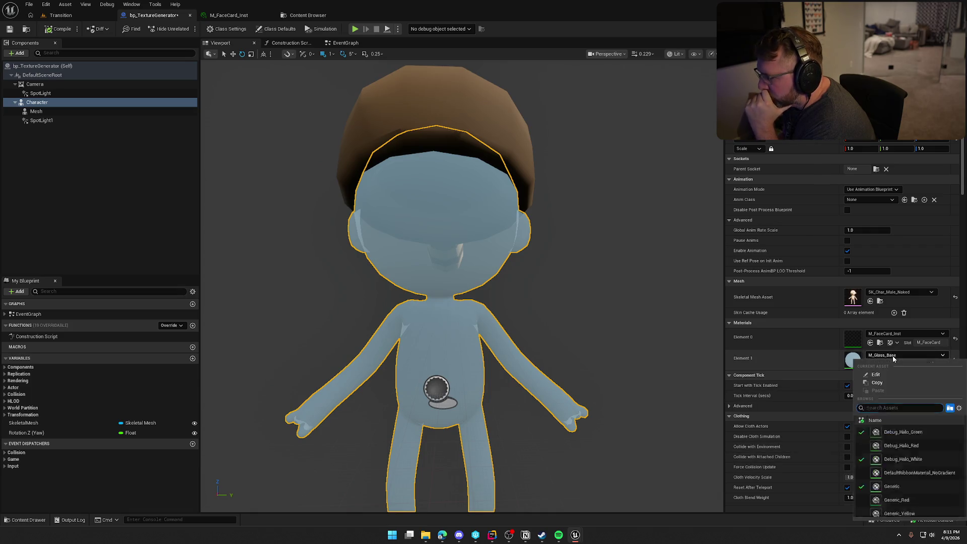
scroll(914, 443, "down", 2)
scroll(924, 456, "down", 3)
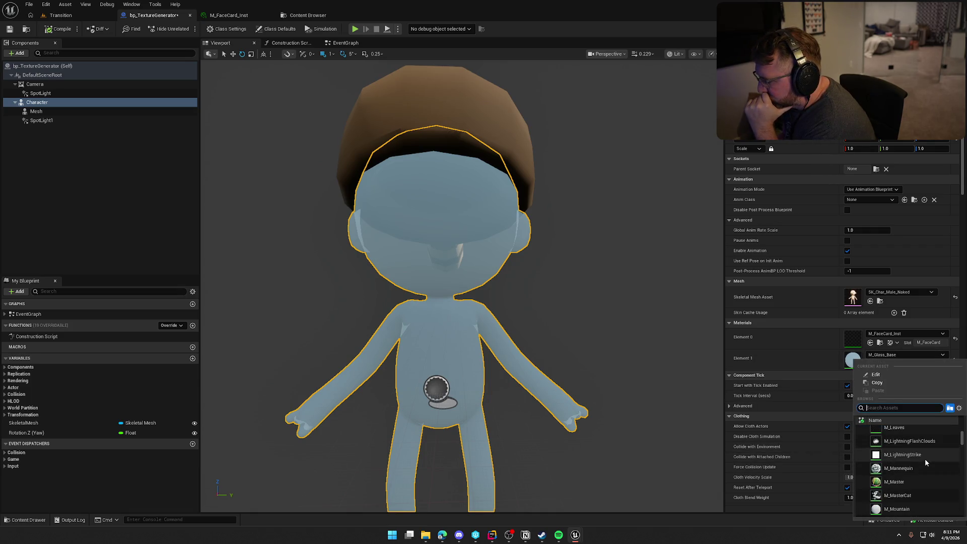
left_click(899, 469)
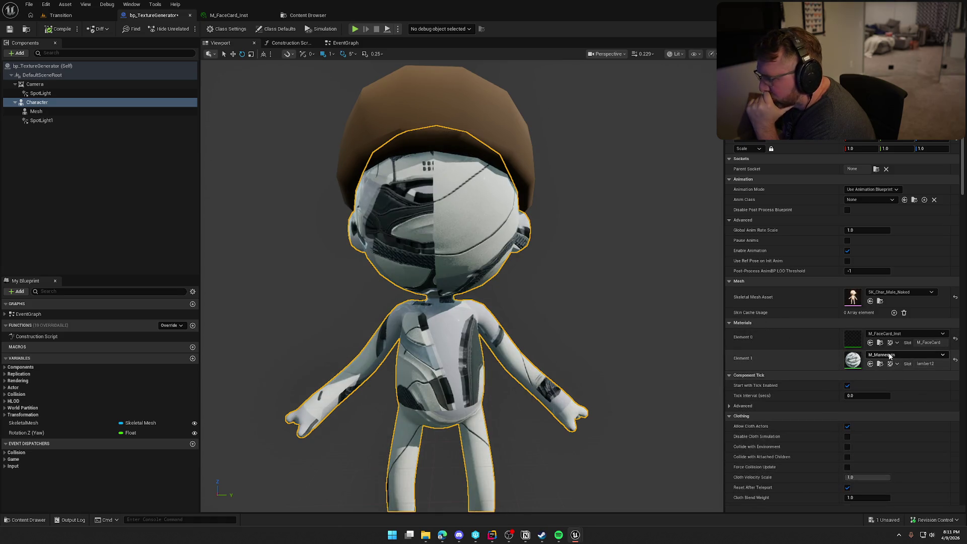
left_click(906, 354)
scroll(925, 454, "down", 1)
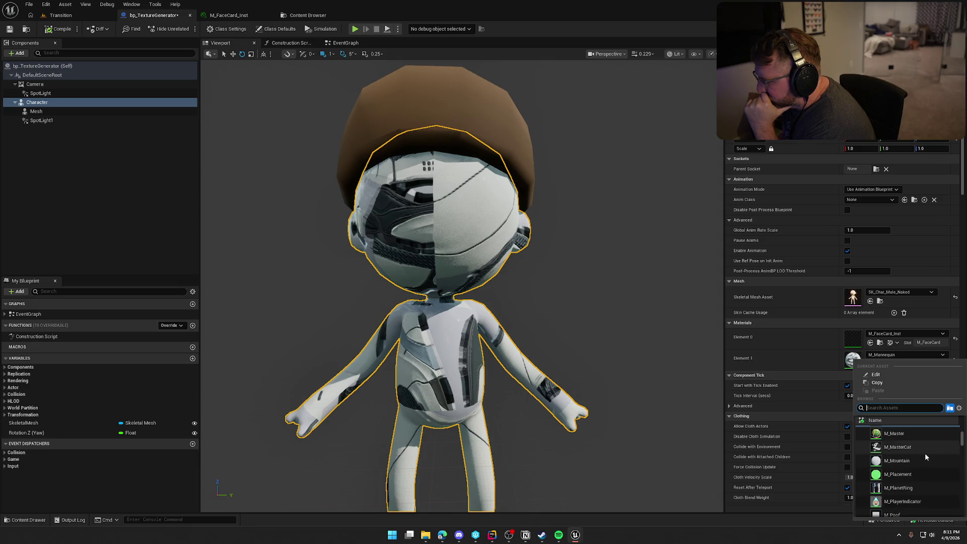
left_click(911, 472)
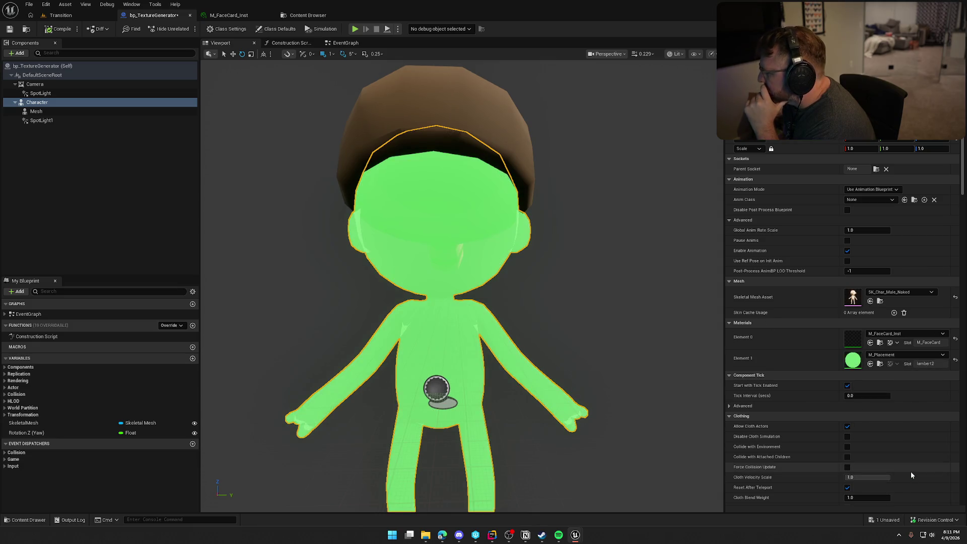
Try M_SkinColor, then set the body to M_Snow, compile, and return to Transition.
left_click(900, 355)
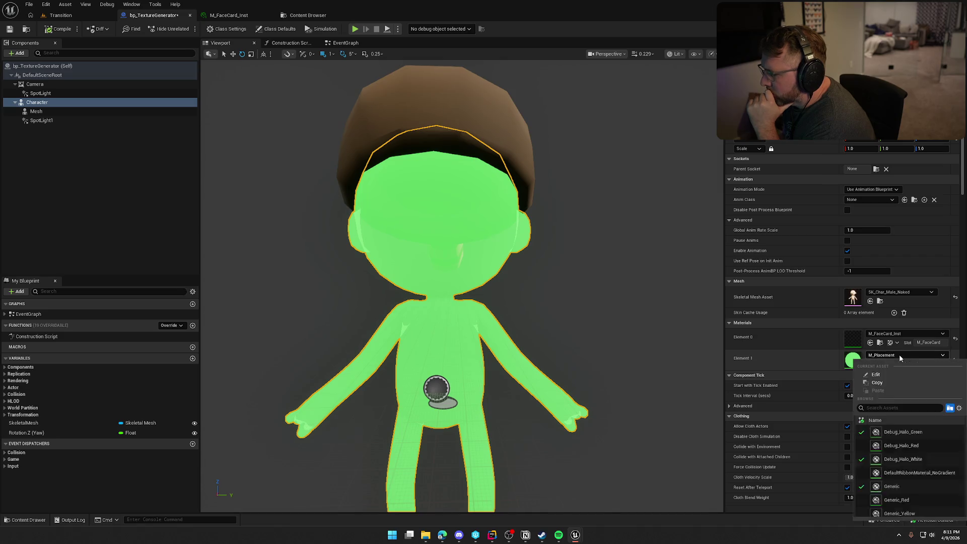
scroll(918, 472, "down", 5)
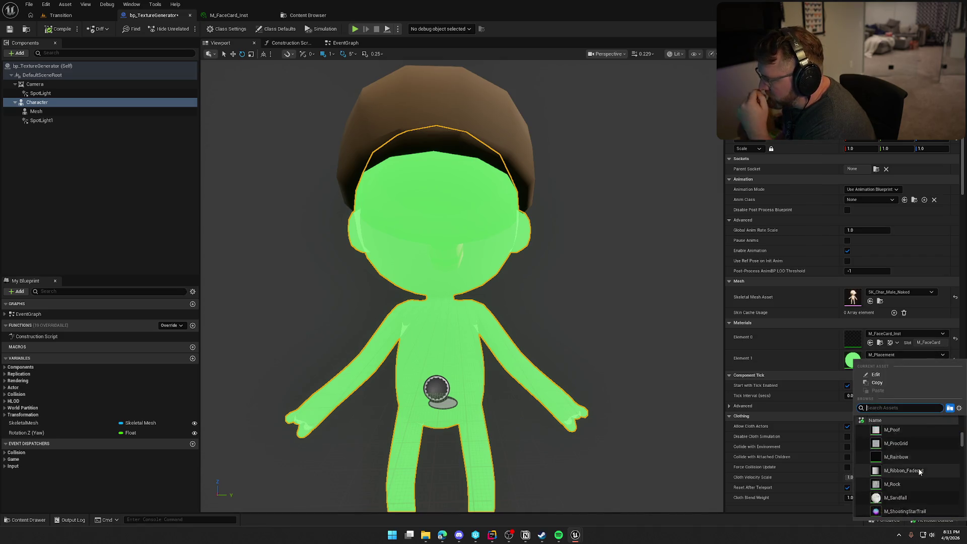
scroll(918, 467, "down", 3)
scroll(918, 468, "down", 2)
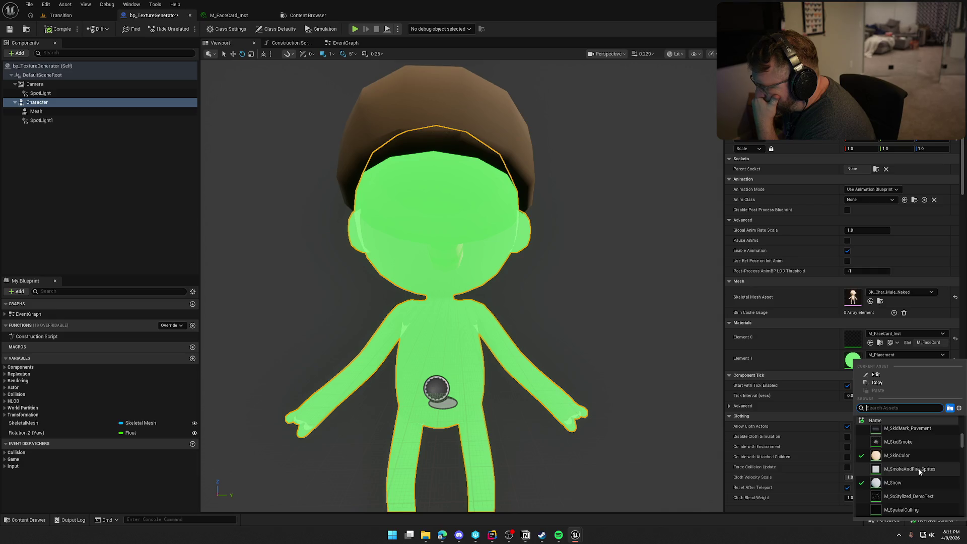
left_click(916, 455)
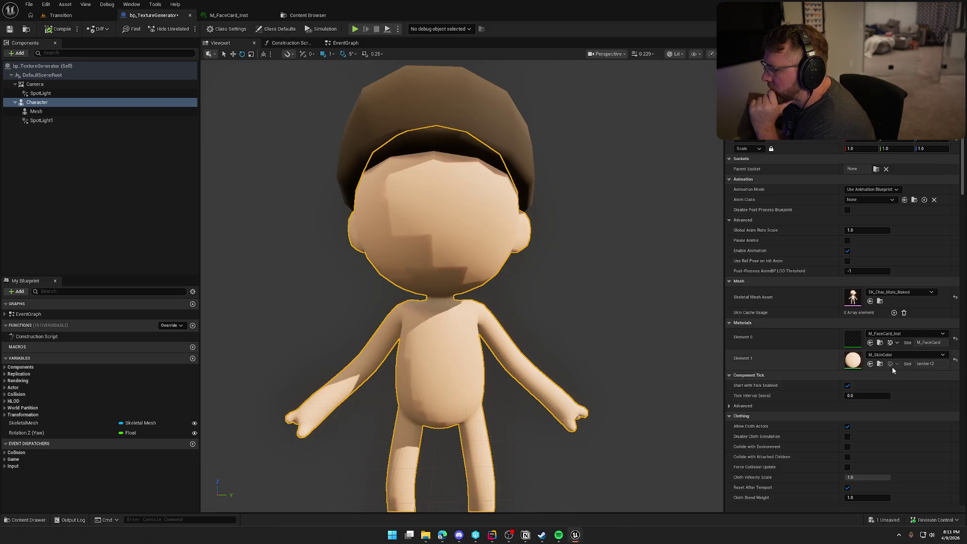
left_click(893, 356)
left_click(917, 457)
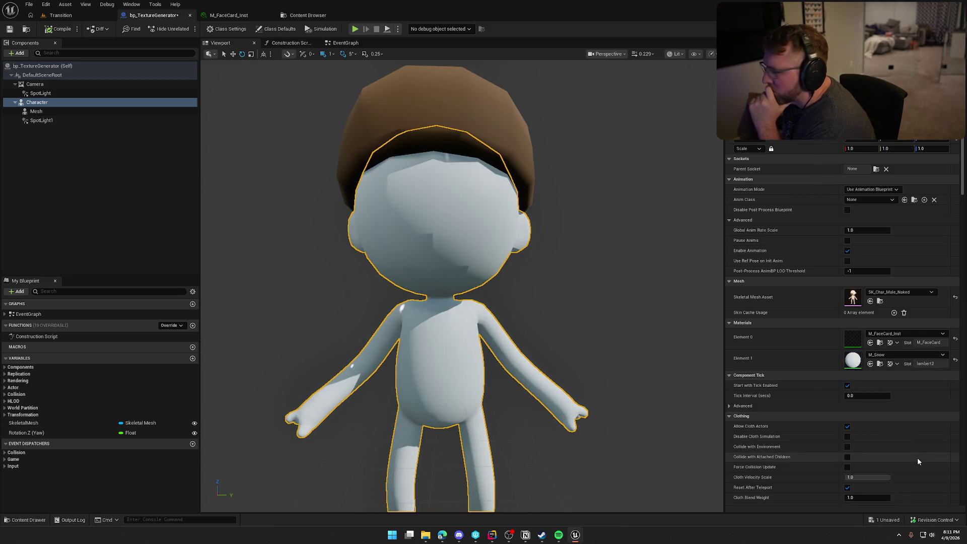
left_click(70, 33)
left_click(60, 15)
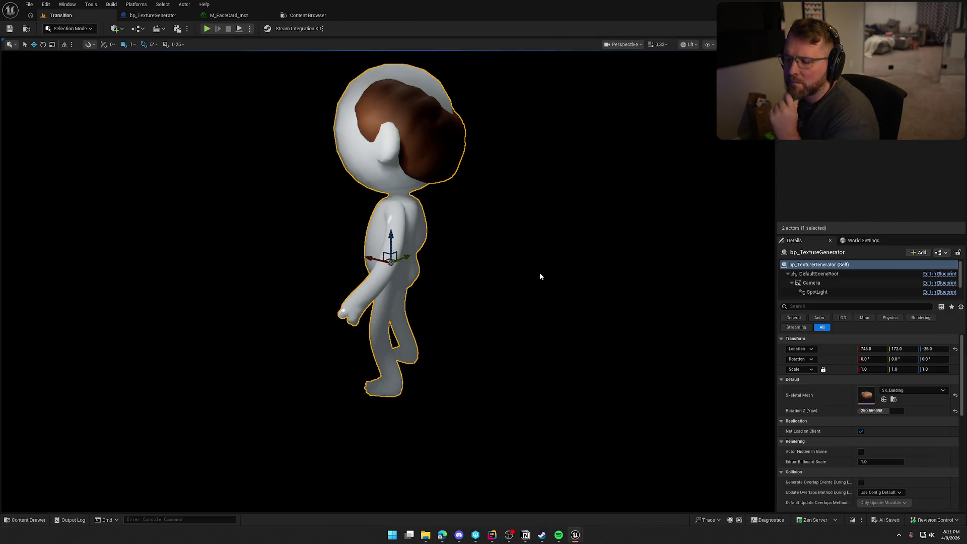
Turn the character toward the front and select bp_TextureGenerator with gizmos shown.
left_click_drag(527, 281, 496, 283)
left_click_drag(885, 411, 847, 411)
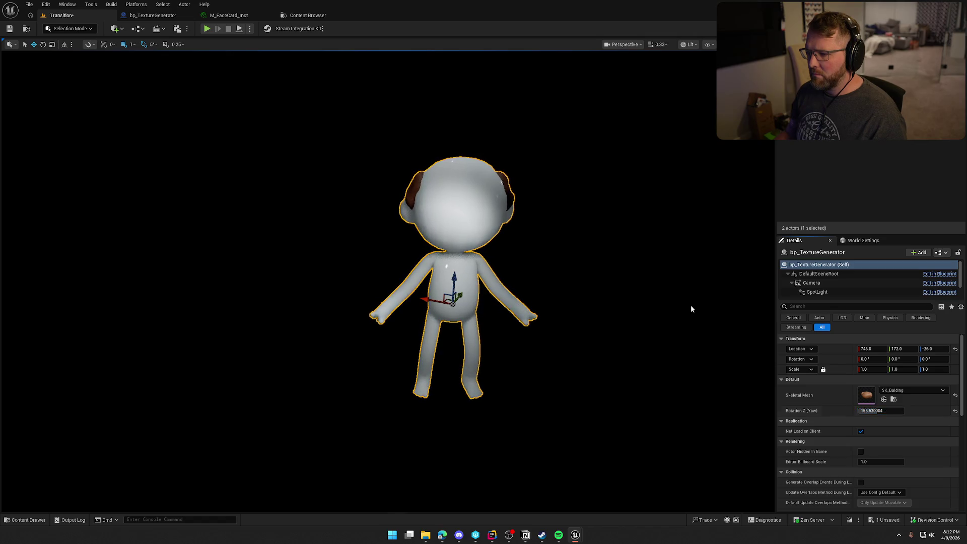
left_click(645, 276)
mouse_move(645, 276)
left_mouse_down()
mouse_move(604, 282)
mouse_move(671, 282)
mouse_move(600, 286)
mouse_move(638, 285)
left_mouse_up()
key("g")
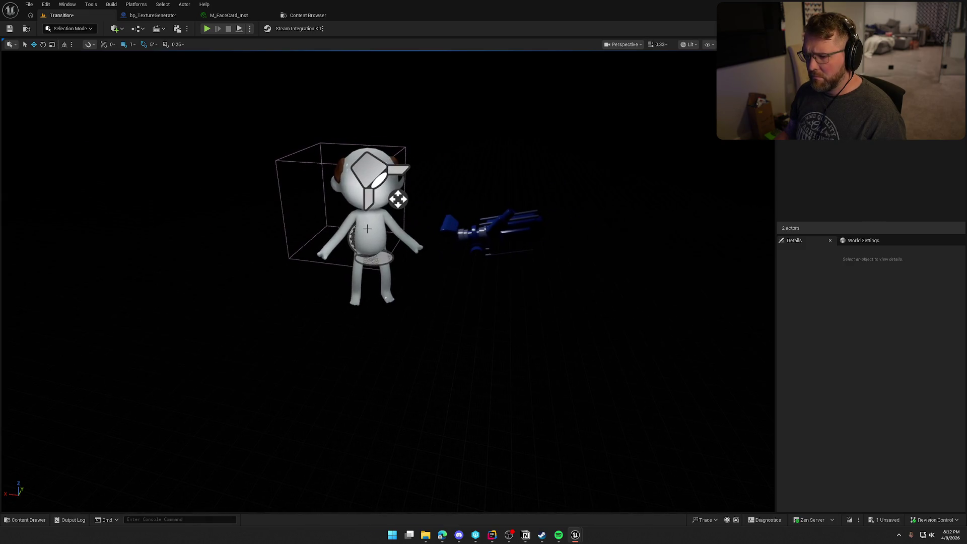
left_click(373, 237)
left_click_drag(877, 410, 843, 411)
Reset the rig Camera's location, raise it to about Z 88.5, and pitch it down to -25.
left_click(821, 283)
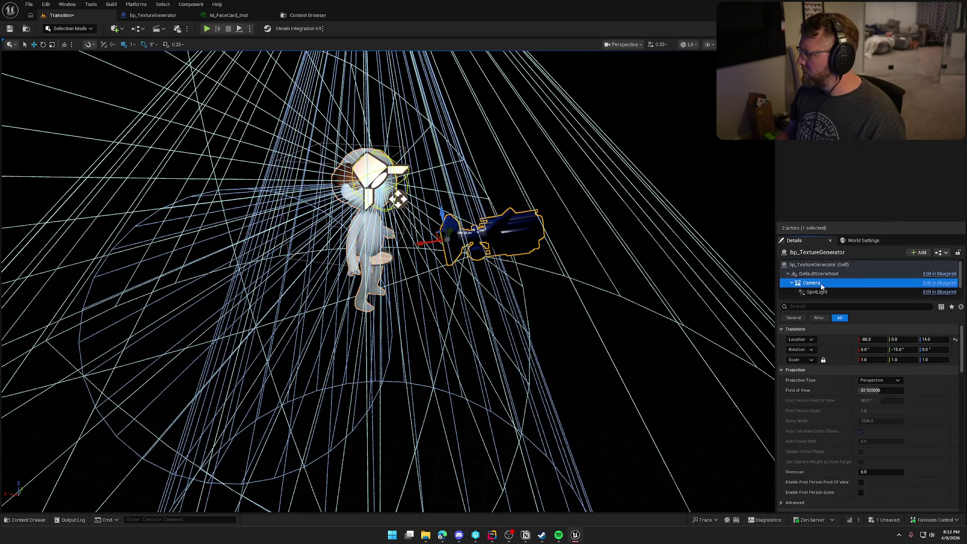
left_click(956, 341)
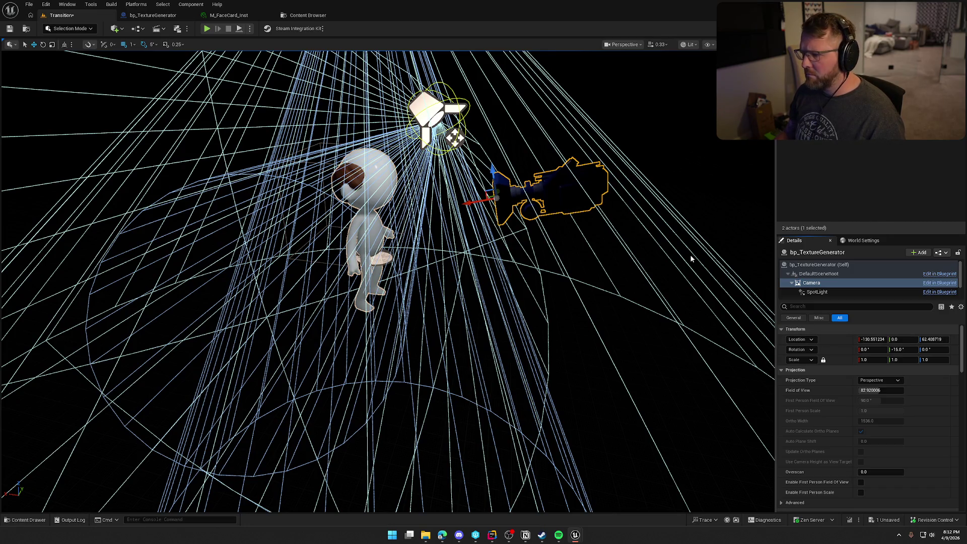
left_click(819, 285)
left_click_drag(494, 173, 500, 142)
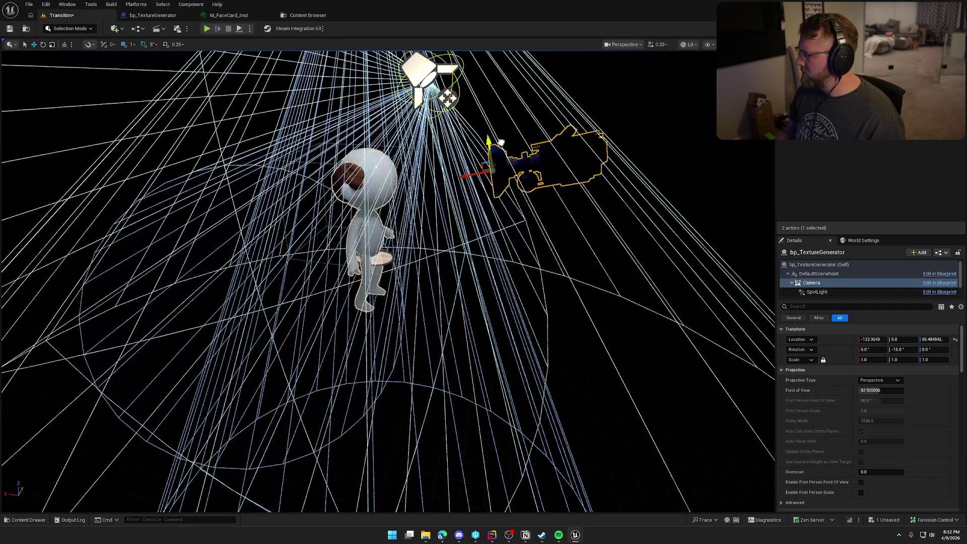
key("e")
left_click_drag(456, 170, 452, 180)
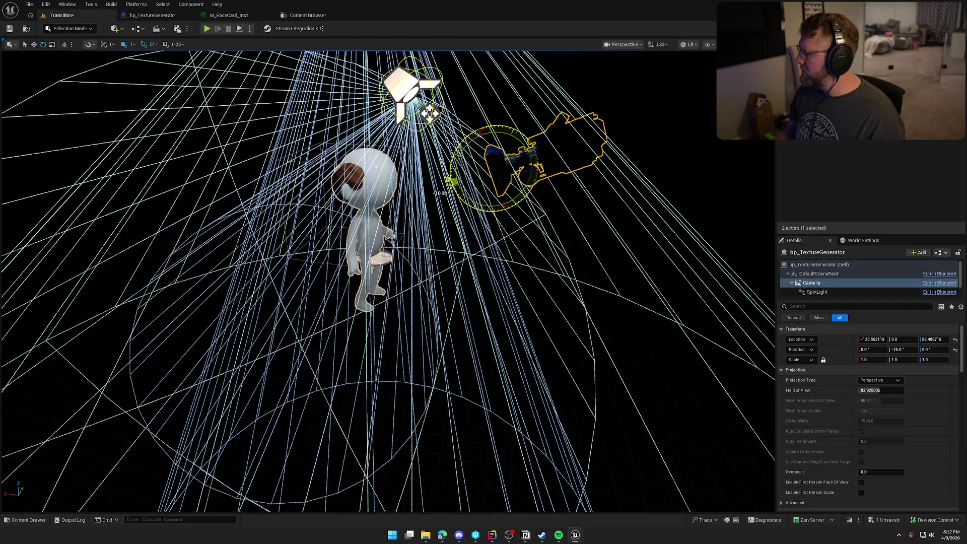
left_click(819, 264)
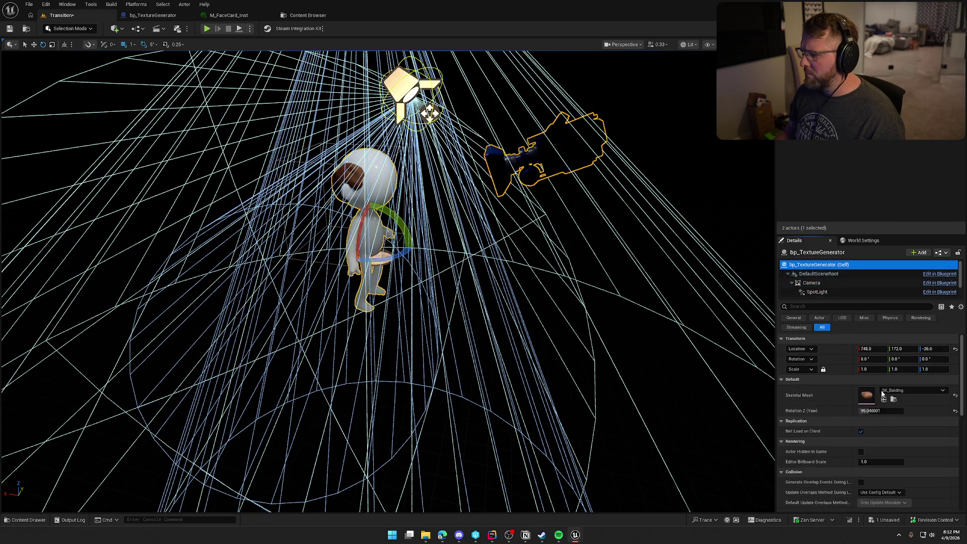
Set the capture camera's Field of View to 71.04 and close the RT_Texture and Content Browser tabs.
left_click_drag(879, 411, 958, 411)
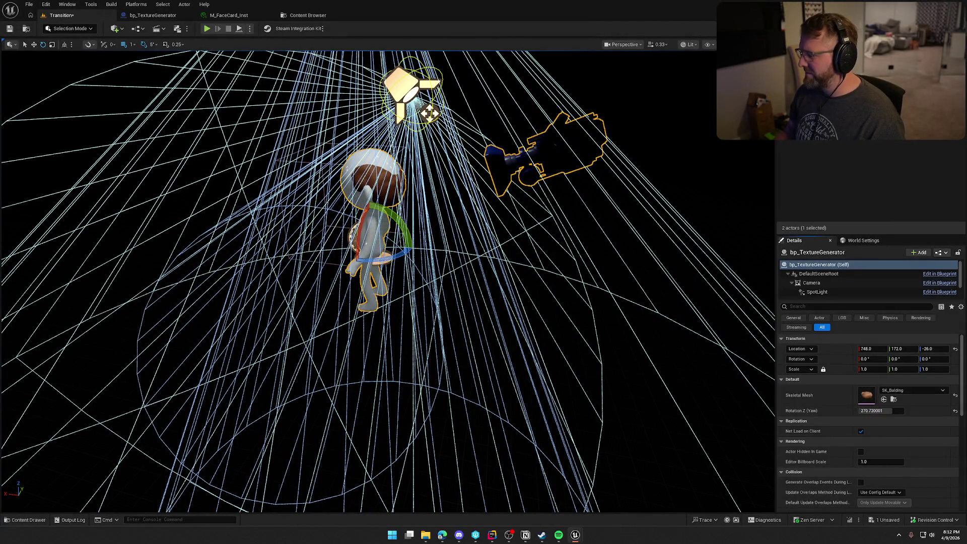
left_click(829, 282)
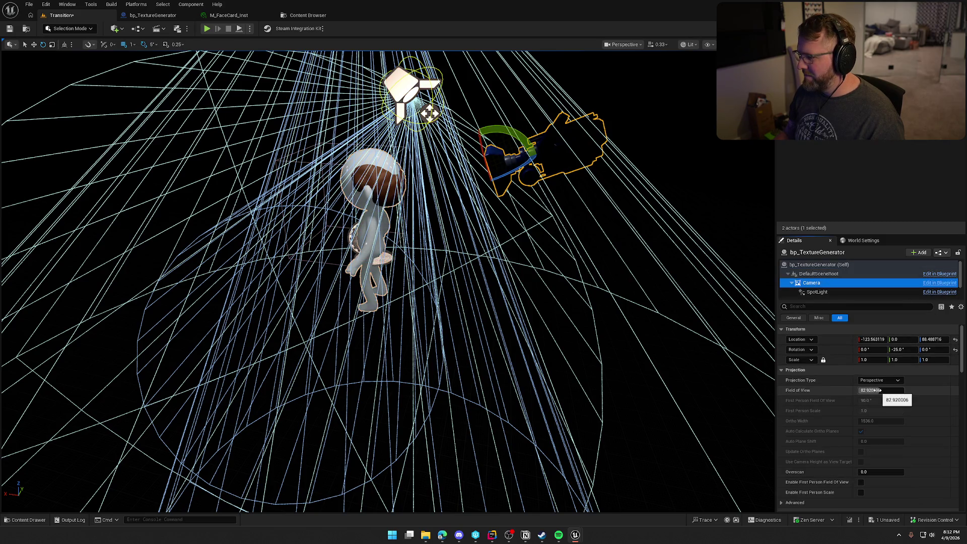
left_click_drag(879, 391, 864, 390)
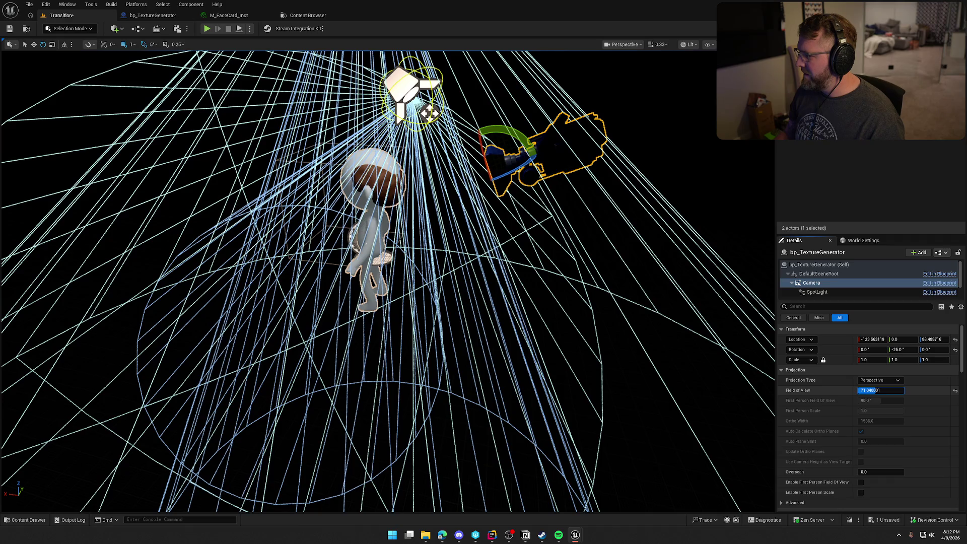
key("Return")
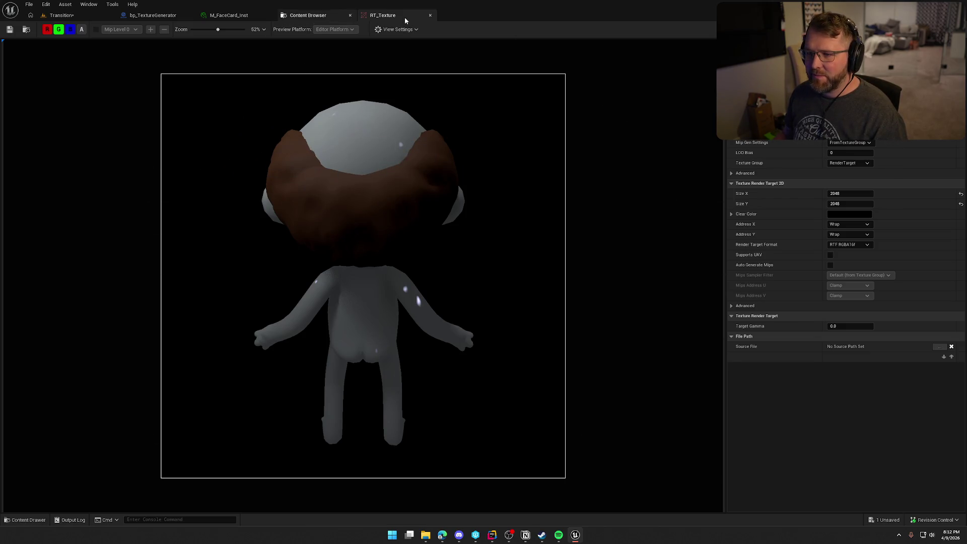
left_click(430, 15)
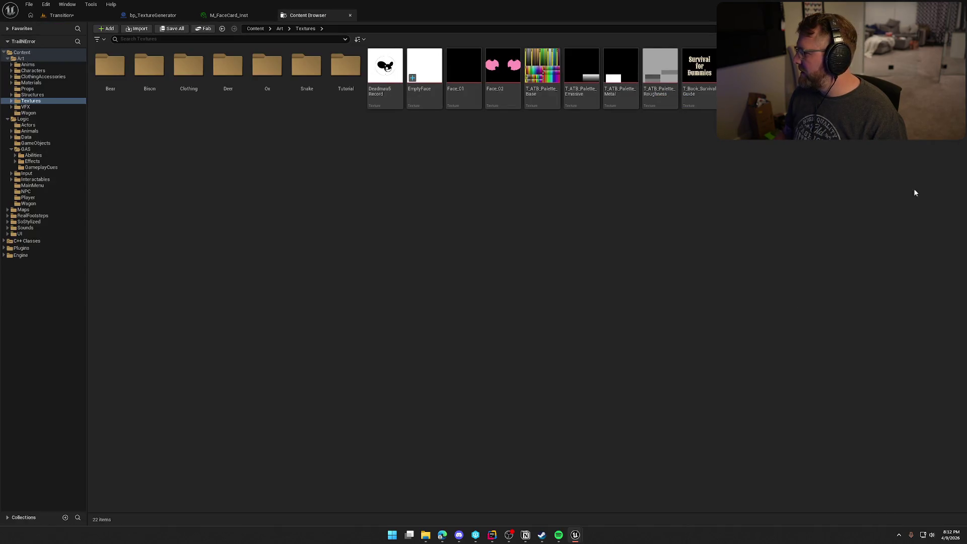
middle_click(323, 15)
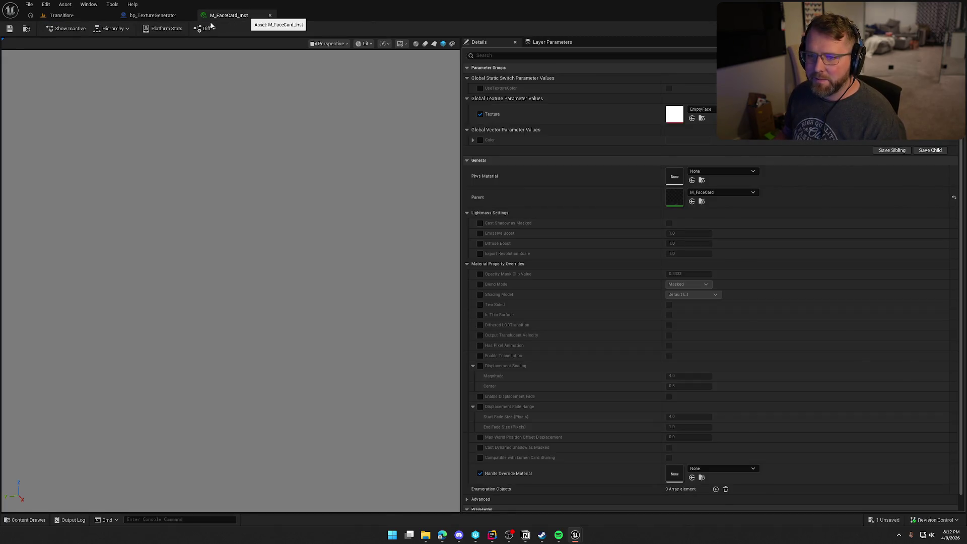
Close the face card and compiled blueprint tabs, pitch the camera to -15, and reset its location.
middle_click(216, 18)
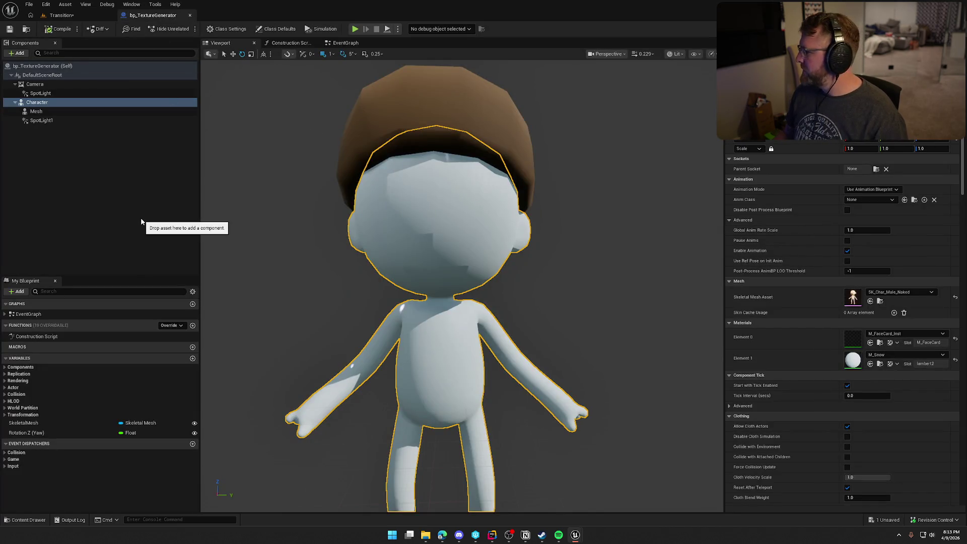
left_click(61, 29)
middle_click(161, 16)
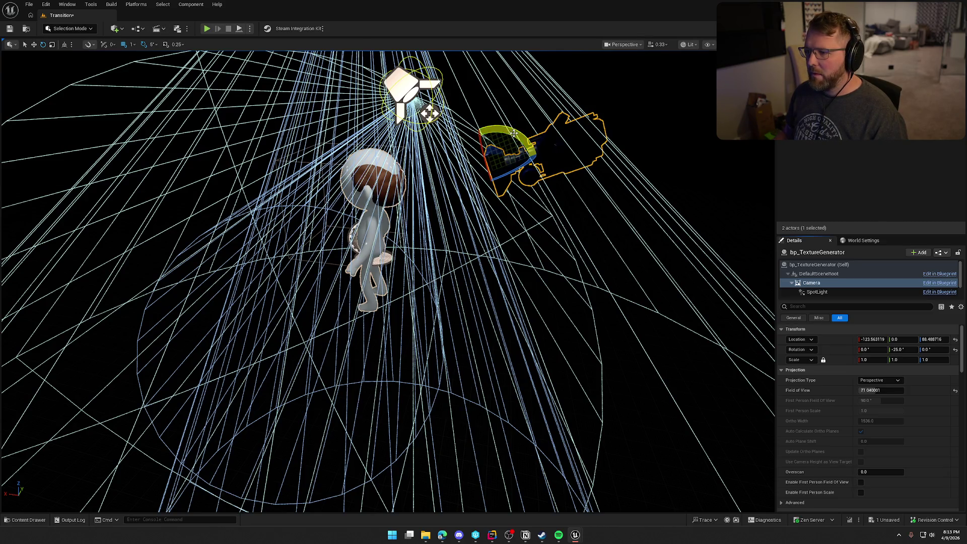
left_click_drag(517, 134, 439, 203)
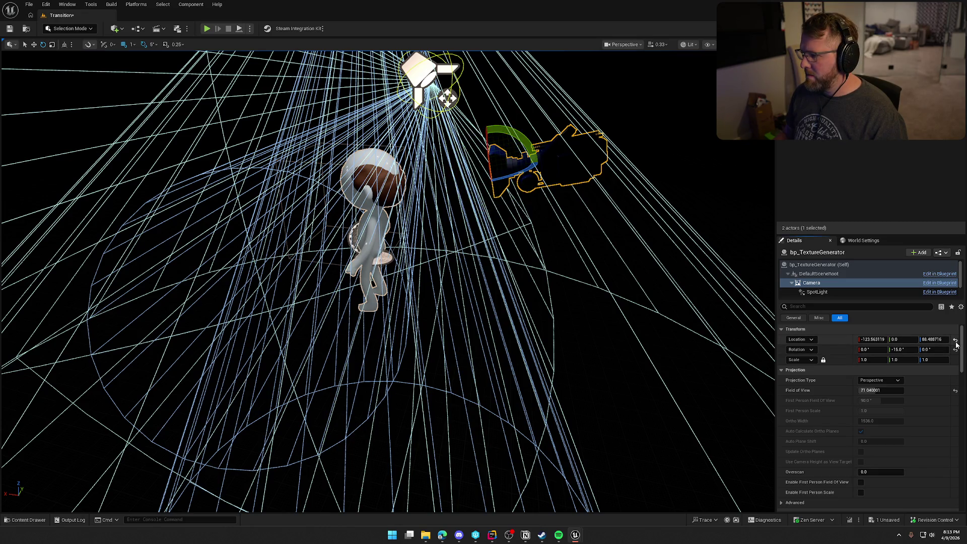
left_click(955, 339)
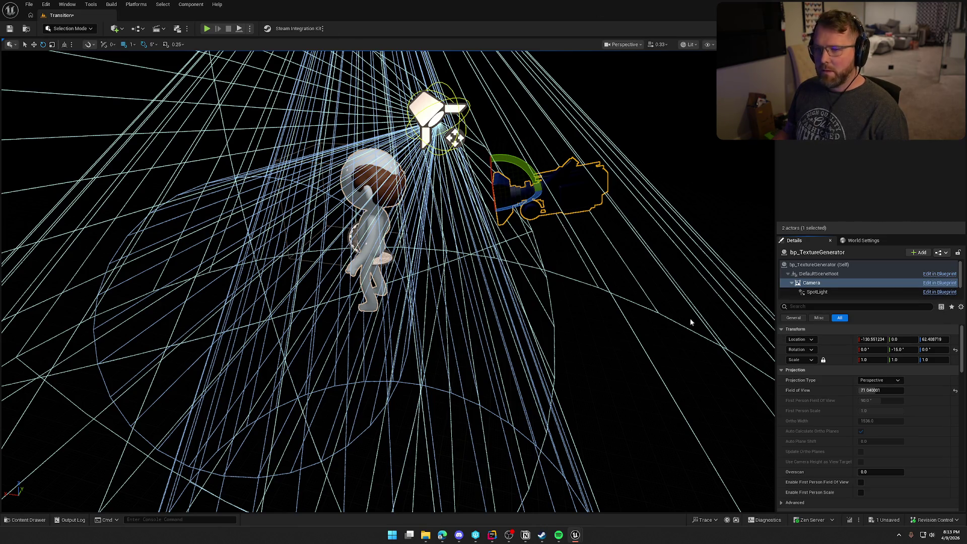
key("ctrl+e")
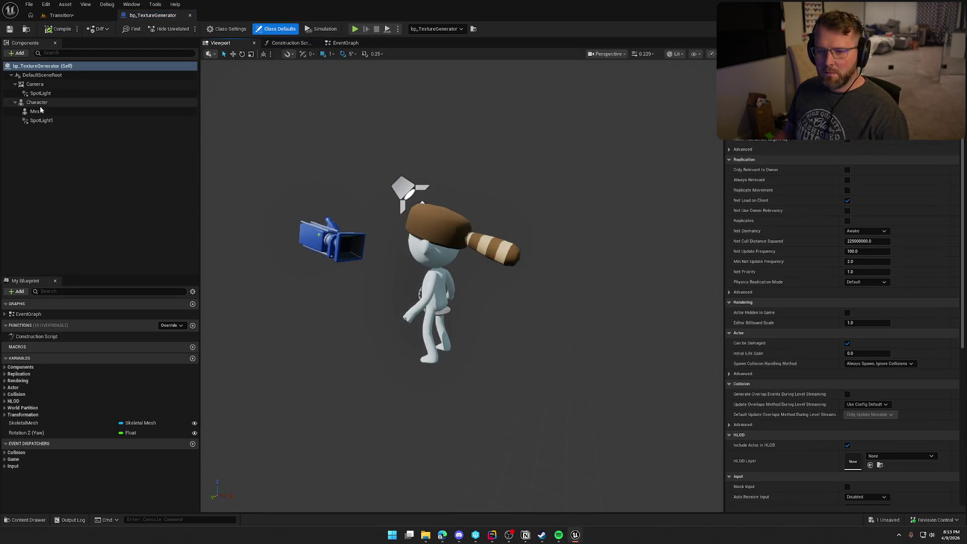
Reset the SpotLight's transform in bp_TextureGenerator and raise it just above the capture camera.
left_click_drag(294, 80, 313, 50)
mouse_move(436, 268)
left_mouse_down()
mouse_move(444, 262)
mouse_move(436, 267)
left_mouse_up()
left_click(424, 227)
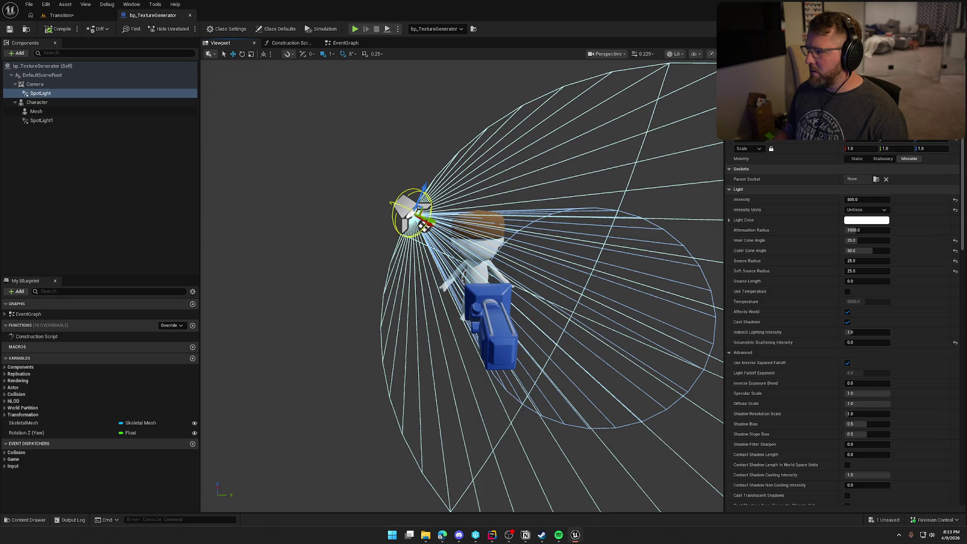
left_click(957, 143)
left_click_drag(614, 231, 514, 234)
mouse_move(497, 186)
left_mouse_down()
mouse_move(500, 157)
mouse_move(502, 181)
left_mouse_up()
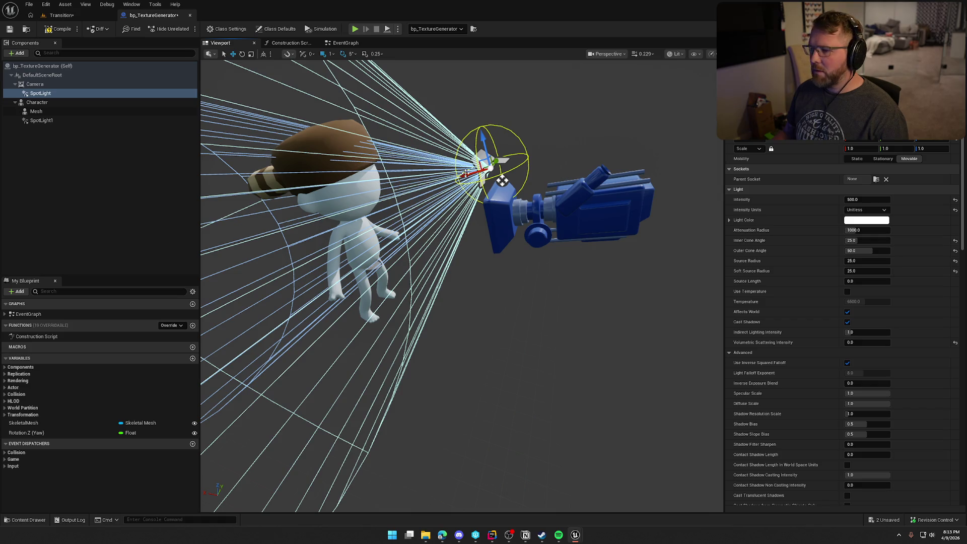
left_click_drag(462, 174, 529, 164)
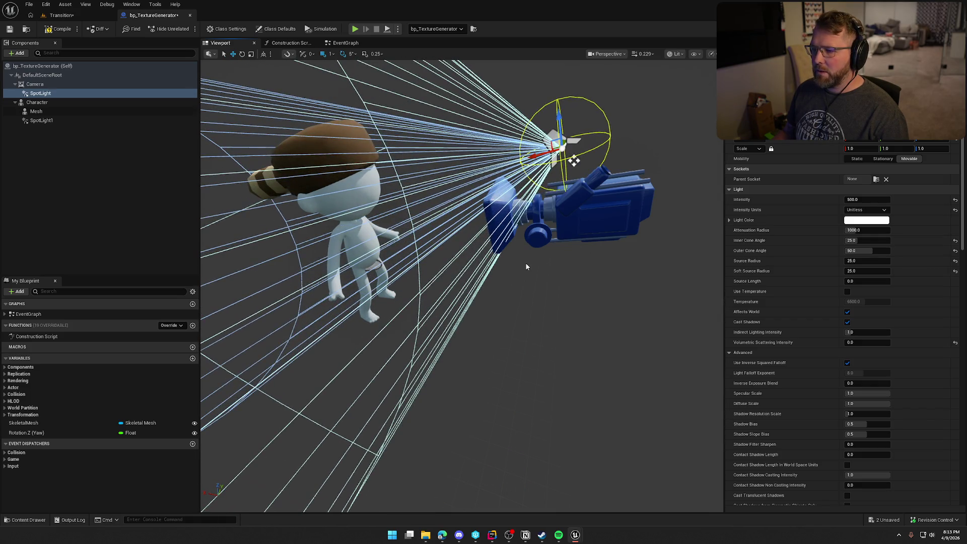
left_click(61, 15)
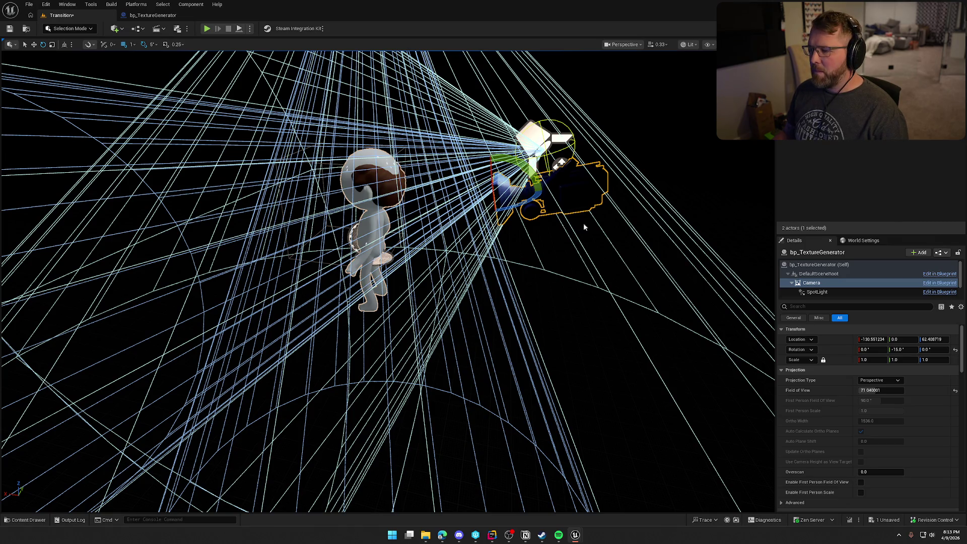
Set the camera's Field of View to 53.88 and tilt it to -10 pitch.
left_click_drag(867, 390, 889, 391)
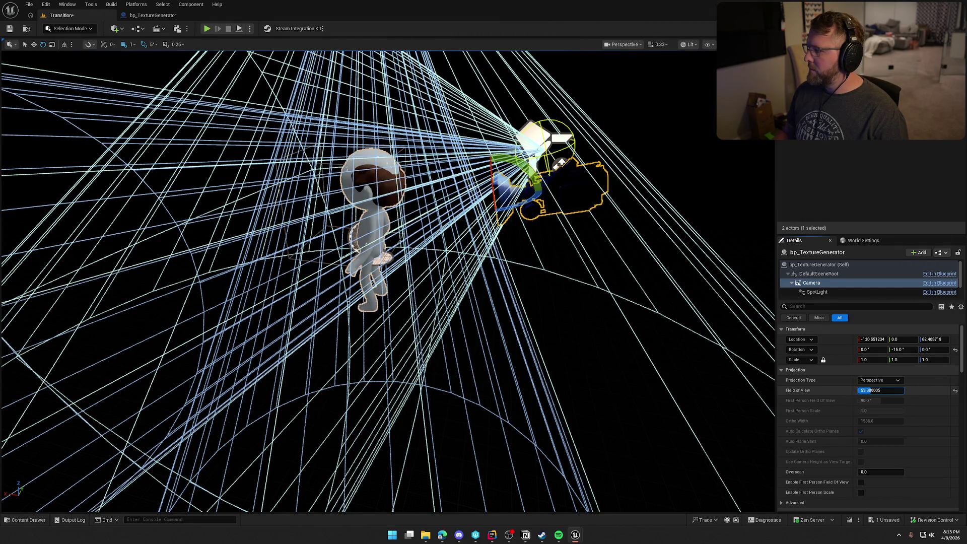
key("Return")
mouse_move(527, 207)
left_mouse_down()
mouse_move(499, 186)
mouse_move(489, 151)
mouse_move(488, 171)
mouse_move(513, 144)
left_mouse_up()
key("e")
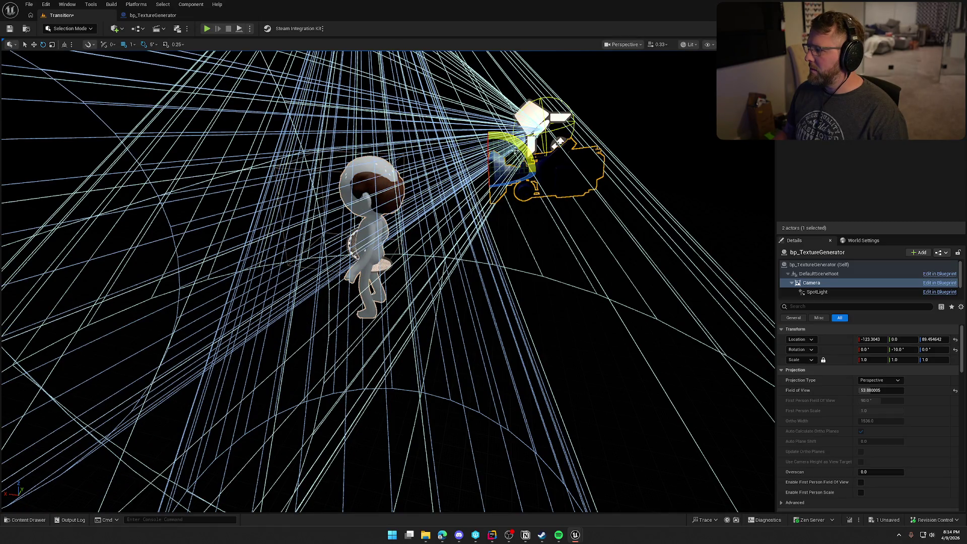
Set the texture generator actor's Rotation Z (Yaw) to 207.36 to turn the character.
left_click(820, 264)
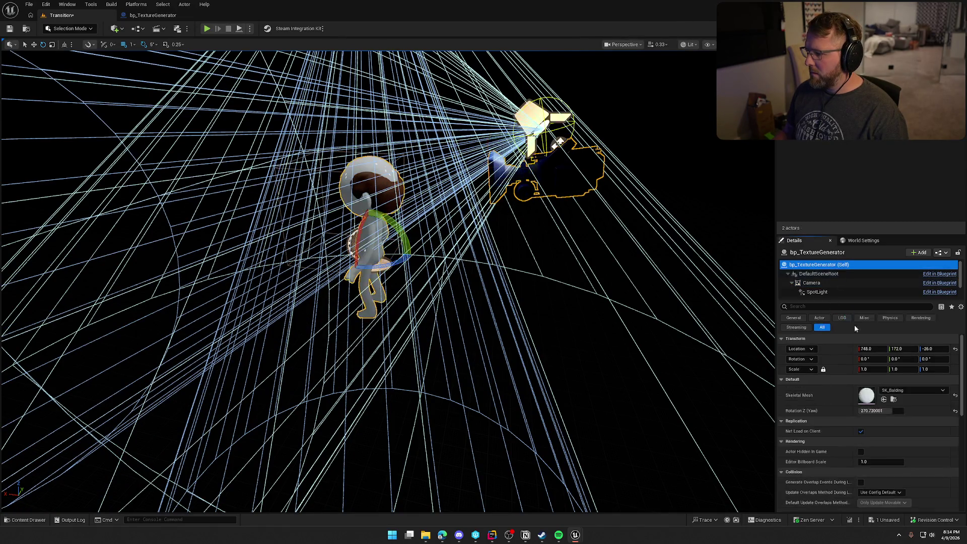
left_click_drag(892, 413, 860, 413)
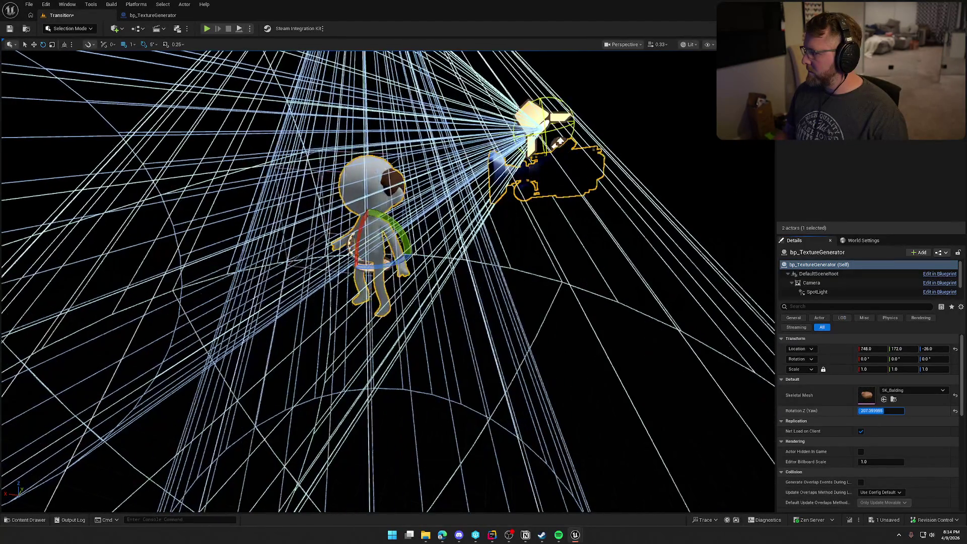
key("Return")
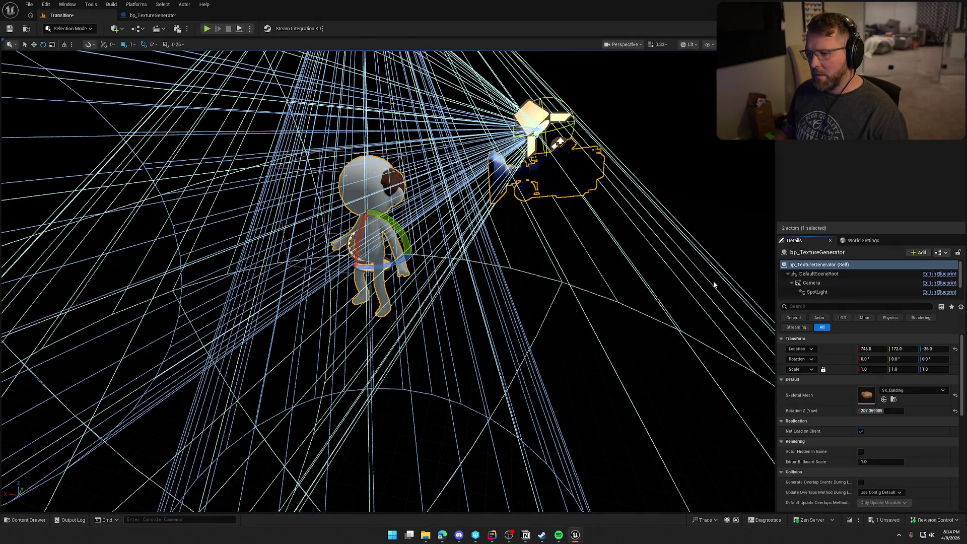
left_click(576, 281)
left_click(558, 144)
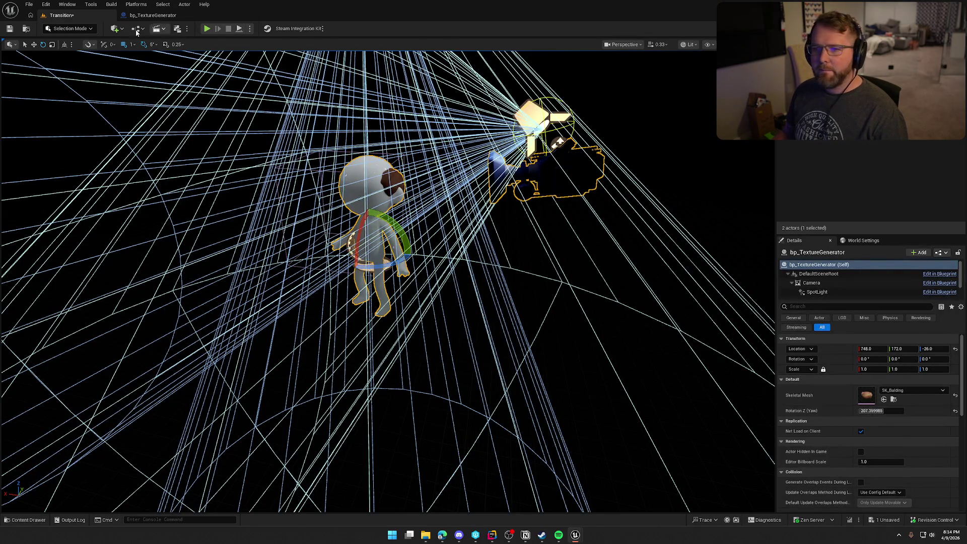
left_click(151, 15)
left_click(34, 111)
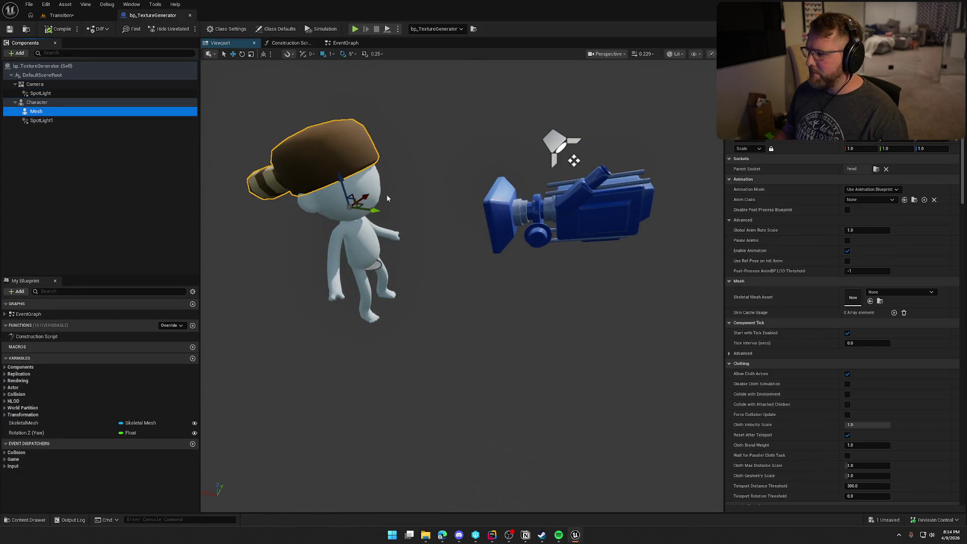
Select the character component and browse to the Art/Materials folder.
left_click(37, 102)
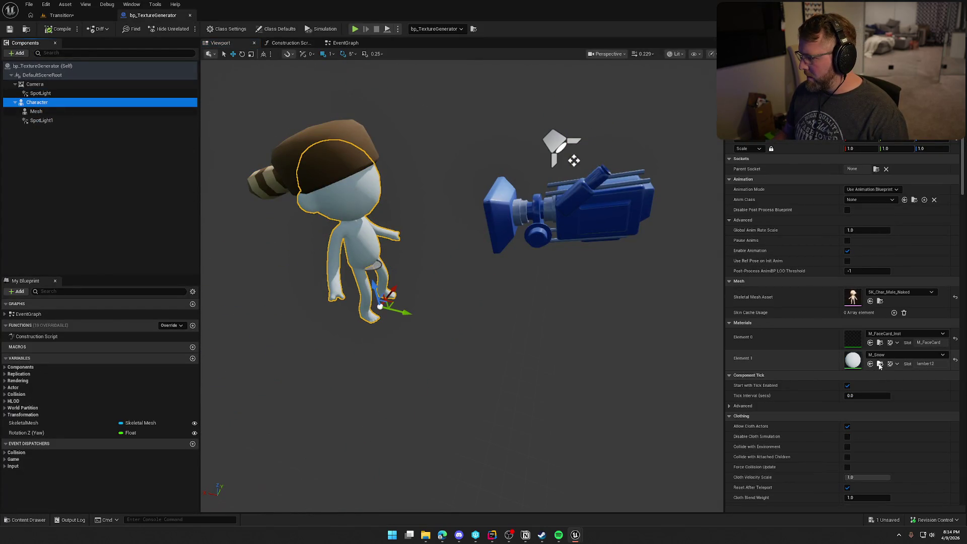
left_click(880, 363)
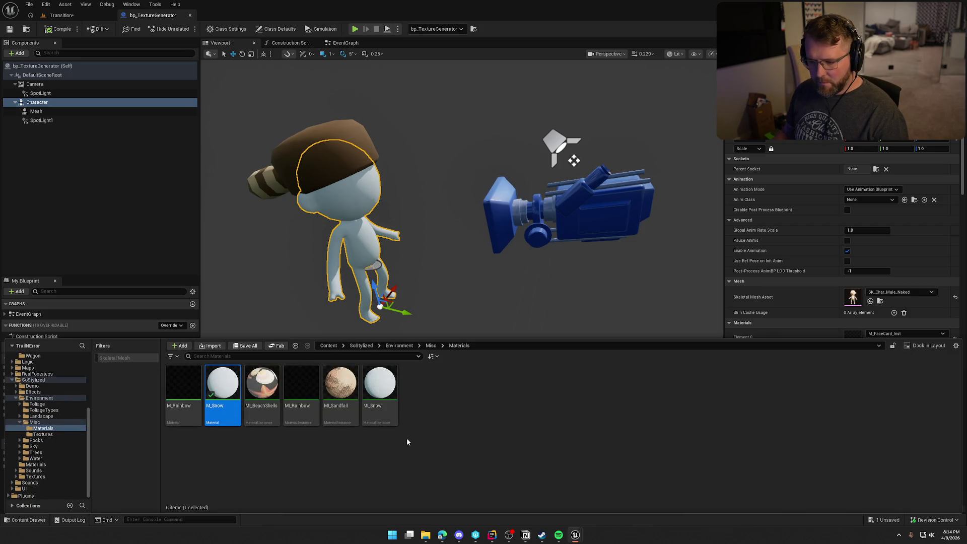
left_click(33, 380, "ctrl")
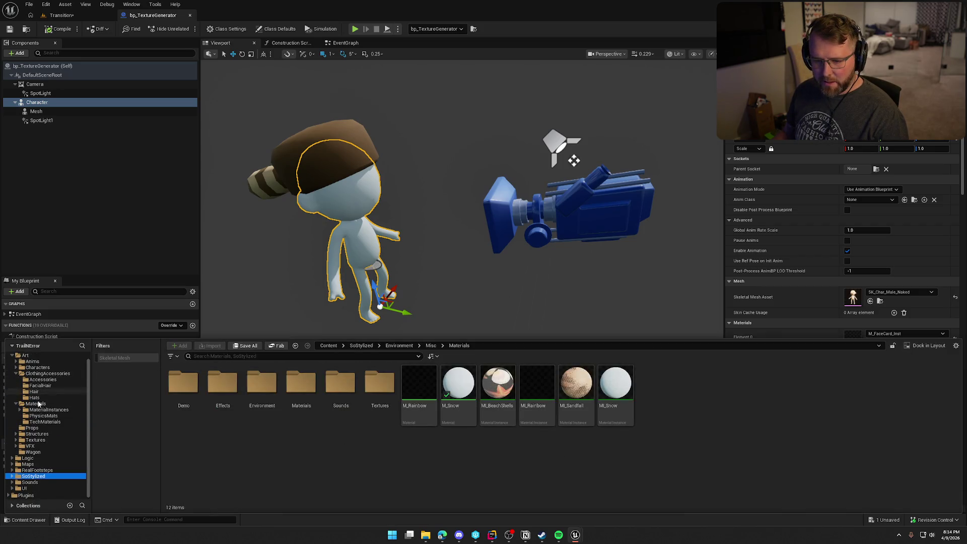
left_click(35, 403)
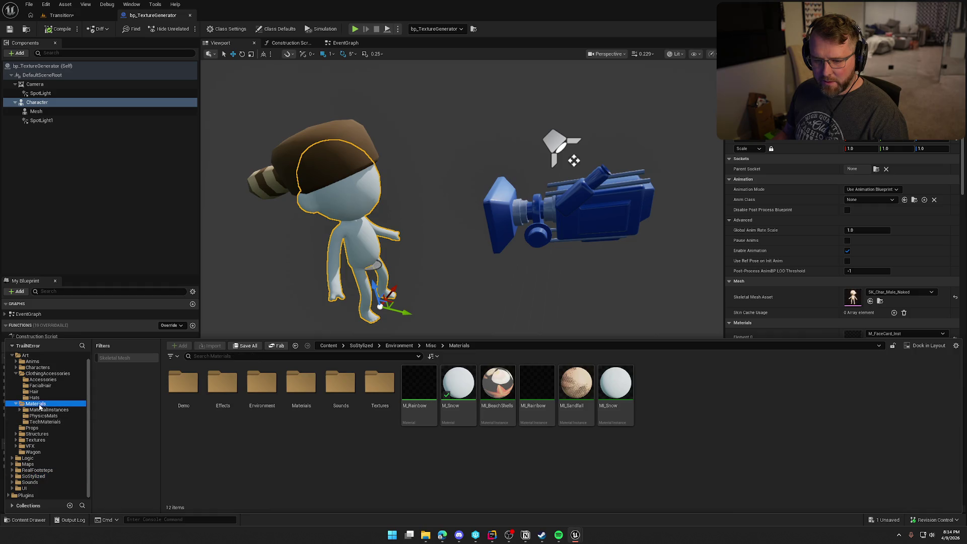
Create a new material named M_Manny in Art/Materials and save all.
right_click(505, 465)
left_click(530, 249)
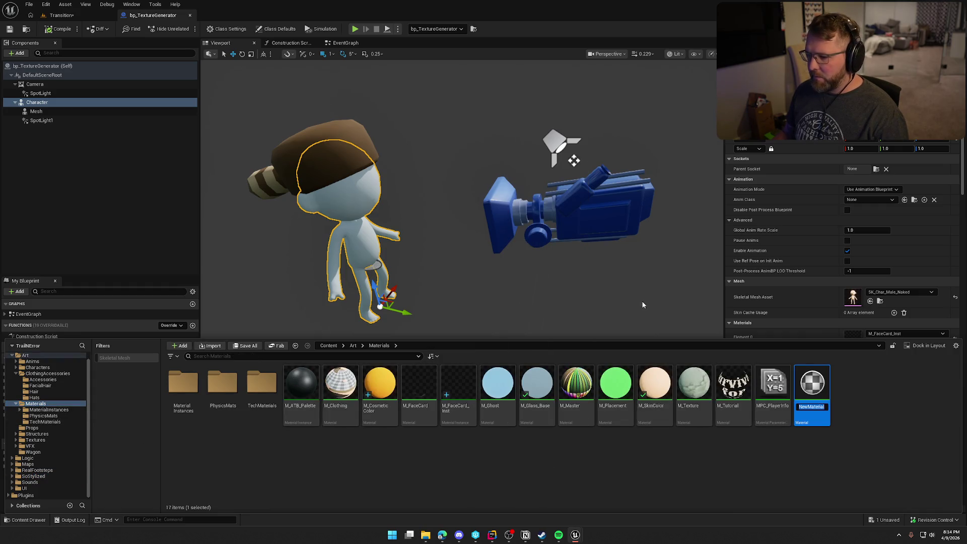
type("M_M")
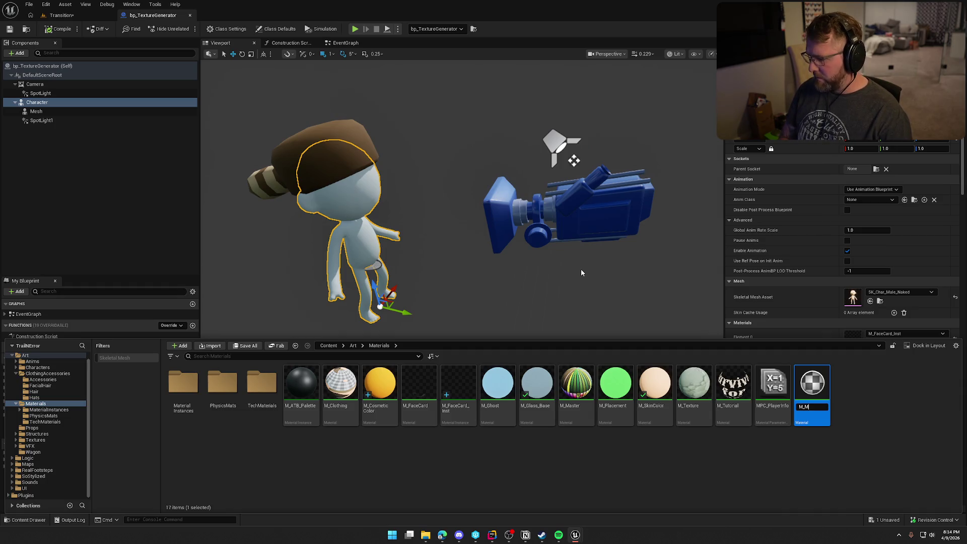
type("anny")
key("Return")
key("ctrl+shift+s")
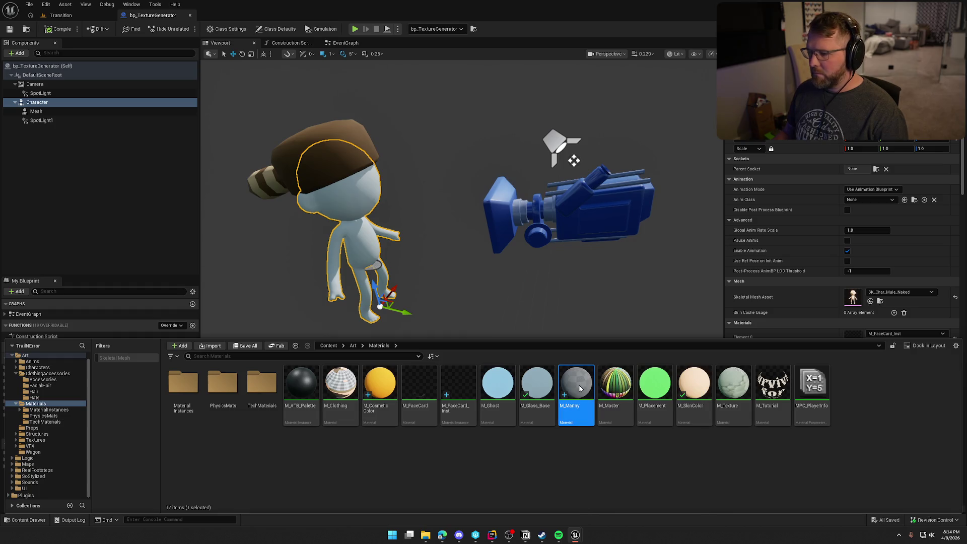
key("ctrl+space")
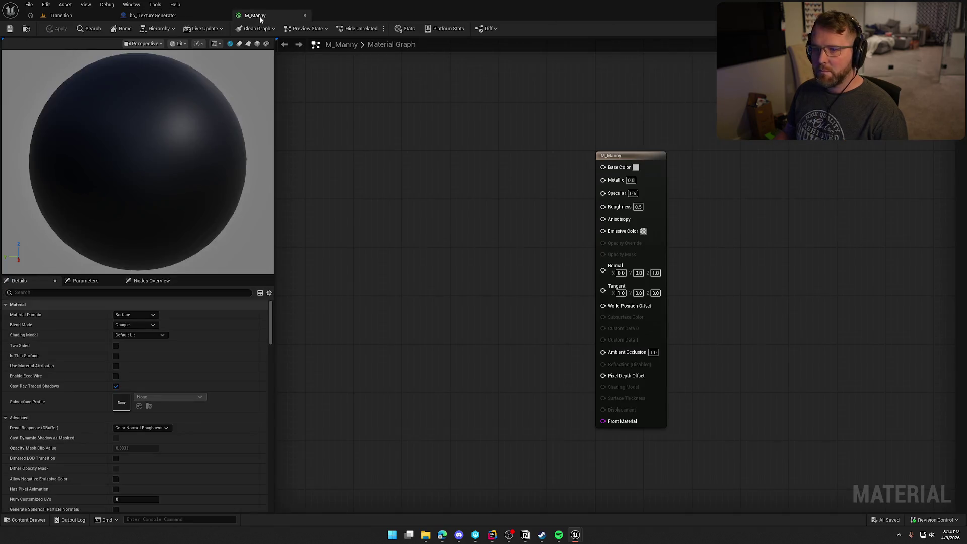
Add a white Constant3Vector and wire it into M_Manny's Base Color.
left_click(399, 147)
double_click(423, 191)
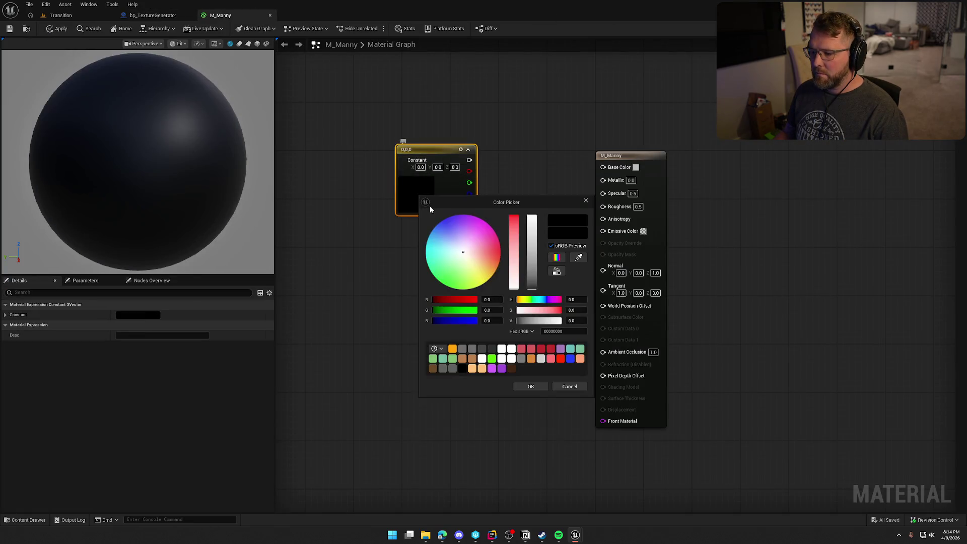
left_click_drag(532, 251, 532, 216)
left_click(531, 387)
mouse_move(470, 160)
left_mouse_down()
mouse_move(600, 183)
mouse_move(603, 167)
left_mouse_up()
left_click(548, 227)
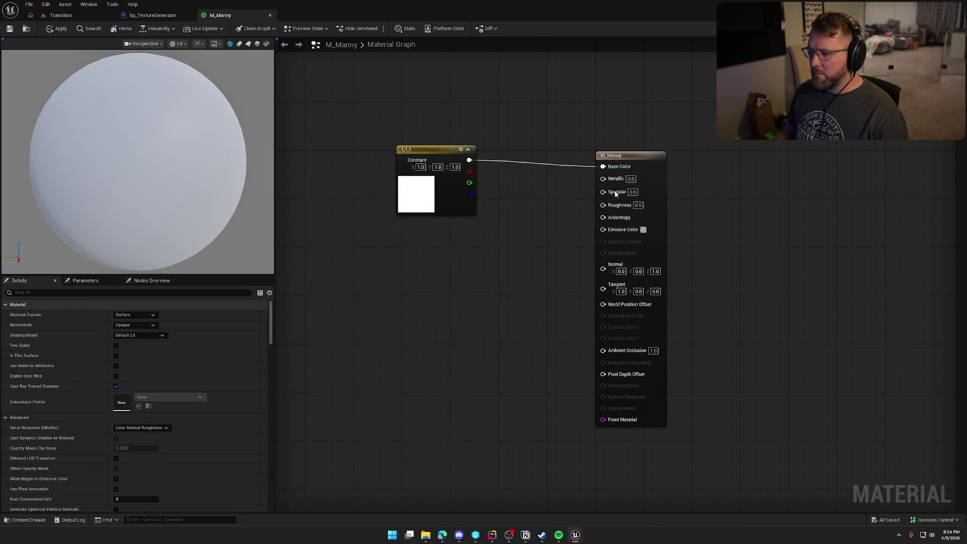
Set Metallic to 1 and try out Specular and Roughness values on the preview.
type("1")
key("Return")
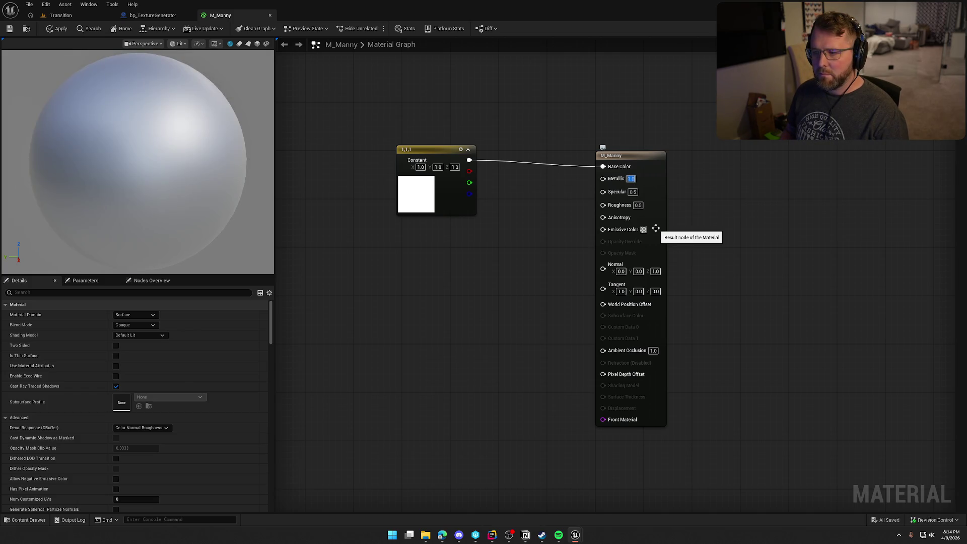
type("0")
key("Return")
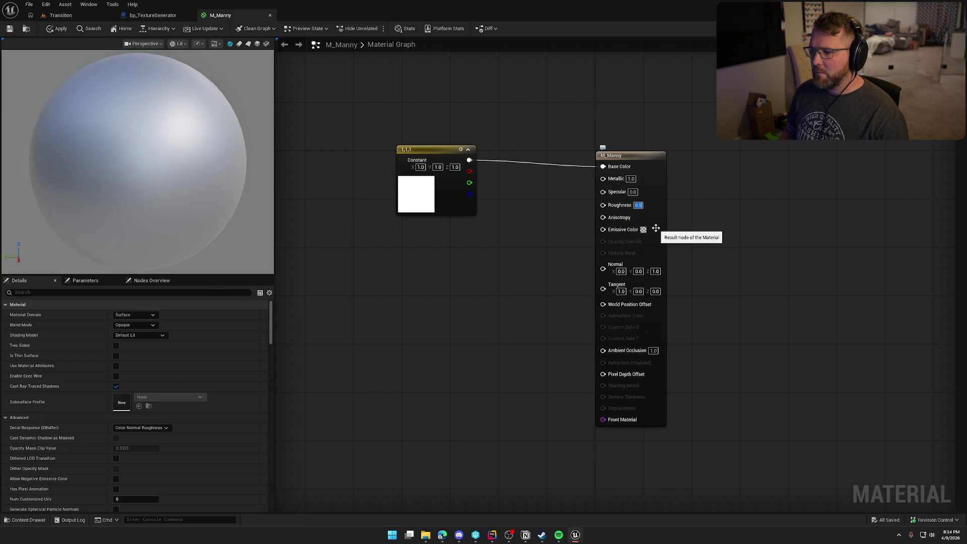
type("1")
key("Return")
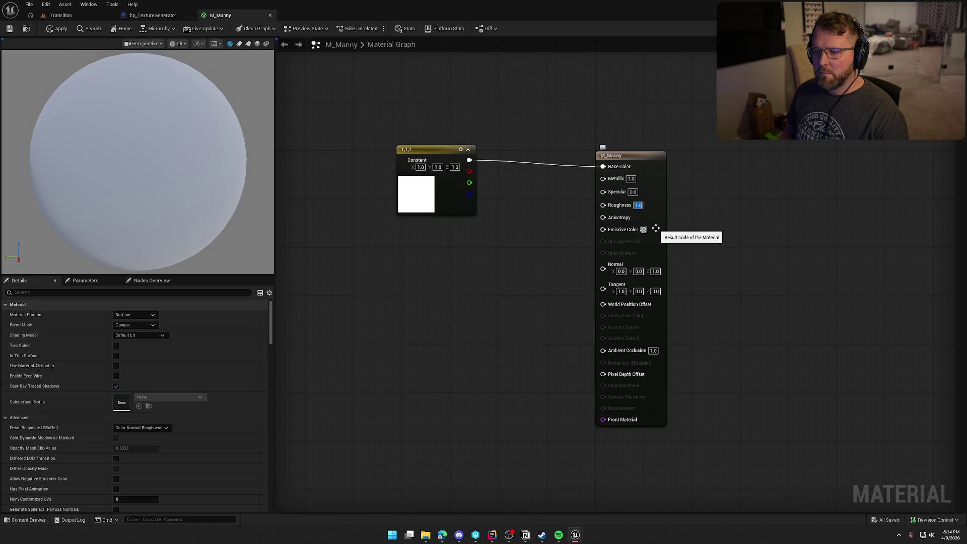
type("0")
key("Return")
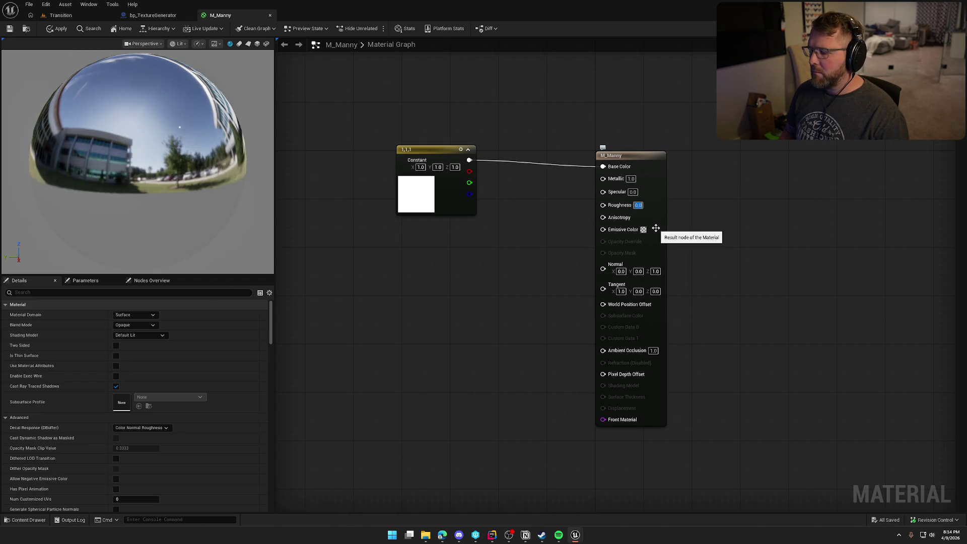
key("Return")
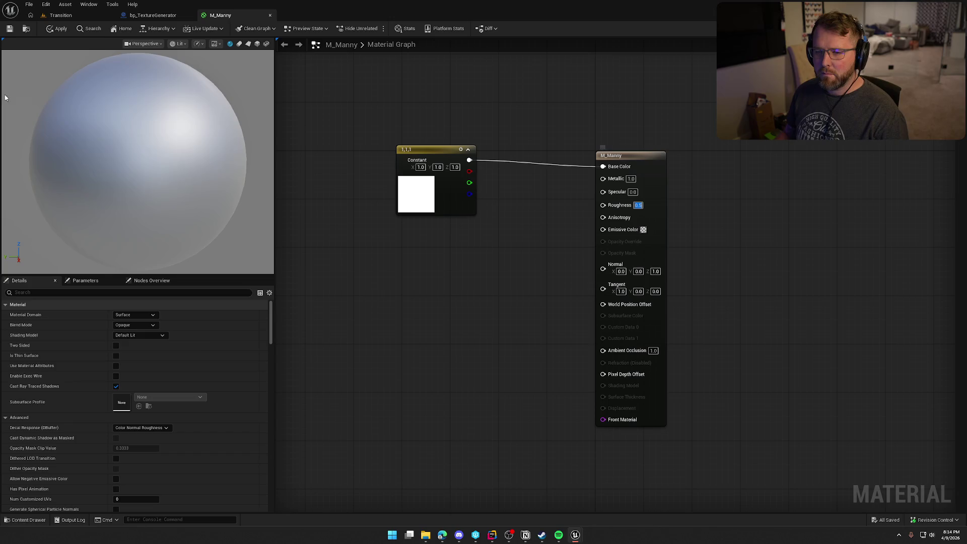
left_click_drag(136, 161, 96, 162)
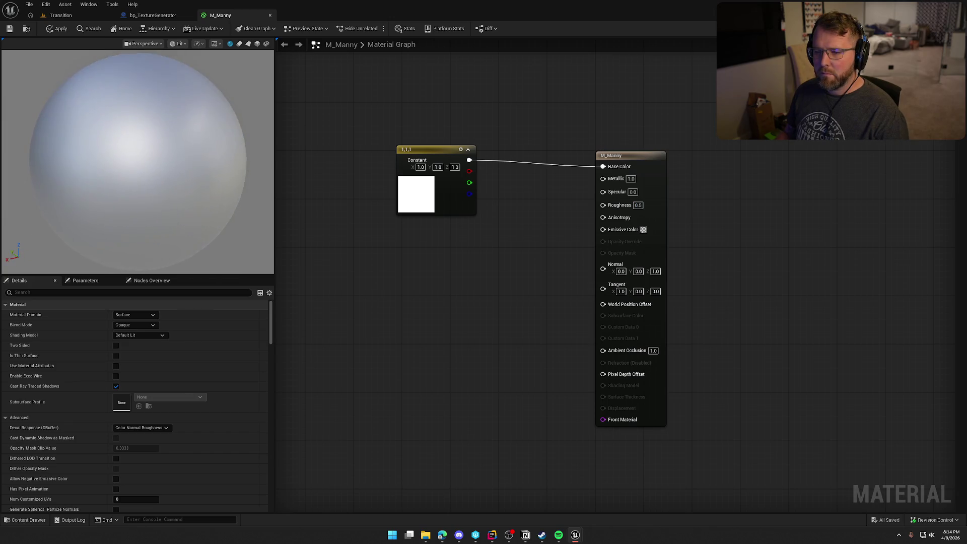
Settle on Roughness 0.75 and Specular 0.5, then apply the material.
type(".75")
key("Return")
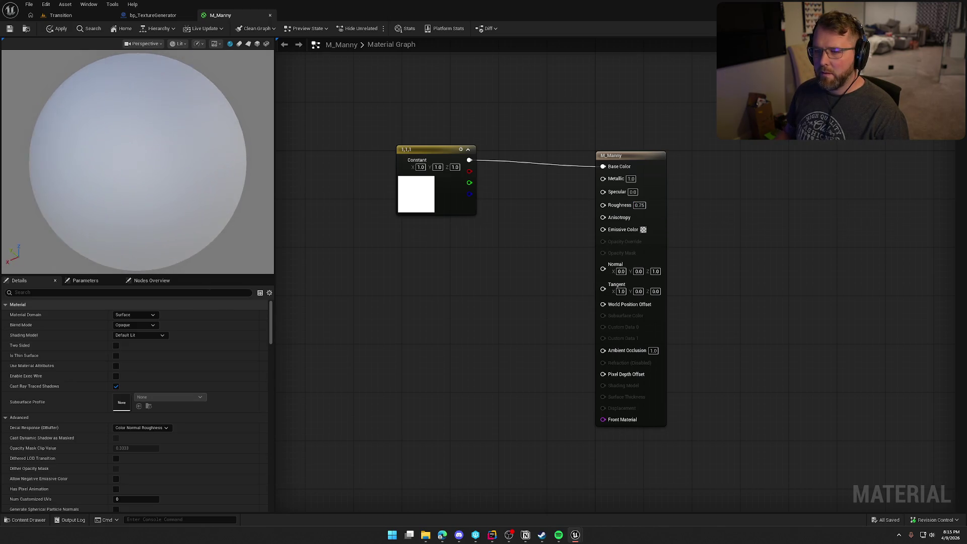
type(".5")
key("Return")
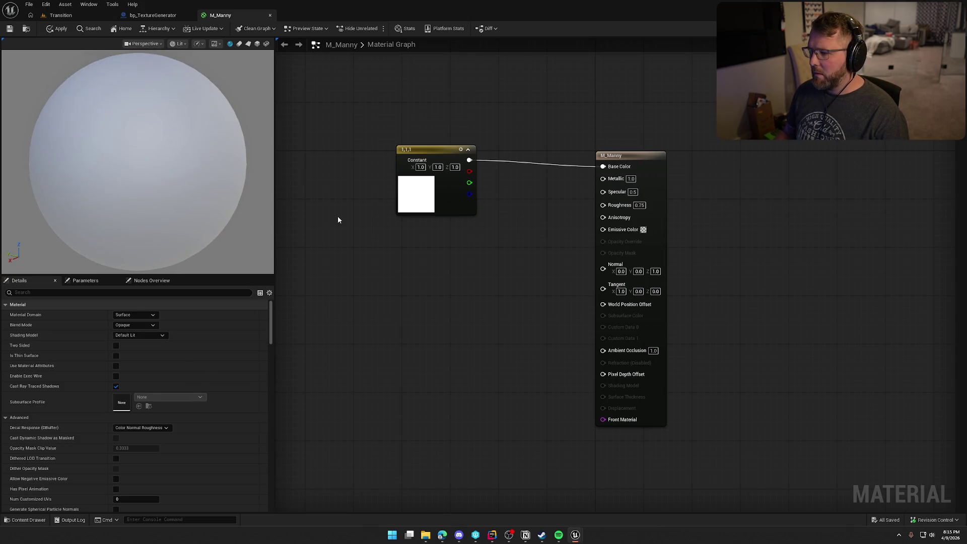
left_click(10, 28)
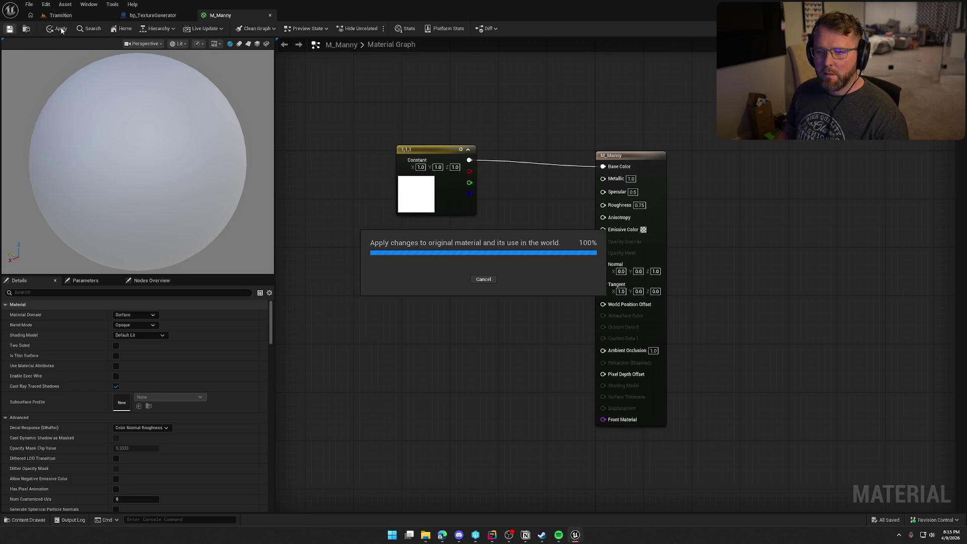
key("ctrl+Tab")
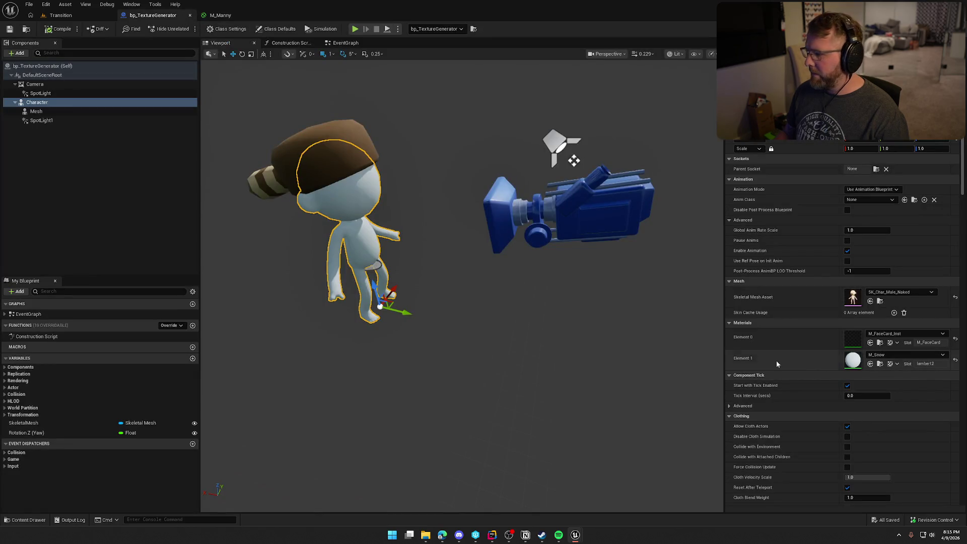
Assign M_Manny to the character's Element 1 material slot and save the blueprint.
left_click(871, 364)
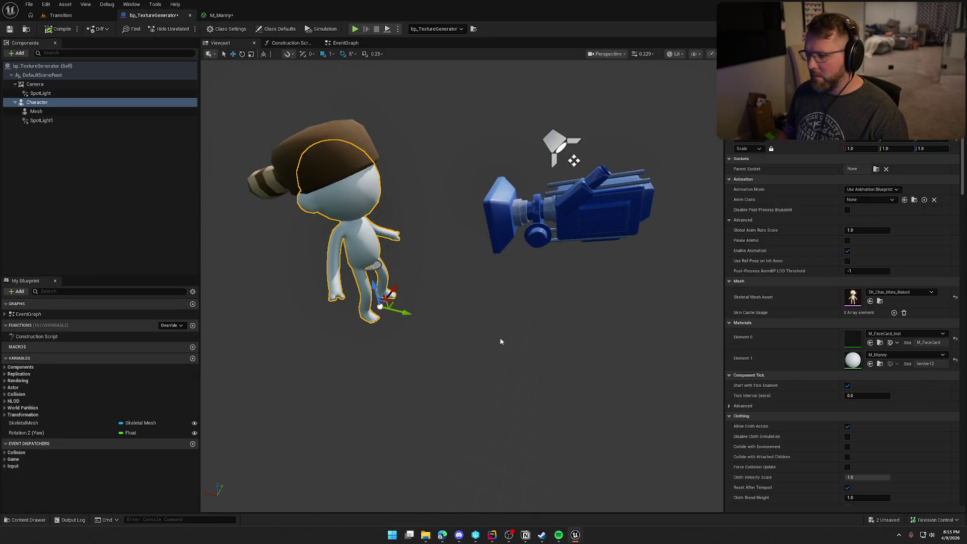
left_click(528, 312)
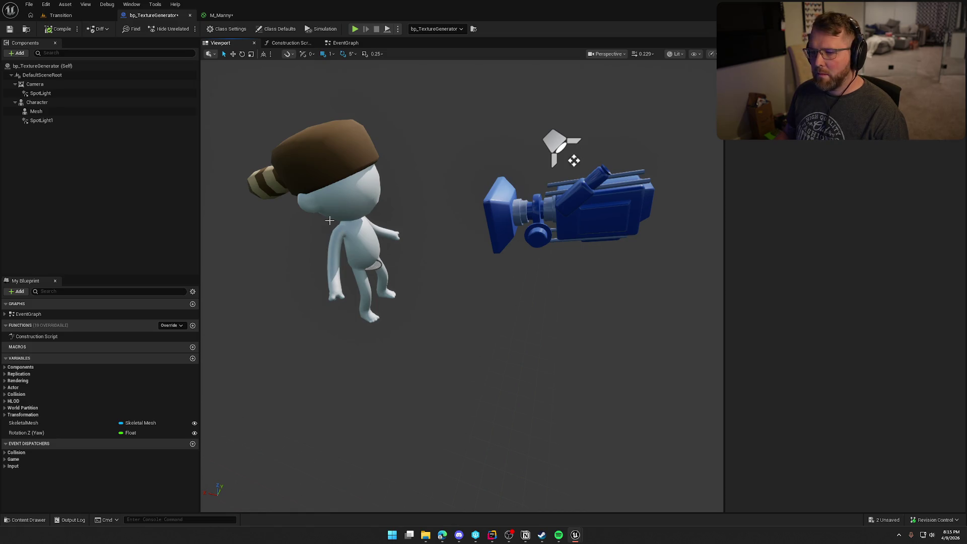
left_click(9, 30)
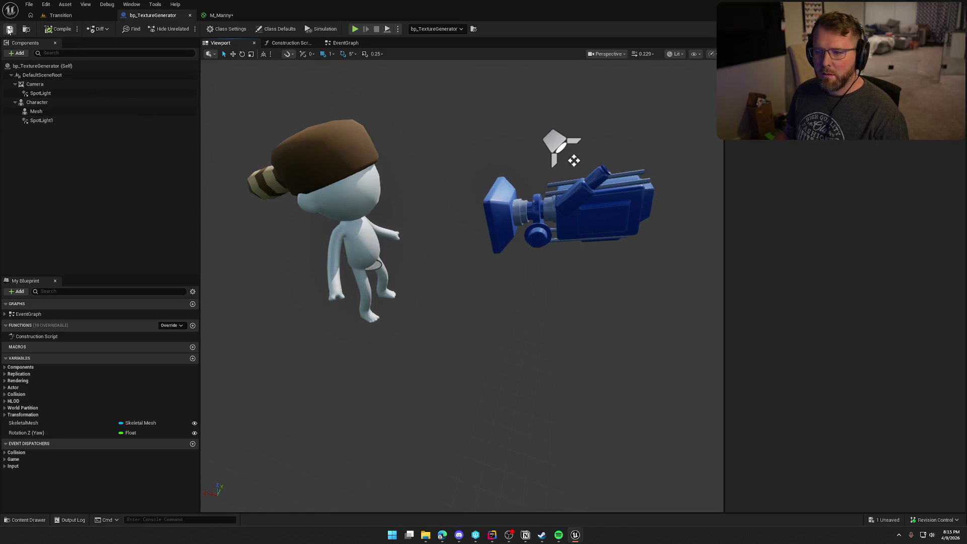
left_click(60, 15)
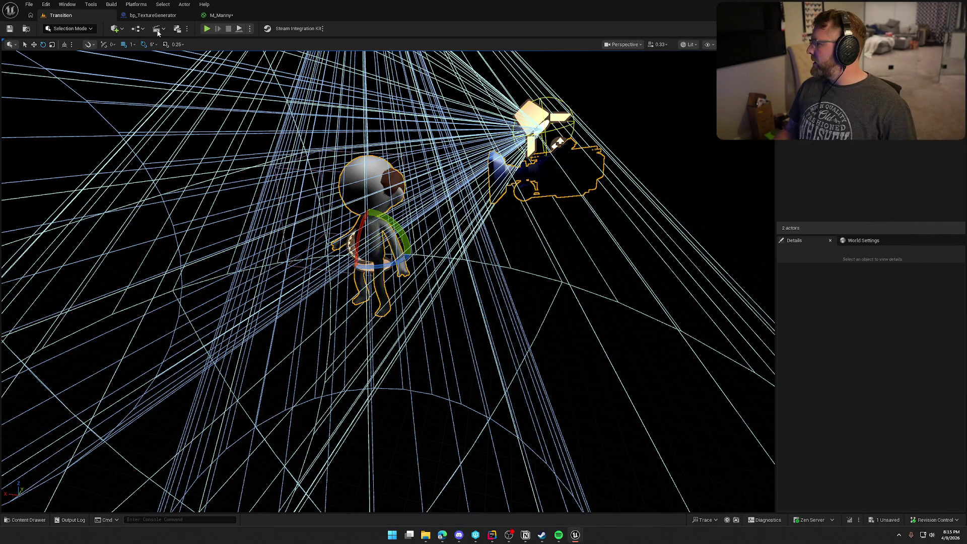
Turn off Capture Every Frame on the Camera, compile and save, and return to Transition.
left_click(154, 16)
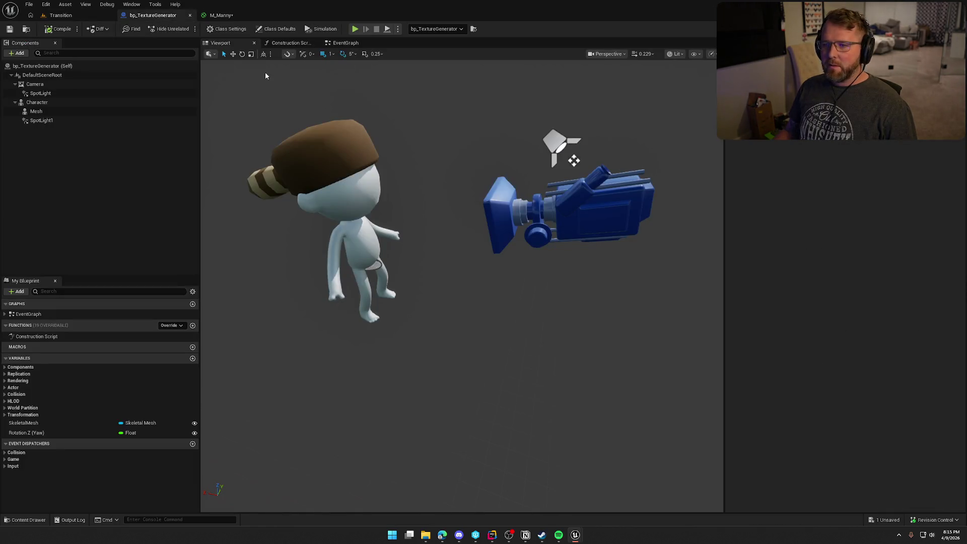
left_click(543, 239)
scroll(791, 398, "down", 5)
scroll(798, 391, "down", 12)
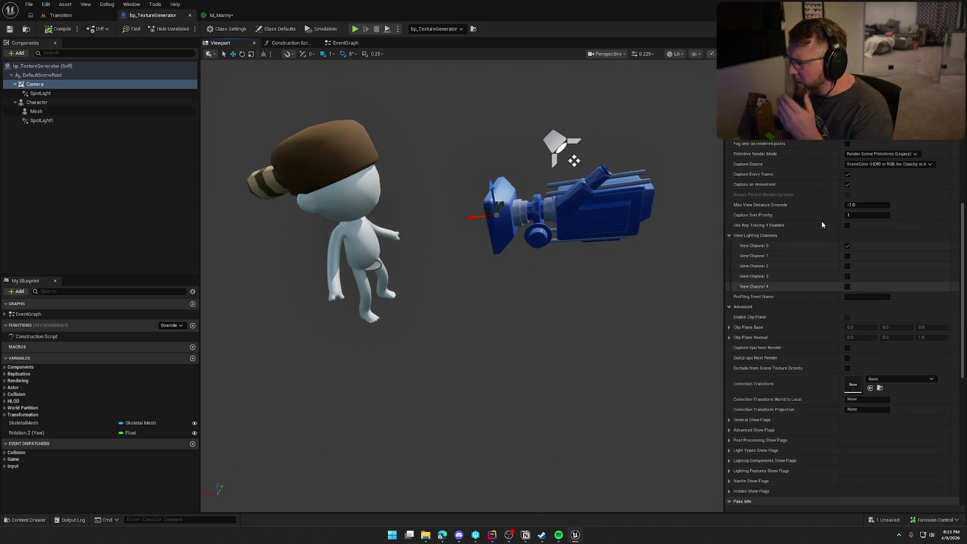
left_click(847, 174)
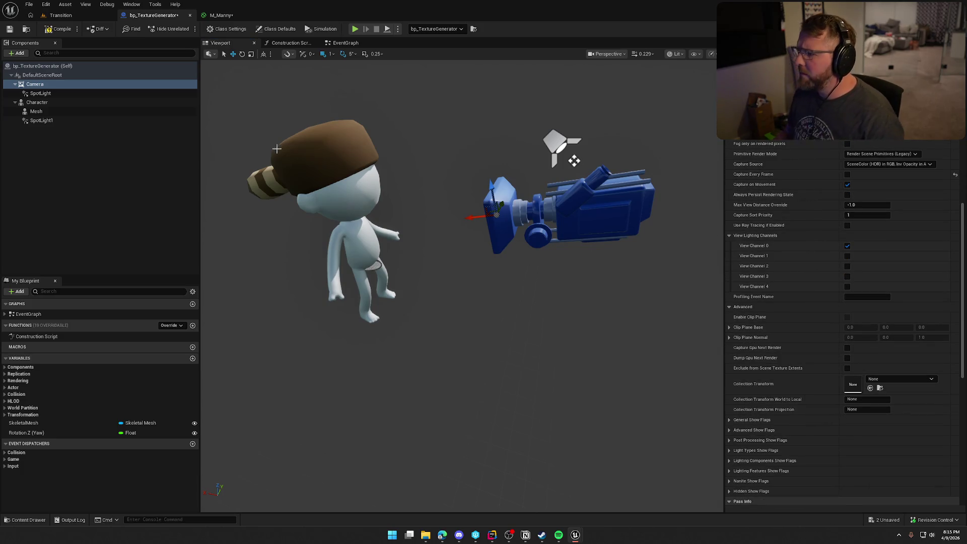
left_click(55, 29)
left_click(10, 30)
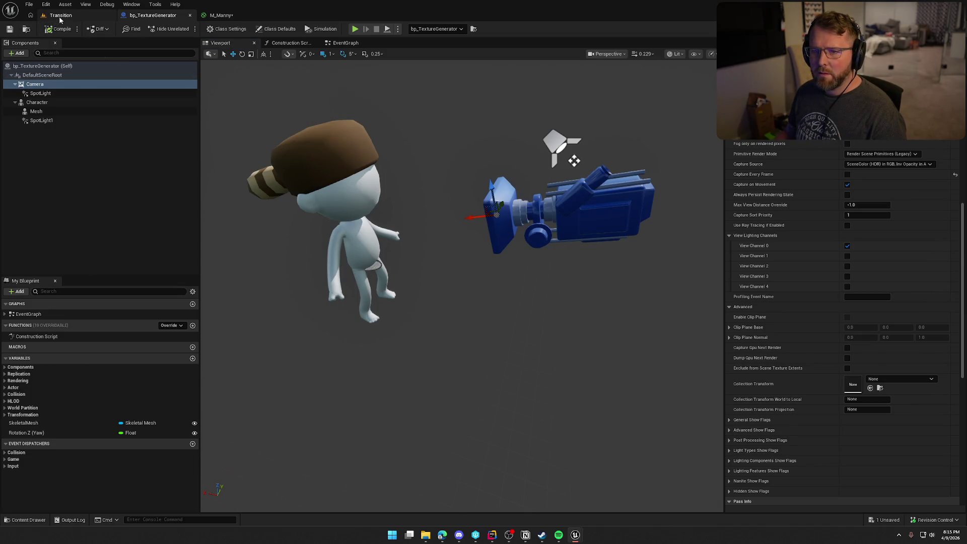
left_click(61, 15)
left_click(490, 258)
scroll(491, 259, "up", 5)
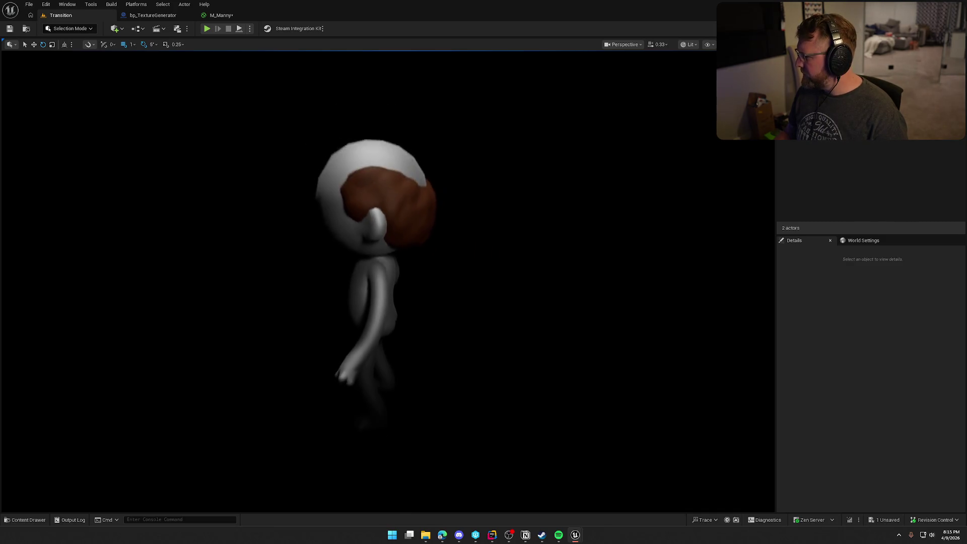
Set the bp_TextureGenerator actor's Rotation Z (Yaw) to 90 so the white character faces front.
left_click_drag(560, 328, 504, 315)
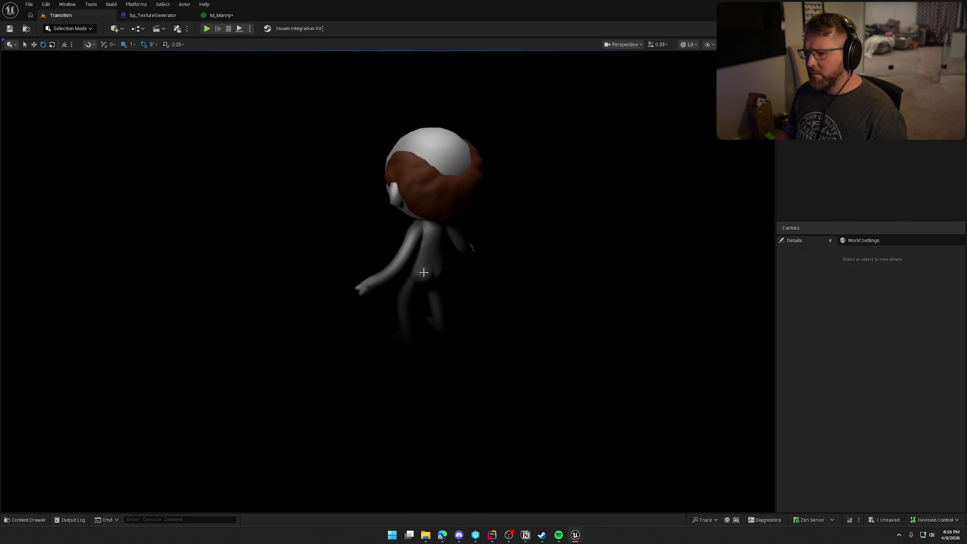
left_click(423, 242)
left_click_drag(885, 411, 887, 411)
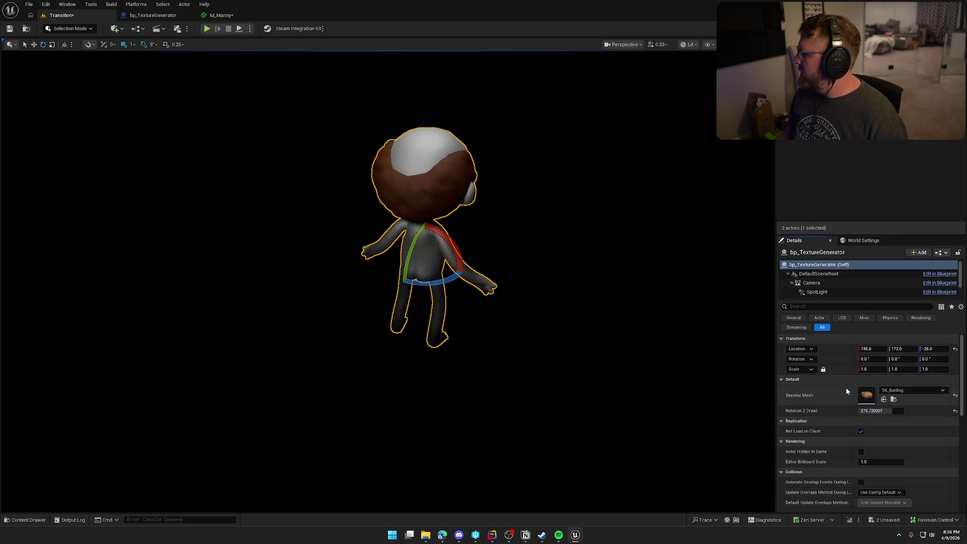
left_click(869, 169)
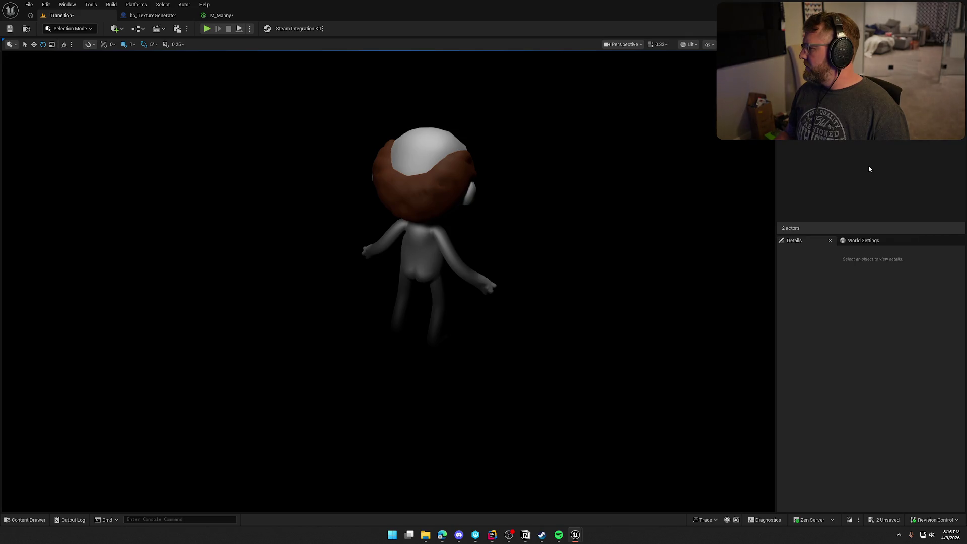
left_click(426, 198)
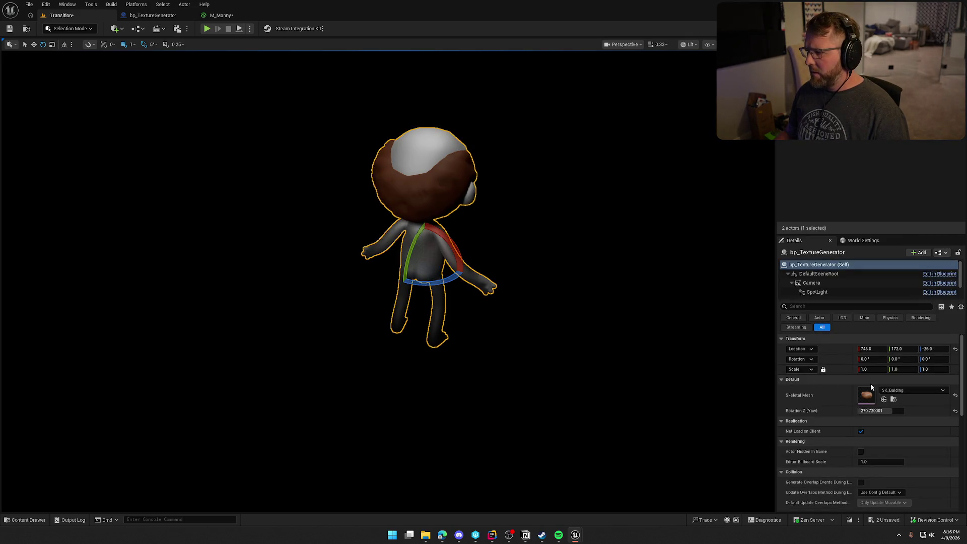
mouse_move(877, 411)
left_mouse_down()
mouse_move(902, 410)
mouse_move(886, 411)
mouse_move(893, 416)
left_mouse_up()
type("90")
key("Return")
left_click(870, 162)
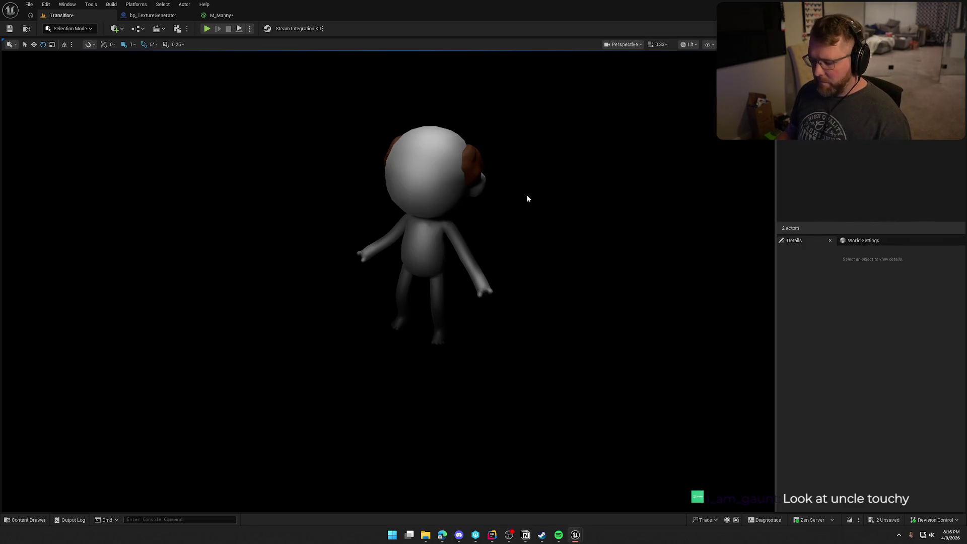
Lower the rig's Camera slightly to about Z 86.5 and open the Content Drawer on Art/Materials.
key("g")
left_click(348, 218)
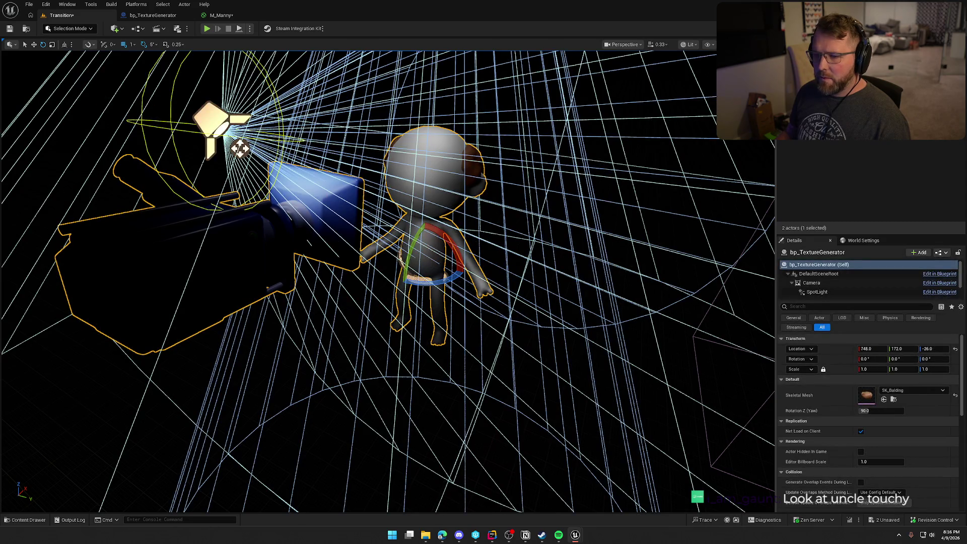
left_click(833, 282)
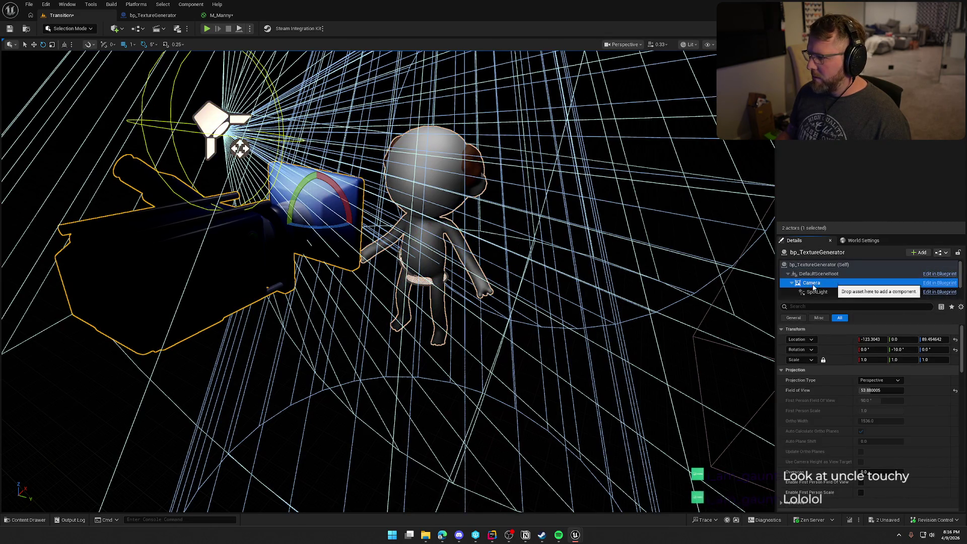
left_click_drag(511, 175, 511, 212)
key("w")
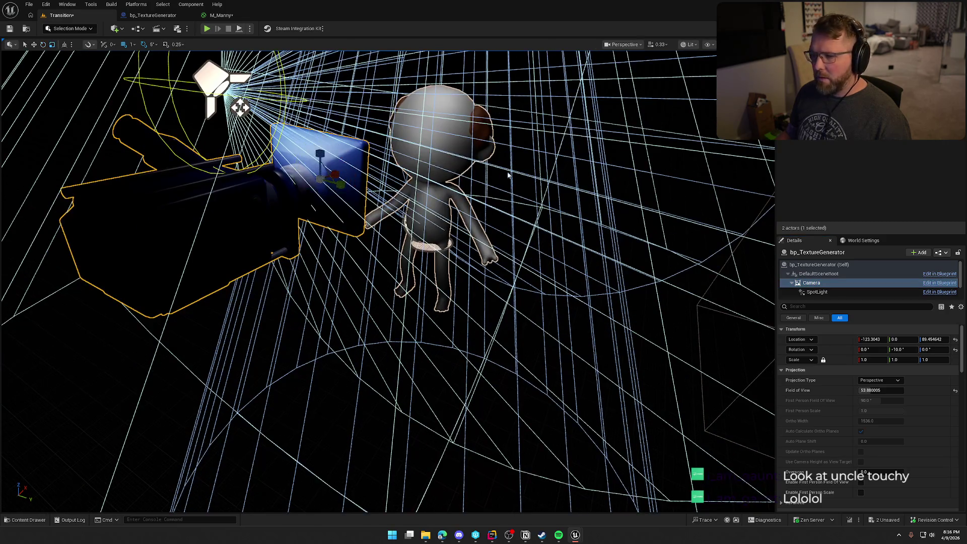
left_click_drag(320, 150, 325, 159)
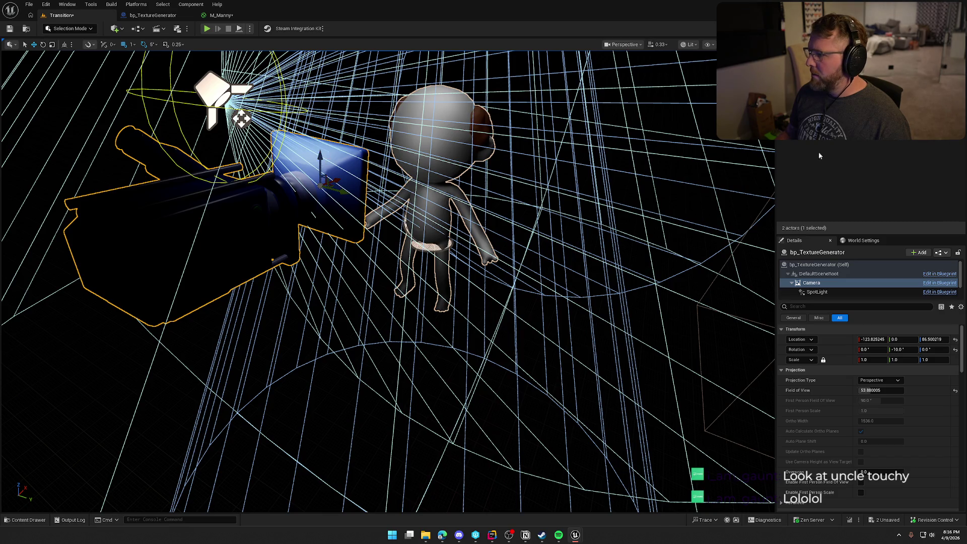
left_click(704, 195)
left_click_drag(704, 195, 690, 227)
left_click_drag(613, 212, 614, 212)
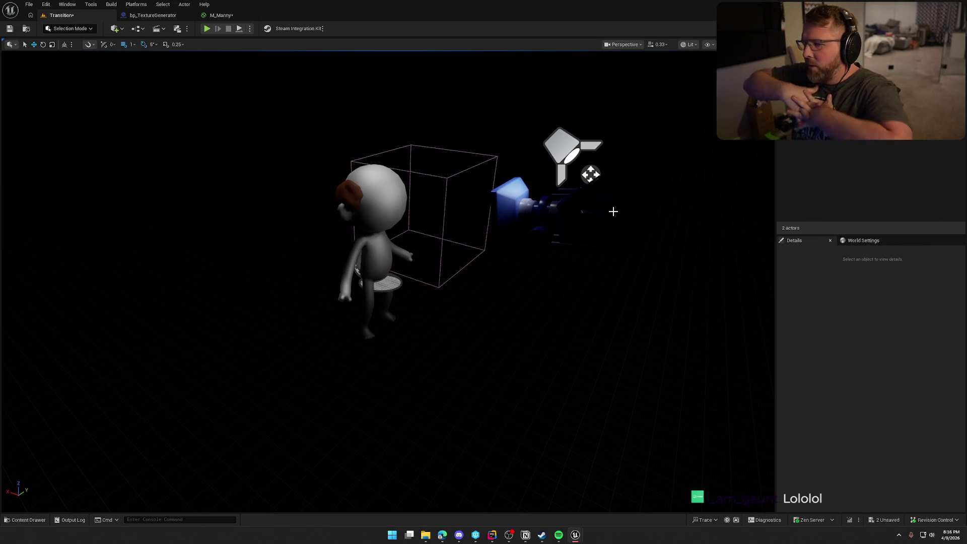
key("ctrl+space")
left_click(480, 465)
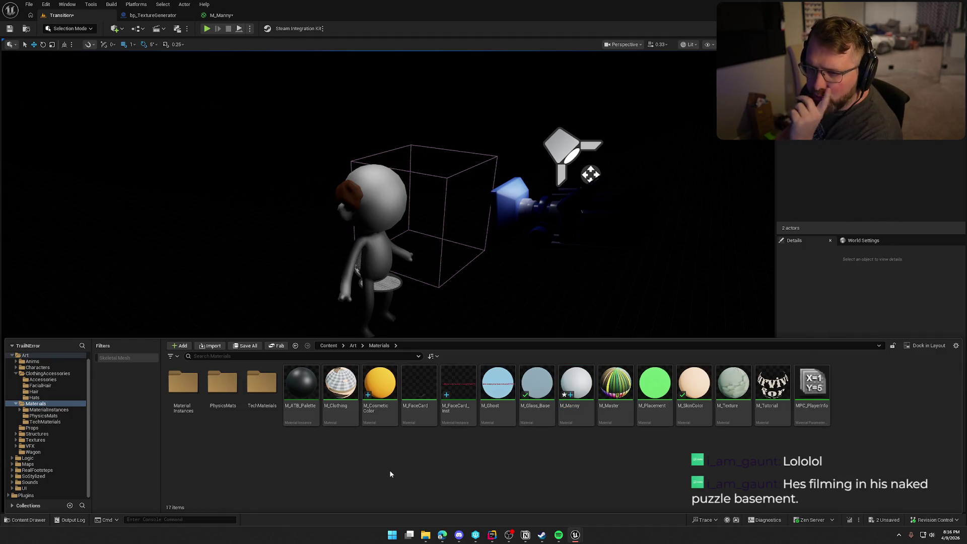
Save the white M_Manny material and close its editor to return to bp_TextureGenerator.
left_click(222, 20)
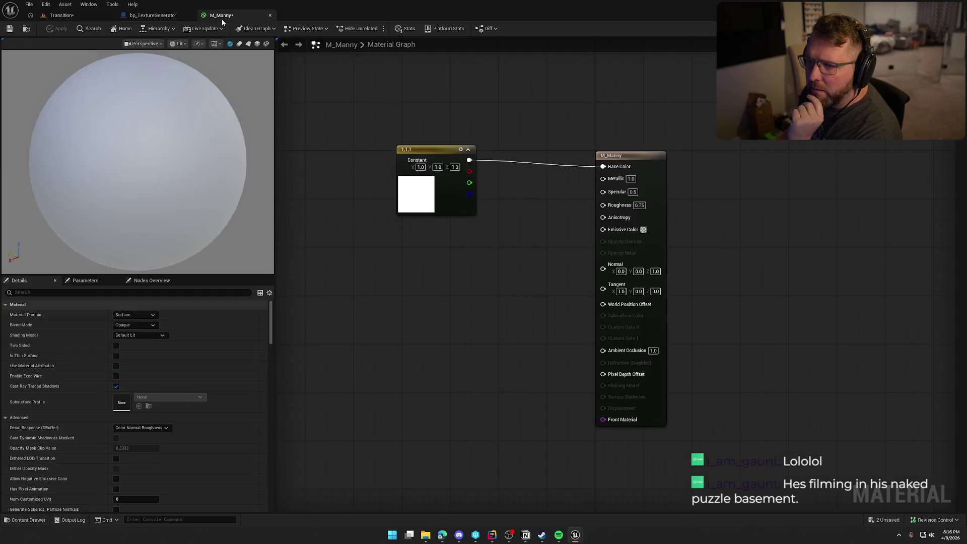
key("ctrl+s")
left_click(269, 16)
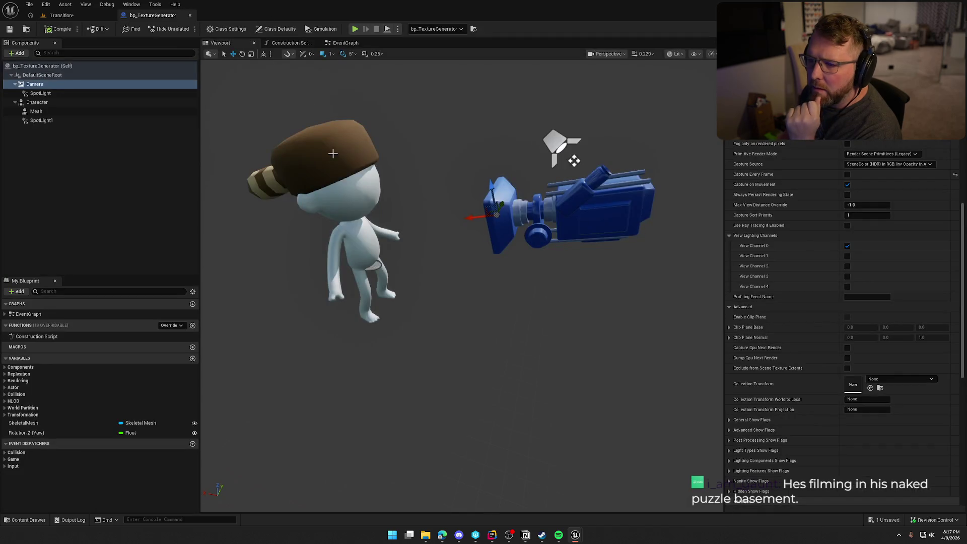
Review the Camera's Scene Capture settings in Details, then return to the Transition level.
scroll(832, 386, "up", 3)
scroll(833, 386, "up", 1)
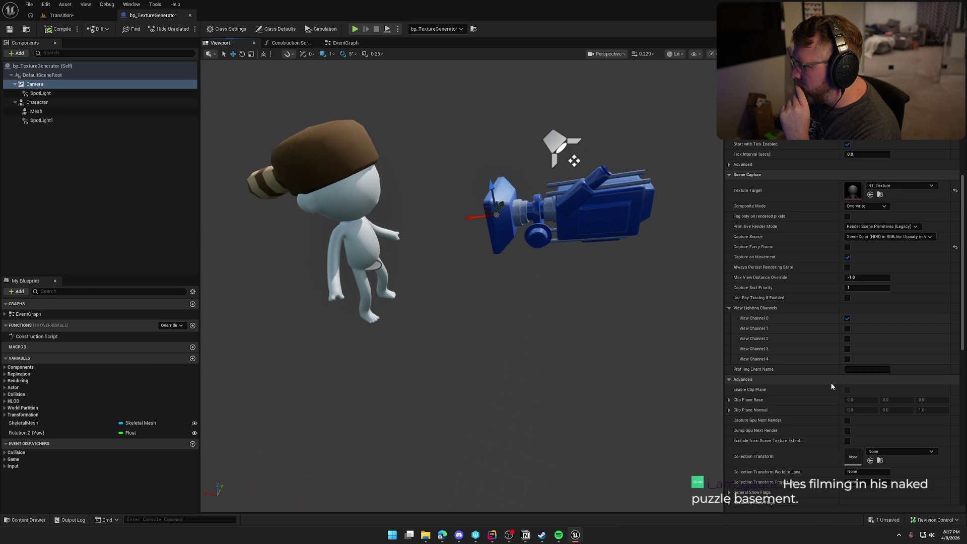
mouse_move(767, 270)
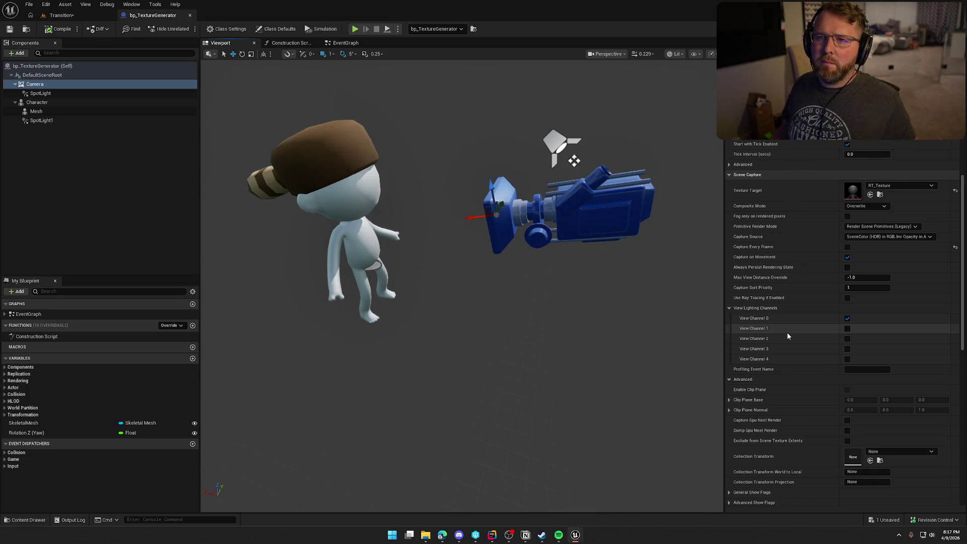
left_click(60, 15)
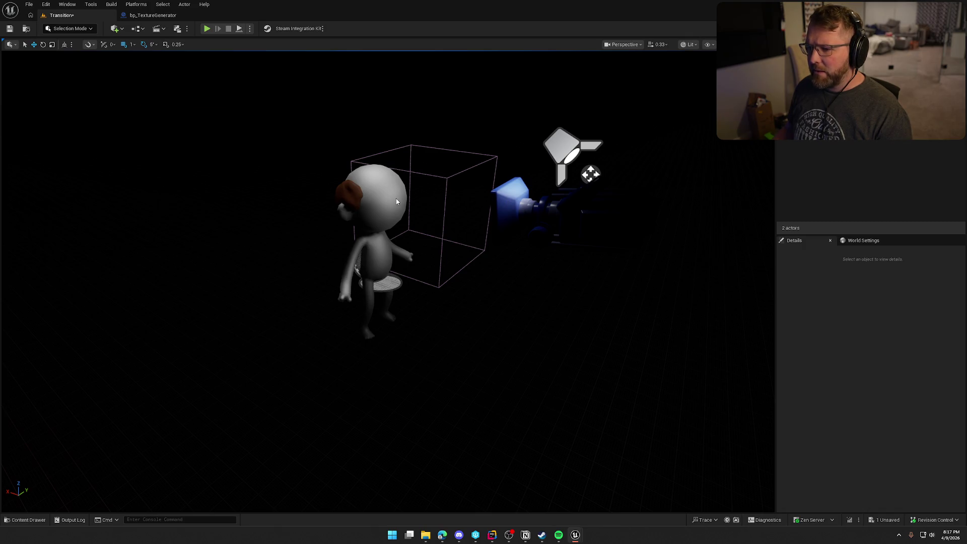
Inspect the bp_TextureGenerator capture rig, deselect it, save the Transition level, and return to the blueprint.
left_click(426, 222)
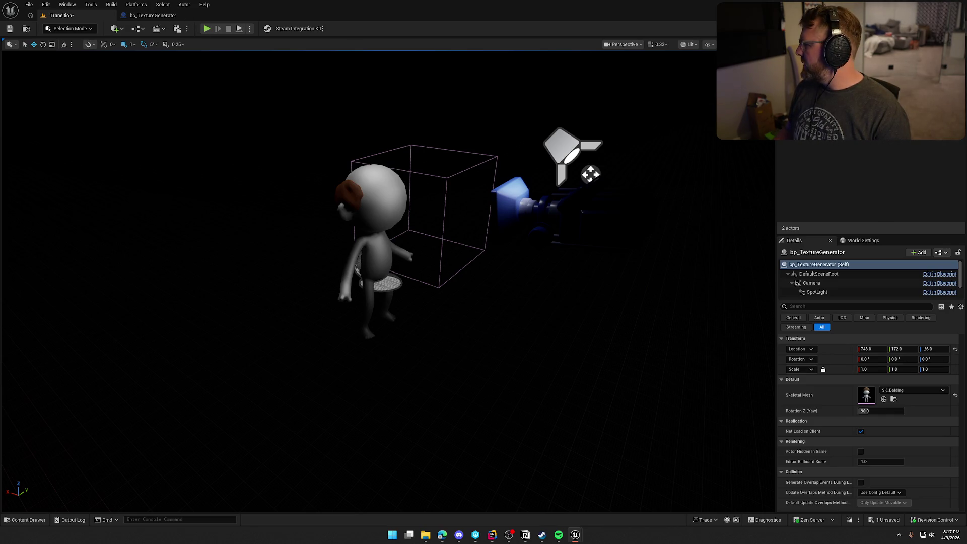
left_click(874, 149)
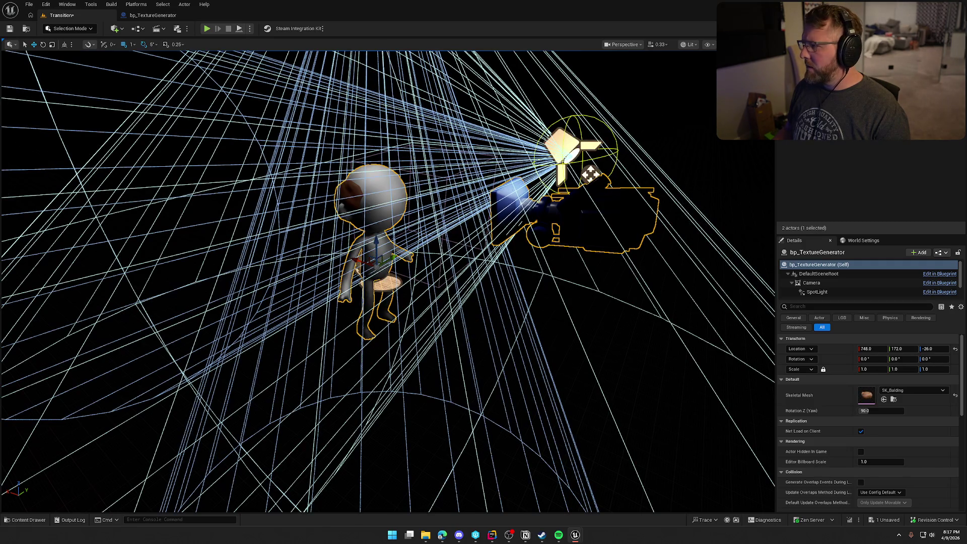
key("Escape")
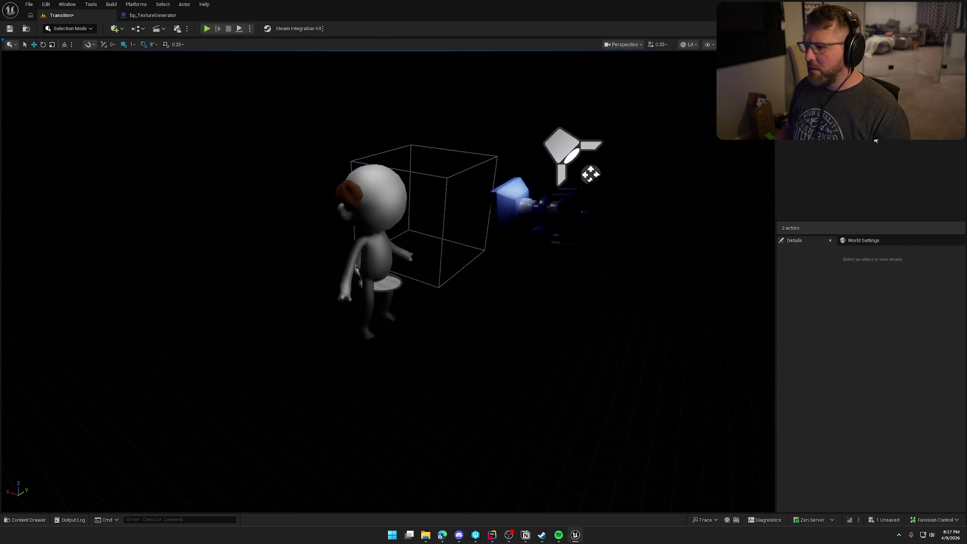
key("ctrl+s")
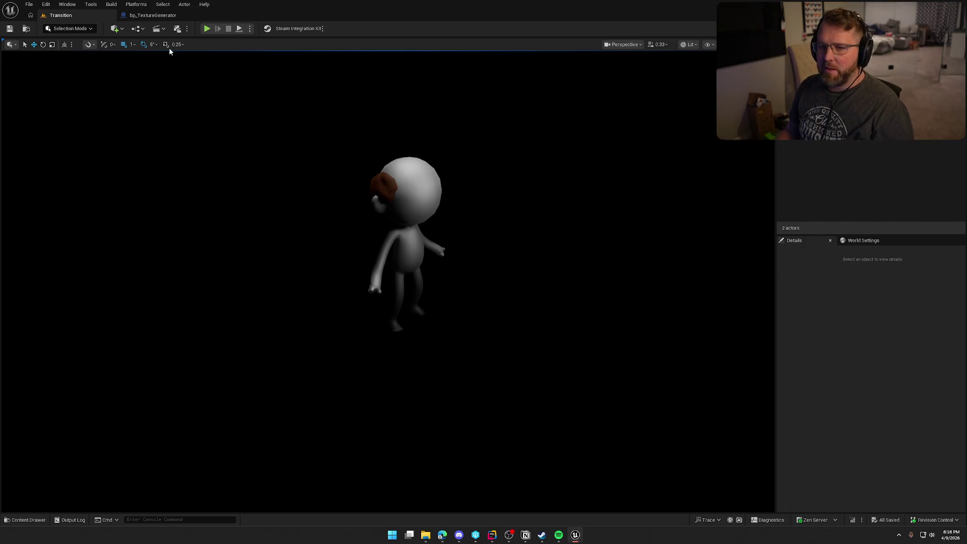
left_click(153, 15)
Delete the three default event nodes from bp_TextureGenerator's Event Graph.
left_click(346, 43)
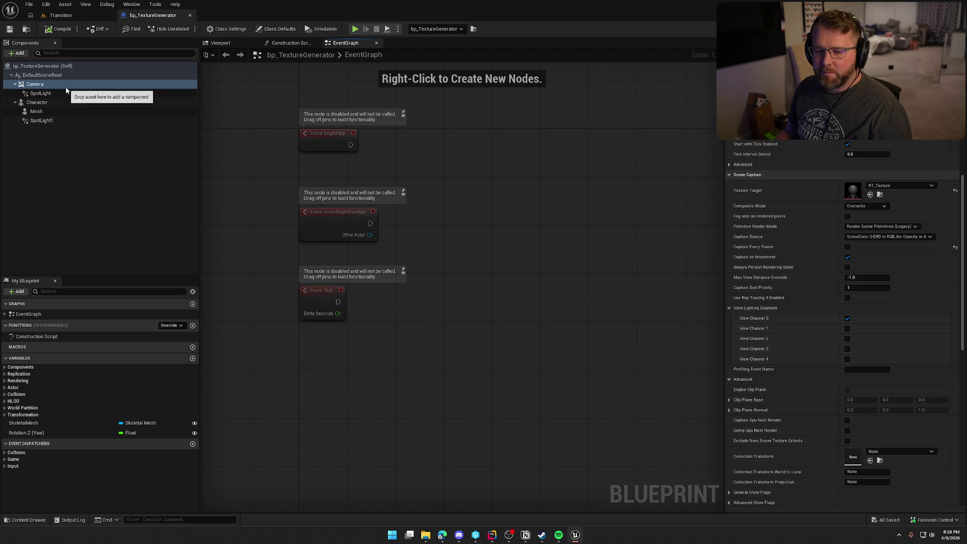
left_click_drag(324, 242, 294, 213)
mouse_move(292, 134)
left_mouse_down()
mouse_move(413, 393)
mouse_move(412, 340)
left_mouse_up()
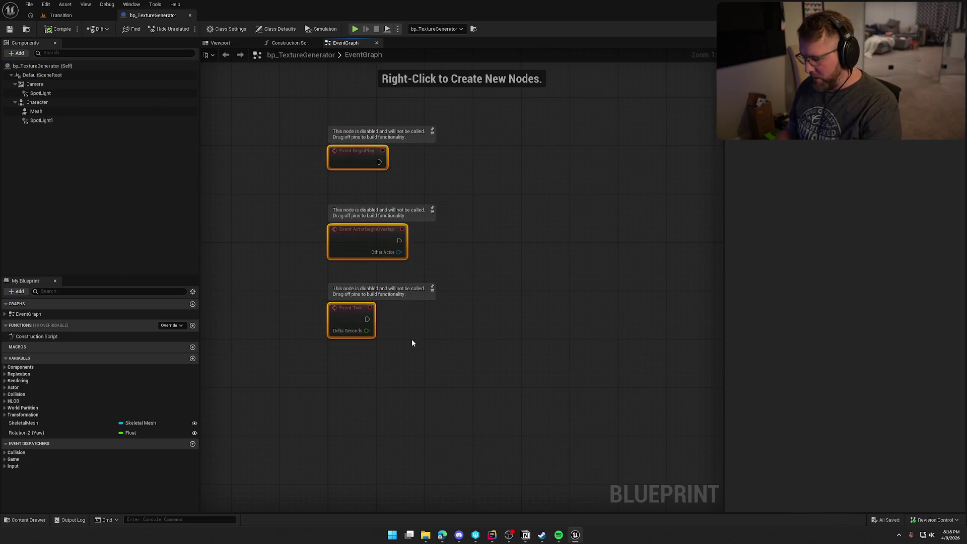
key("Delete")
Add a custom event named TakePicture and save the blueprint.
right_click(347, 165)
type("custom event")
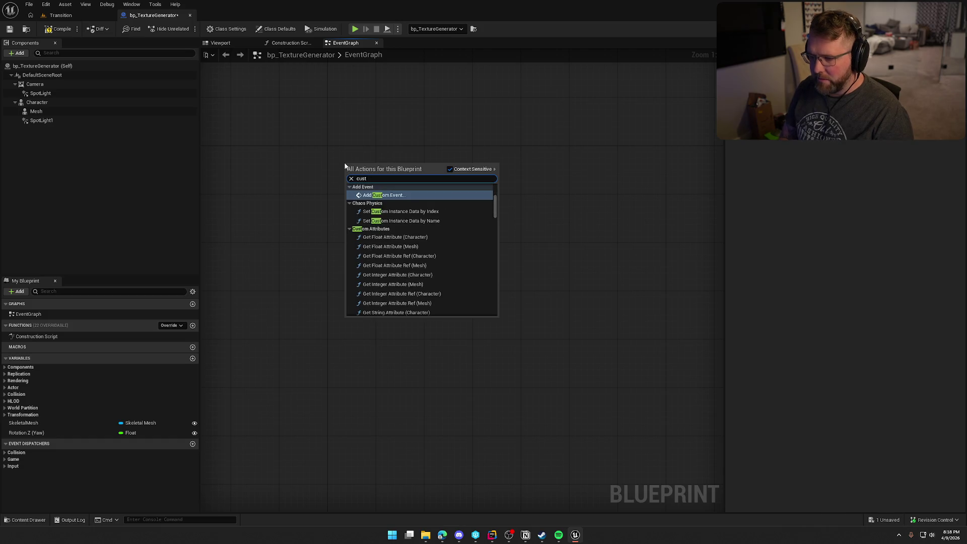
key("Return")
type("Take")
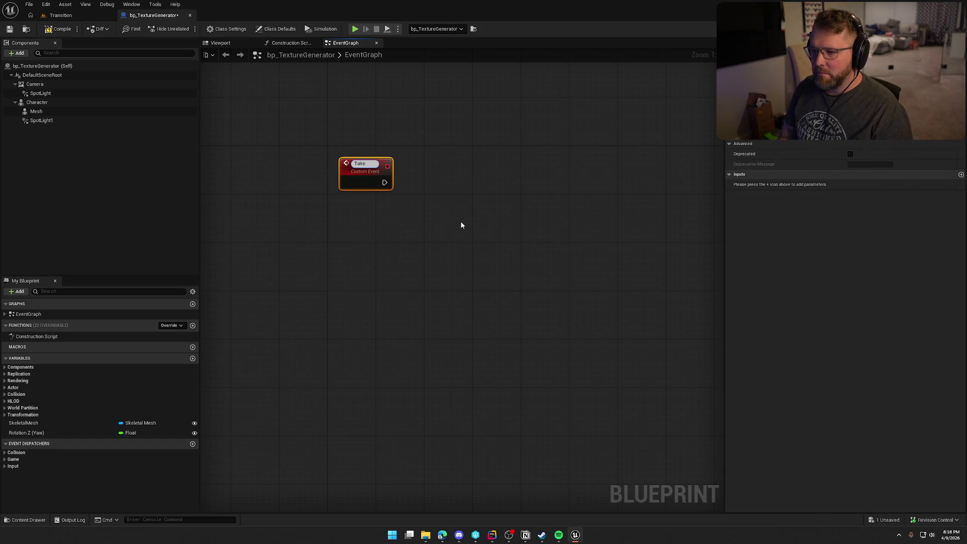
type("Picture")
key("Return")
left_click_drag(355, 166, 343, 154)
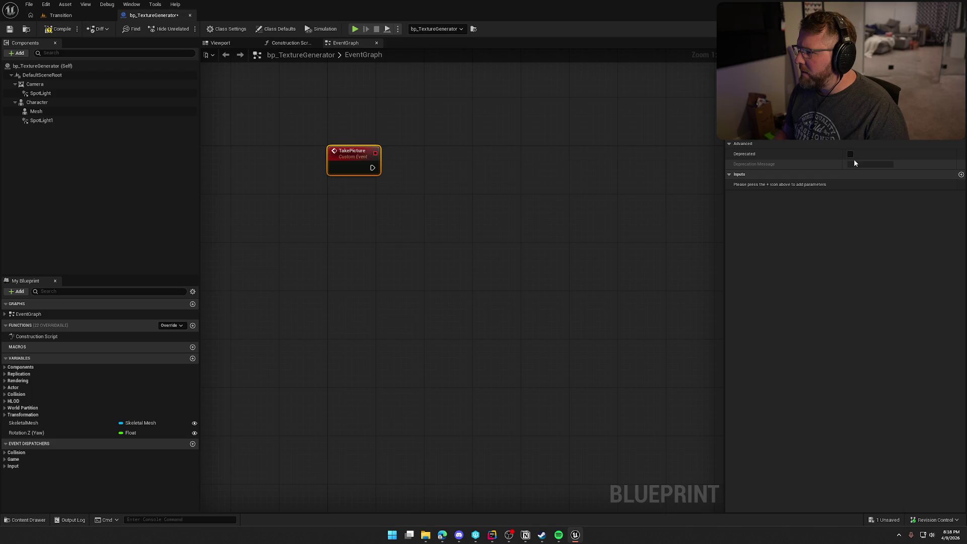
key("ctrl+s")
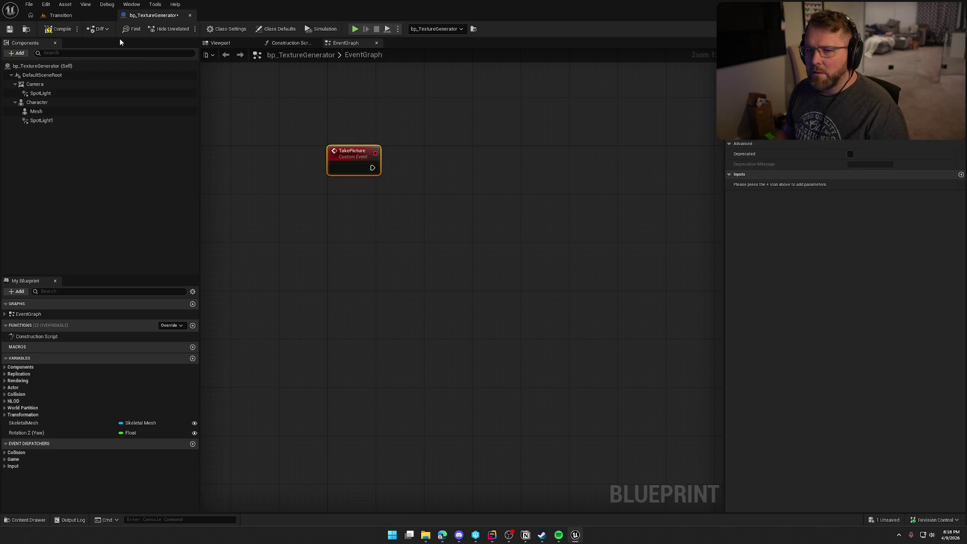
Check the rig in the Transition level, then select the Camera component back in bp_TextureGenerator.
left_click(61, 15)
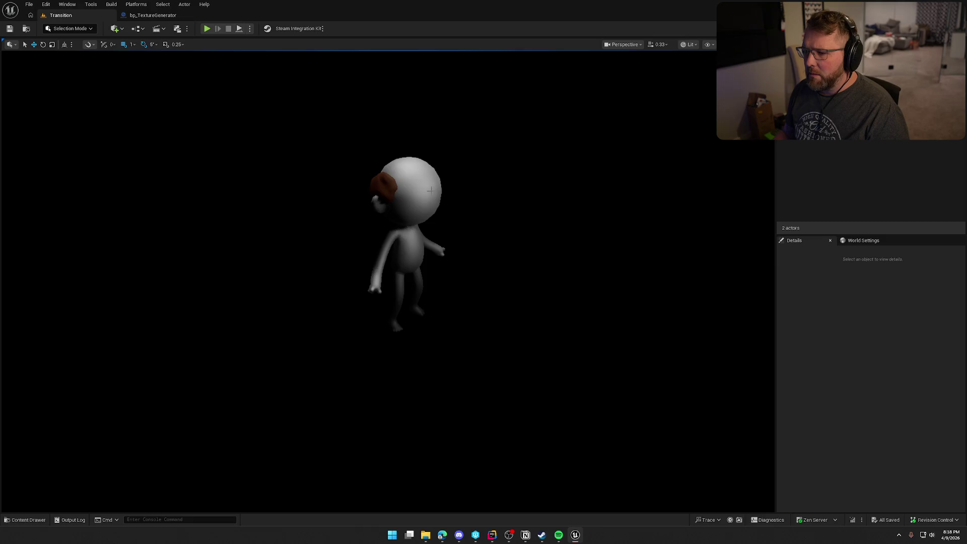
left_click(408, 242)
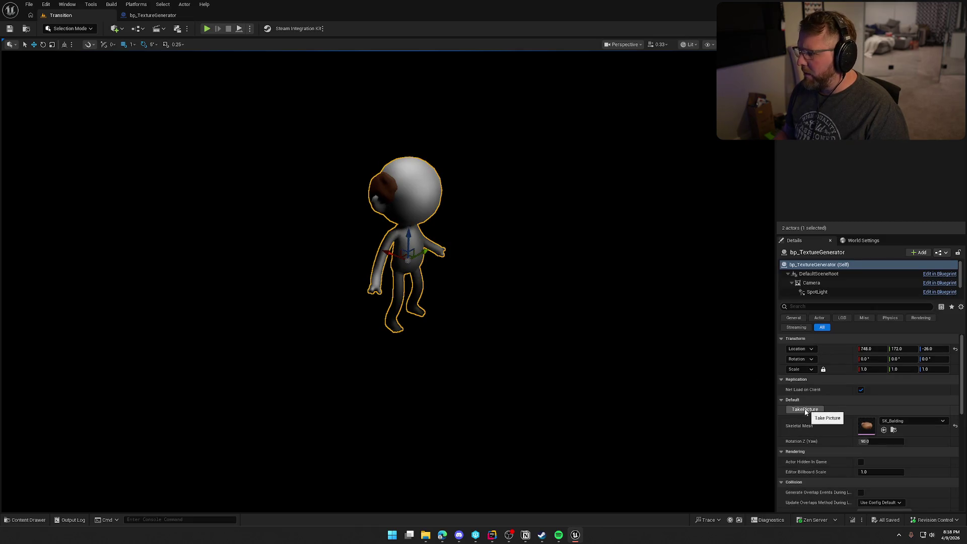
left_click(159, 18)
left_click(419, 295)
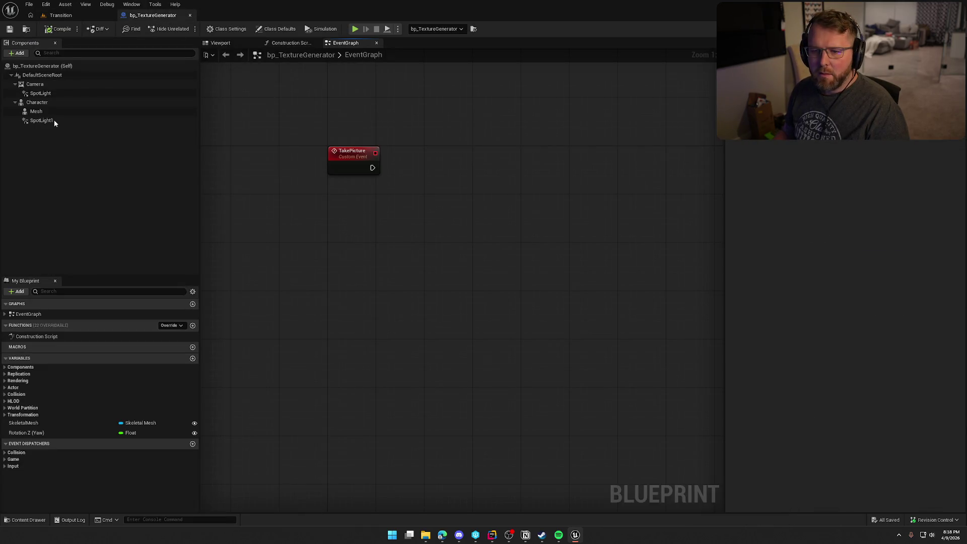
left_click(36, 87)
Place a Camera reference node below TakePicture and search its texture-related actions.
mouse_move(36, 87)
left_mouse_down()
mouse_move(288, 198)
mouse_move(409, 198)
left_mouse_up()
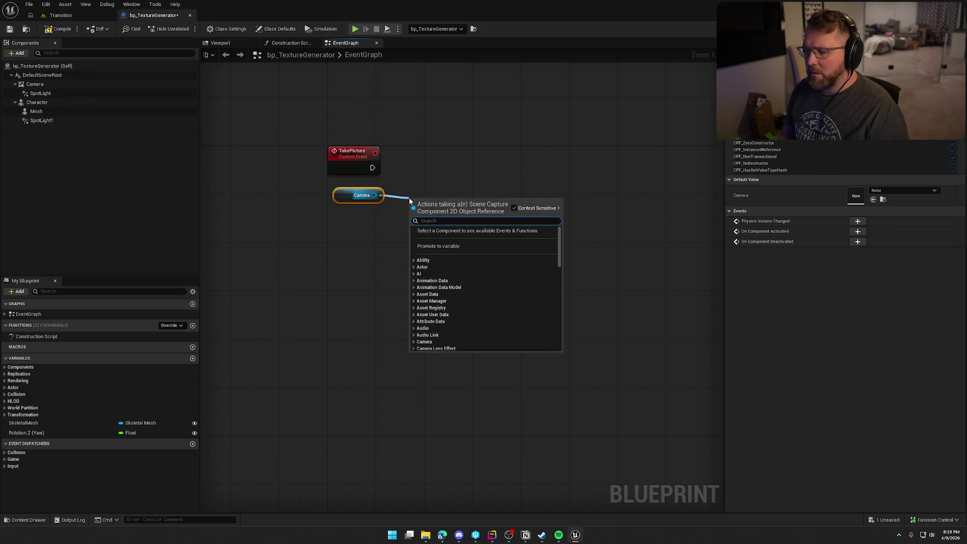
type("text")
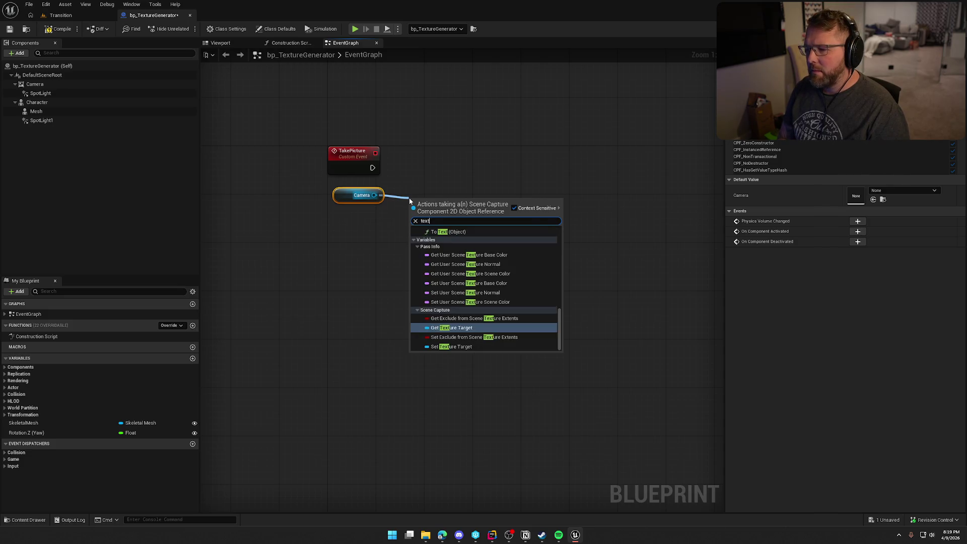
type("ure")
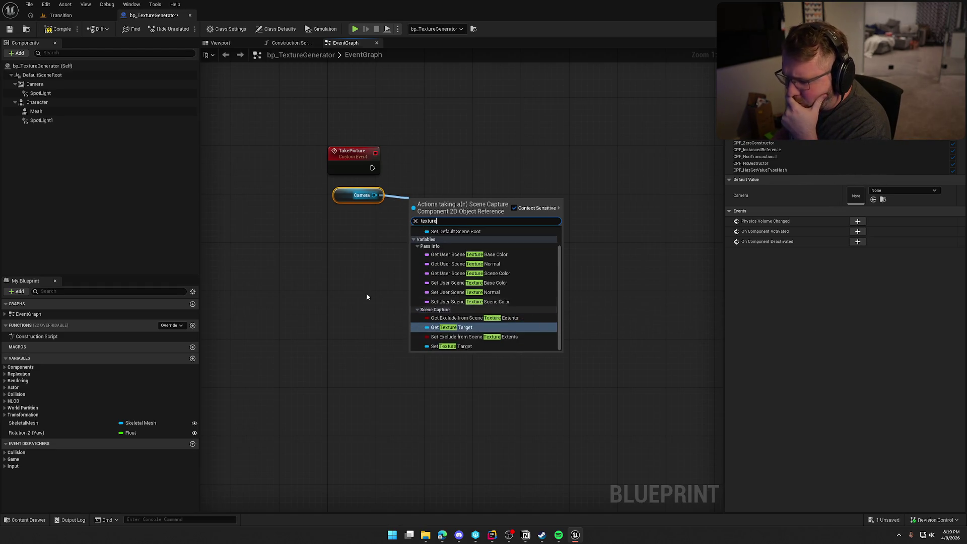
key("BackSpace")
key("BackSpace")
key("BackSpace")
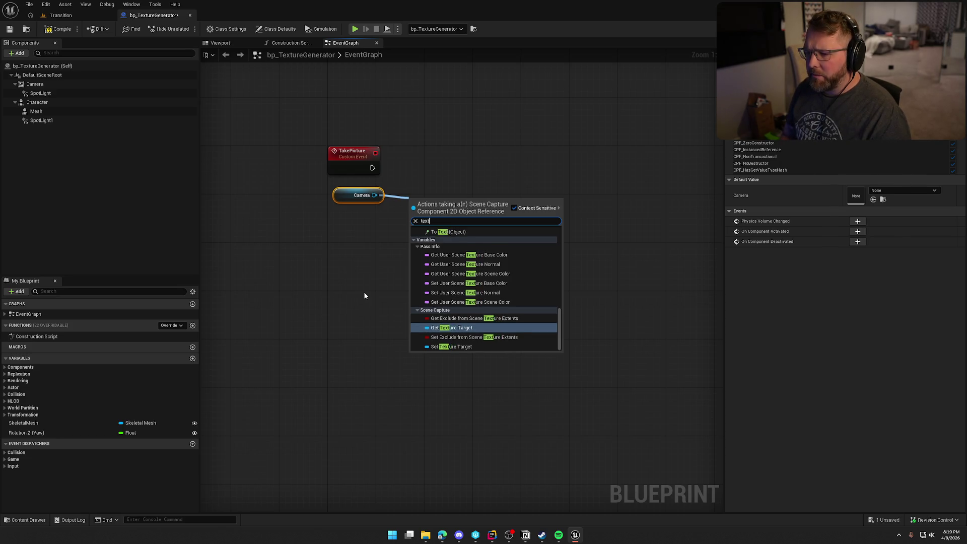
type("to")
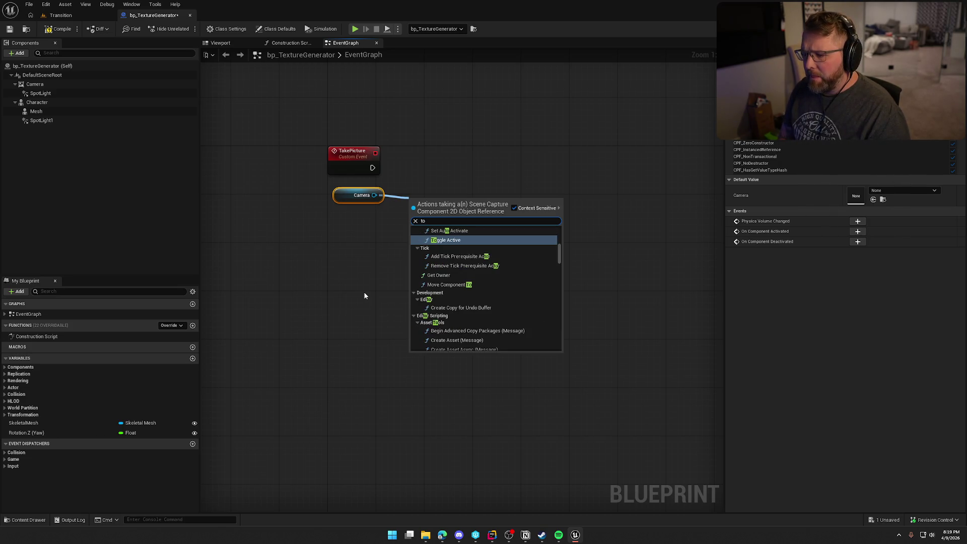
key("BackSpace")
key("BackSpace")
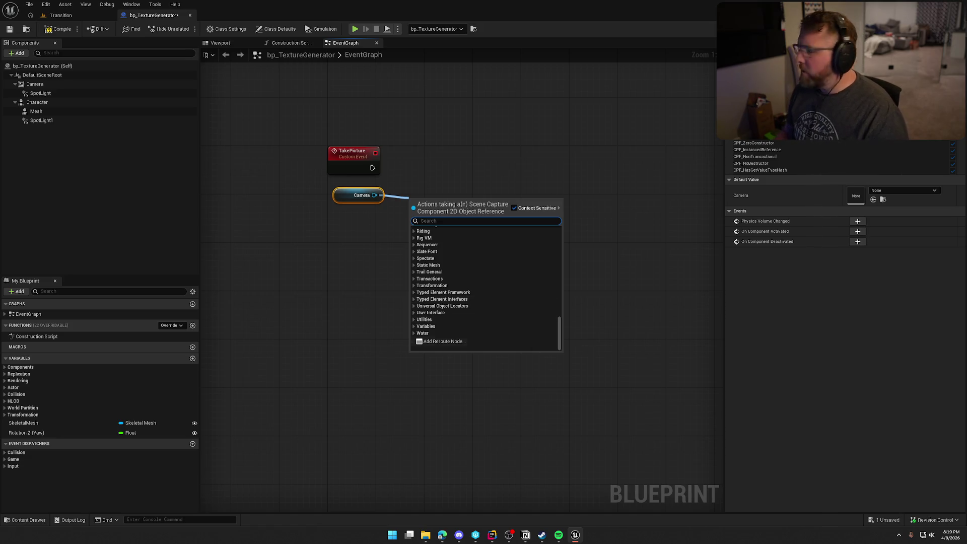
key("alt+Tab")
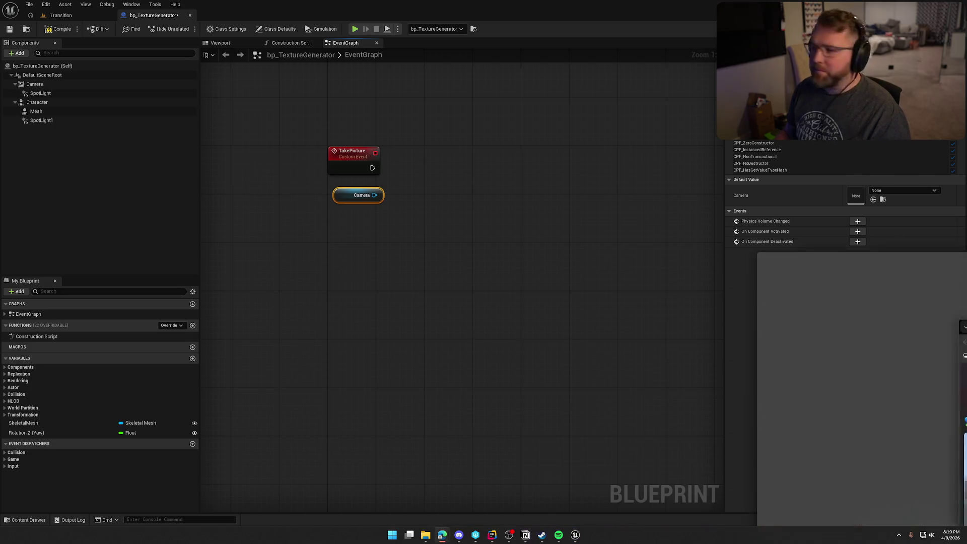
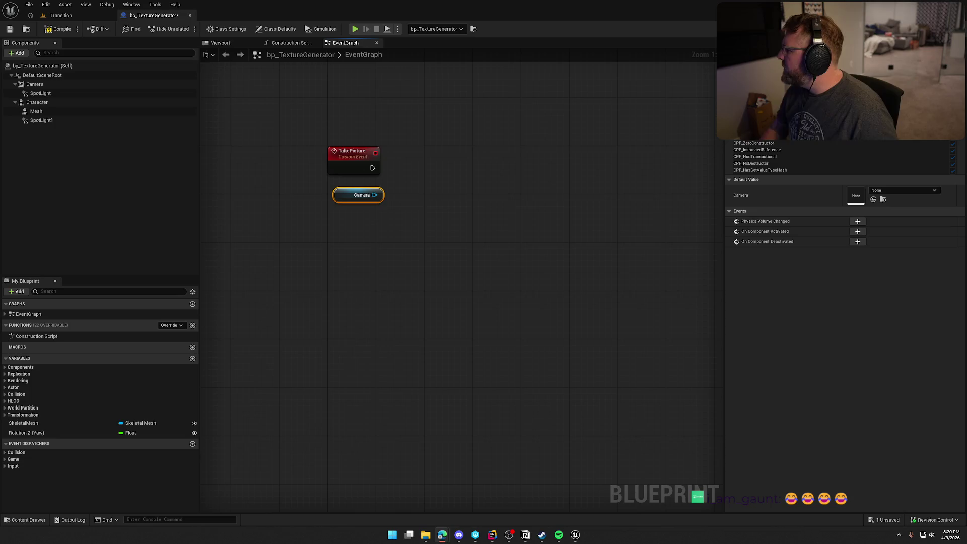
Add a Capture Scene node whose target is the Camera component.
left_click(400, 237)
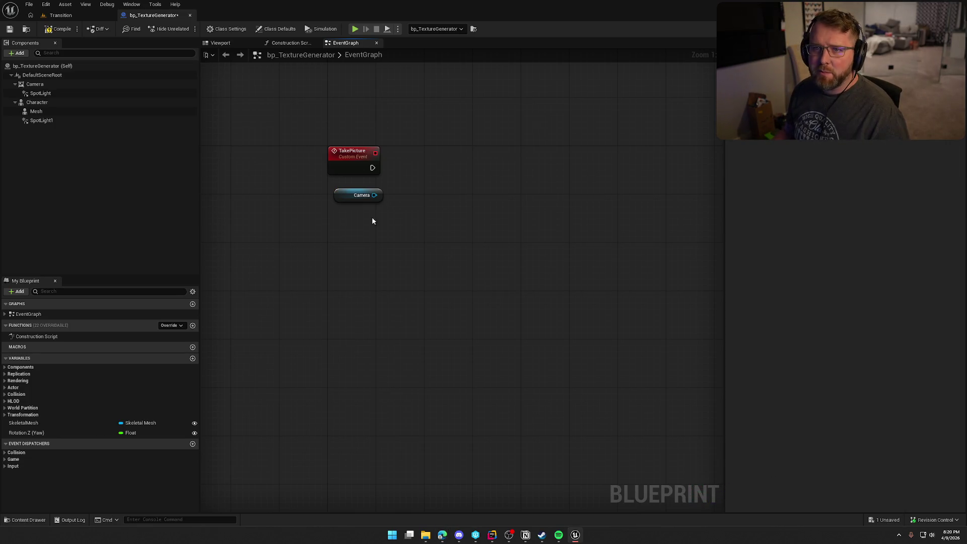
mouse_move(373, 195)
left_mouse_down()
mouse_move(367, 189)
mouse_move(443, 198)
left_mouse_up()
type("cap")
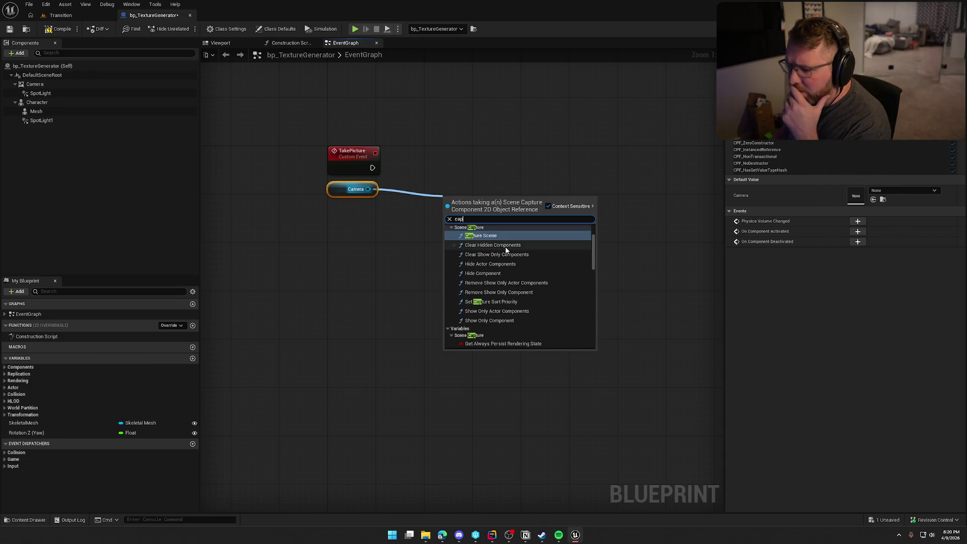
left_click(482, 235)
left_click_drag(484, 202, 497, 163)
Abandon a 'scene capture' search from Camera and place Capture Scene beside TakePicture.
left_click_drag(368, 189, 456, 235)
type("cap")
key("BackSpace")
key("BackSpace")
key("BackSpace")
type("scene capture")
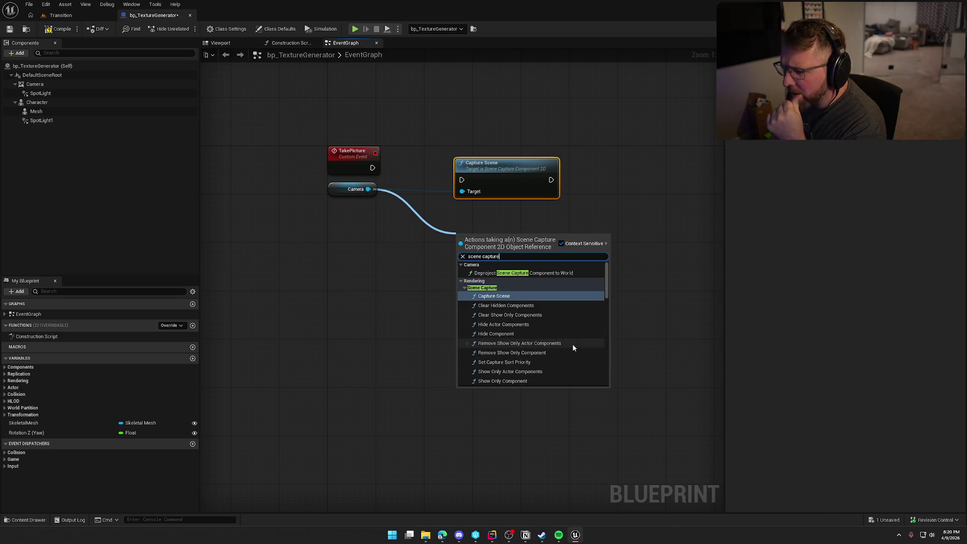
scroll(573, 348, "down", 10)
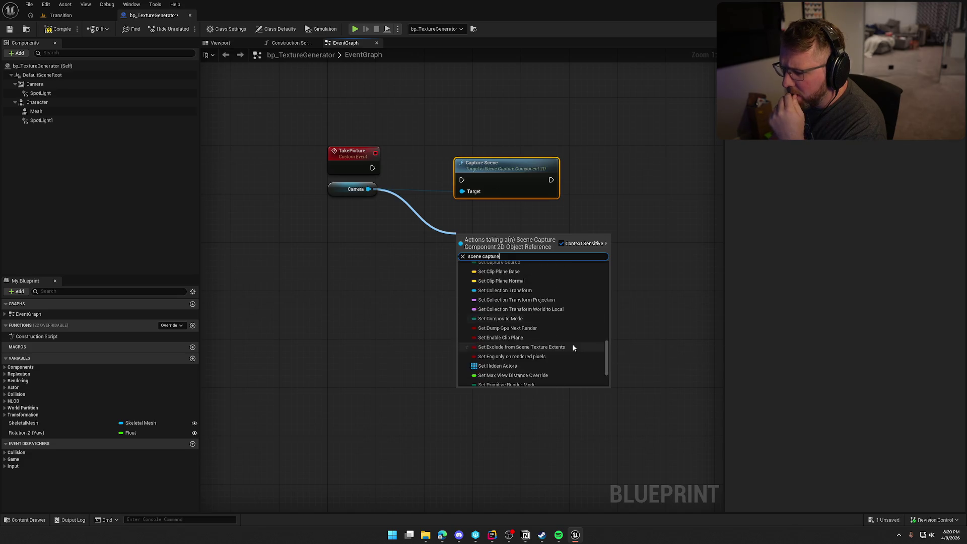
left_click(365, 285)
left_click_drag(487, 186, 458, 169)
left_click(514, 269)
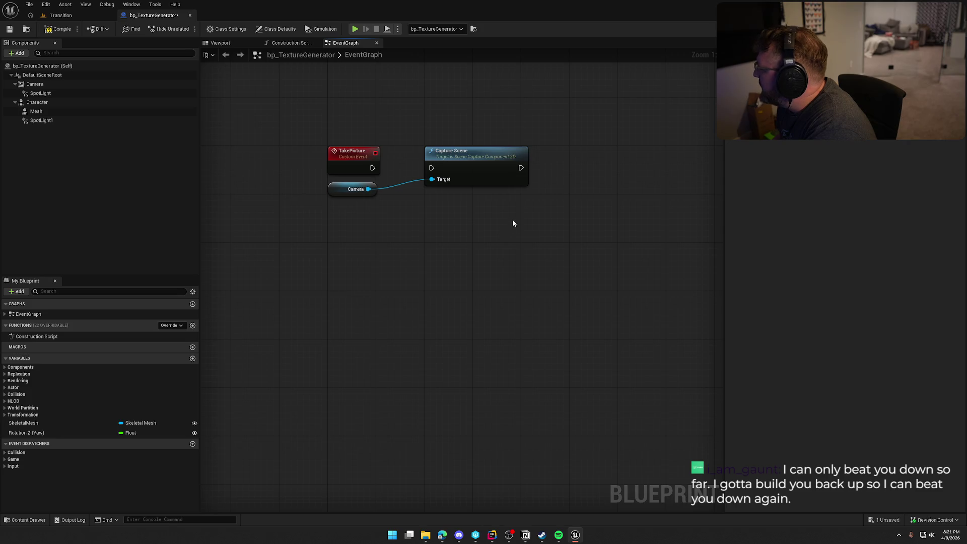
right_click(530, 207)
Add an Export Render Target node executed right after Capture Scene.
type("export render")
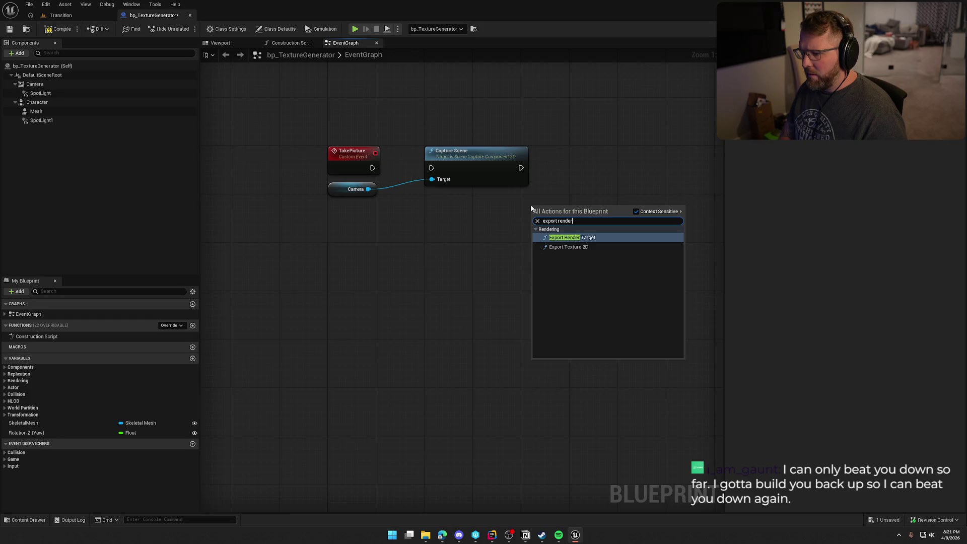
key("Return")
left_click_drag(553, 198, 521, 168)
mouse_move(583, 198)
left_mouse_down()
mouse_move(613, 162)
mouse_move(607, 169)
left_mouse_up()
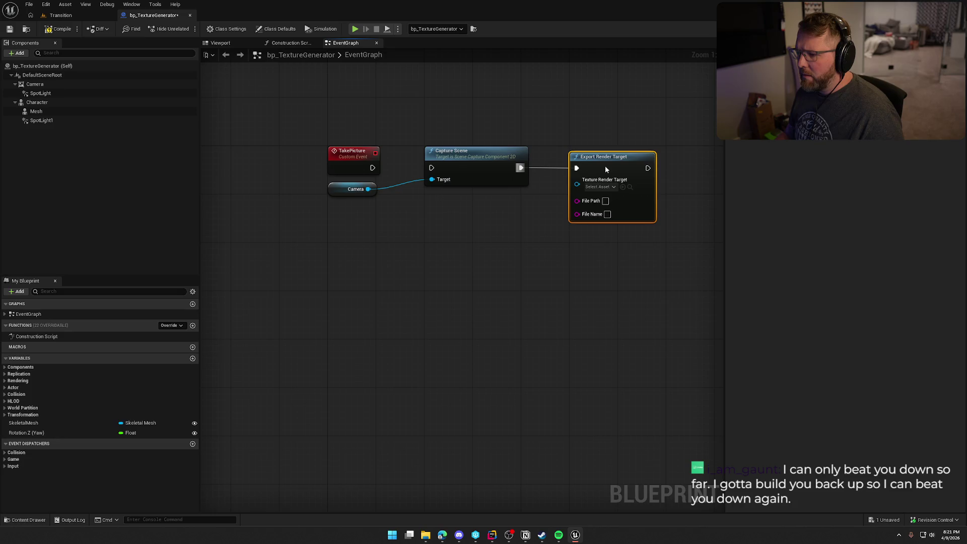
Feed Camera's Get Texture Target into Export Render Target and trigger Capture Scene from TakePicture.
left_click_drag(369, 189, 462, 226)
type("get textur")
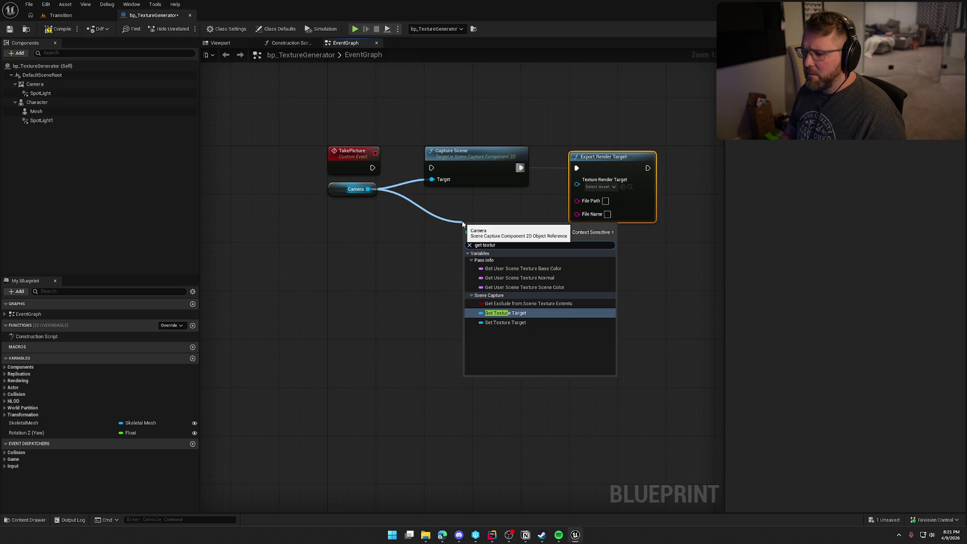
left_click(501, 314)
left_click_drag(535, 229, 578, 181)
left_click_drag(503, 228, 472, 197)
left_click_drag(432, 168, 372, 167)
left_click_drag(474, 251, 449, 246)
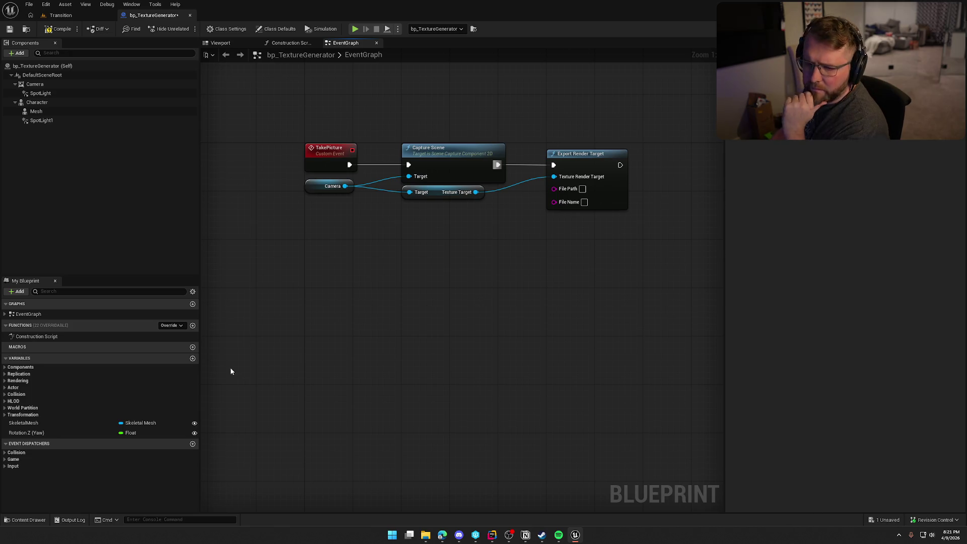
Add a SkeletalMesh getter feeding a Get Display Name node.
mouse_move(34, 424)
left_mouse_down()
mouse_move(342, 232)
mouse_move(413, 237)
left_mouse_up()
type("get display")
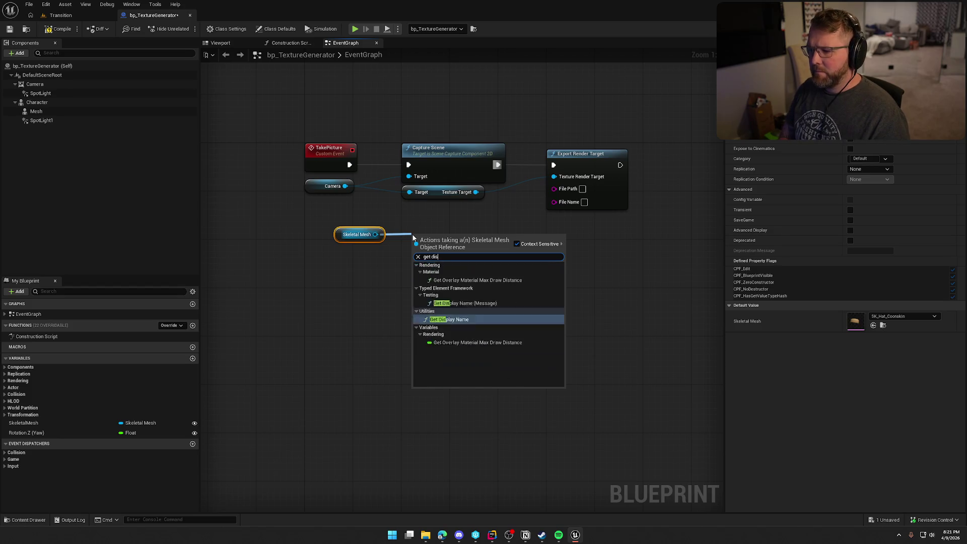
key("Return")
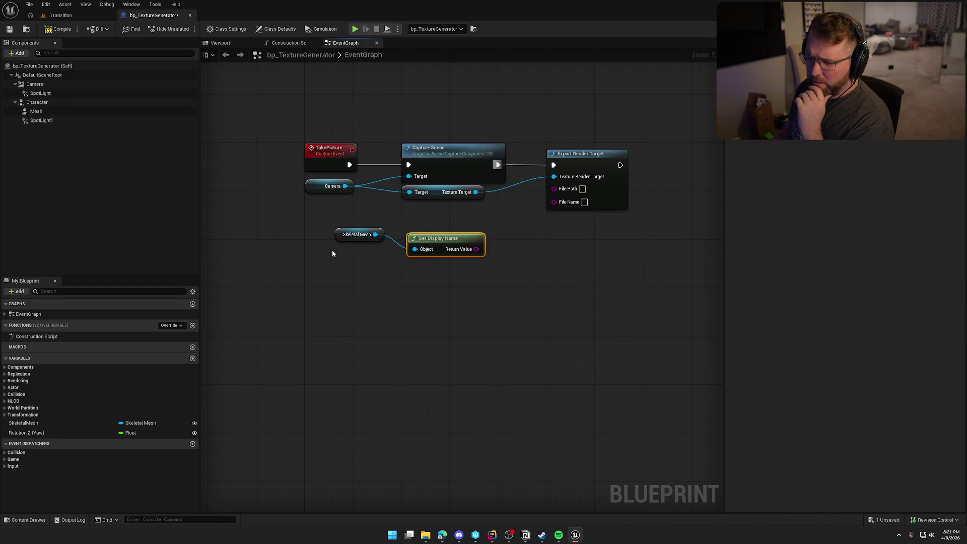